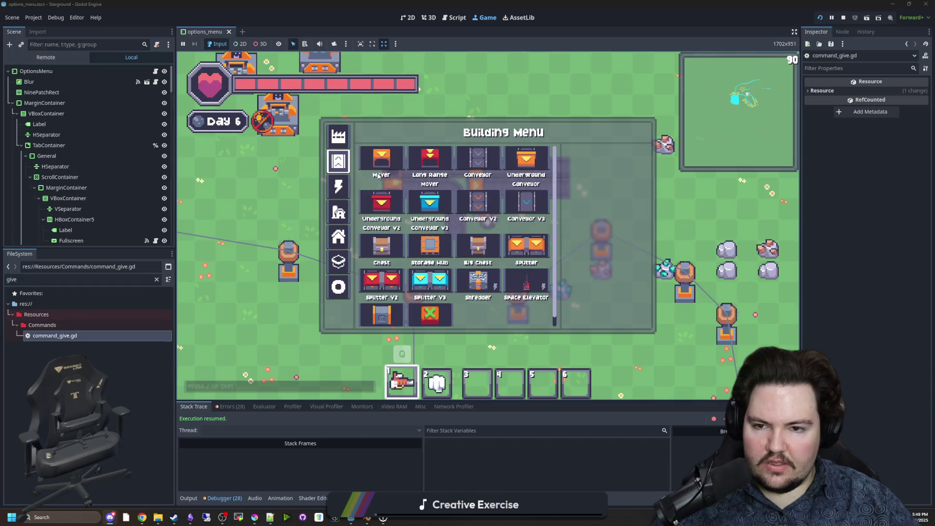
Step: Pick the storage chest from the Building menu, place it, and open it to view its contents
left_click(528, 247)
left_click(379, 199)
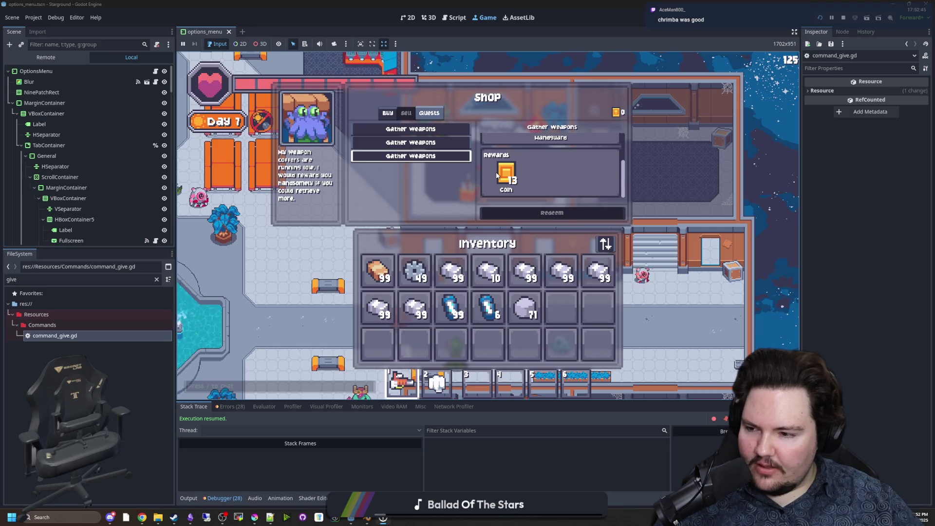
Step: Browse the first and third Gather Weapons quests, then close the shop and inventory
key("Up")
key("Up")
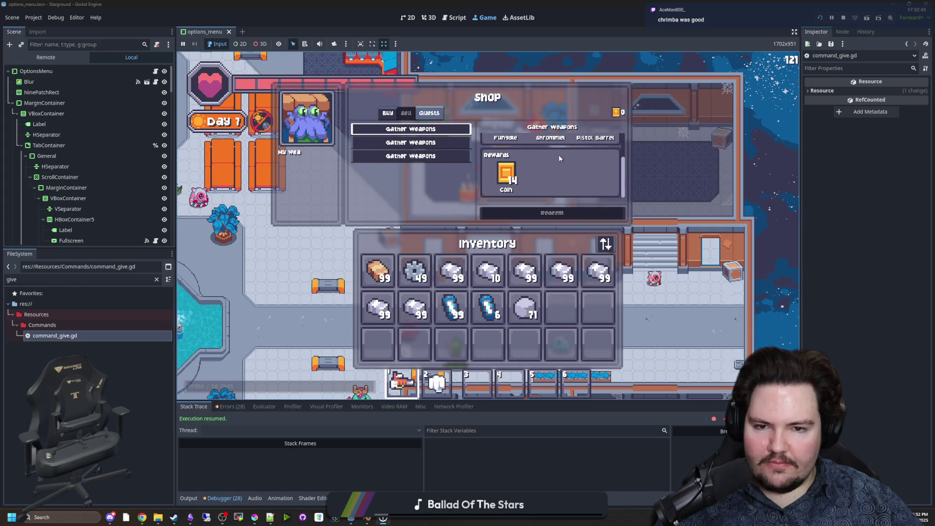
key("Down")
key("Down")
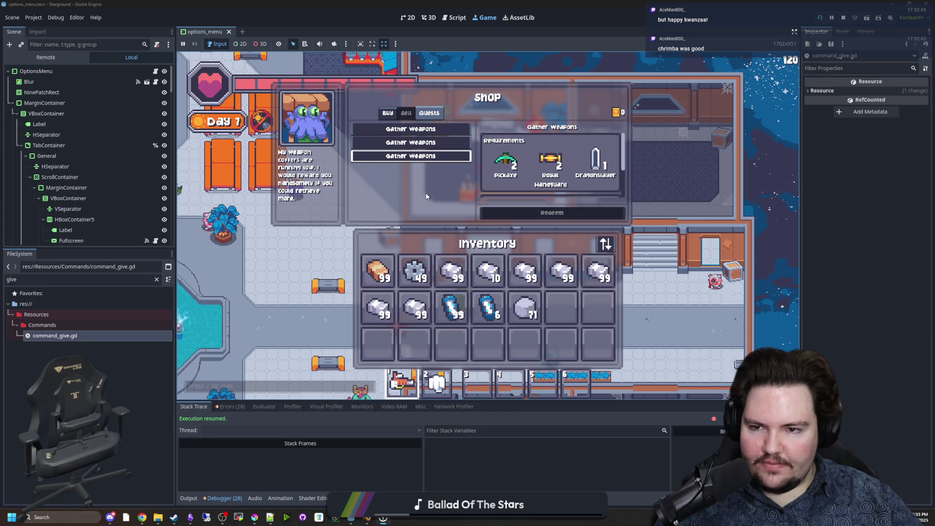
key("Escape")
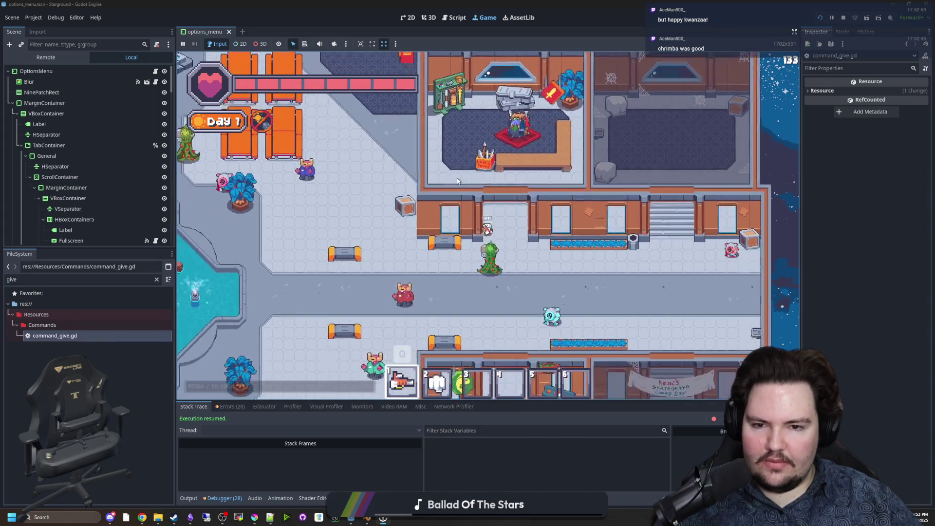
Step: Walk to the eastern shop and view its second Gather Weapons quest in the quest list
key("a")
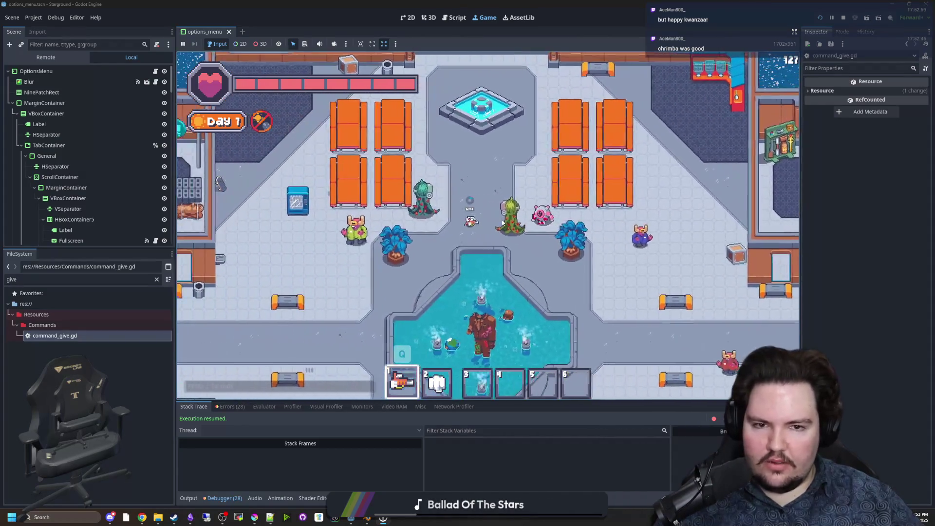
key("s")
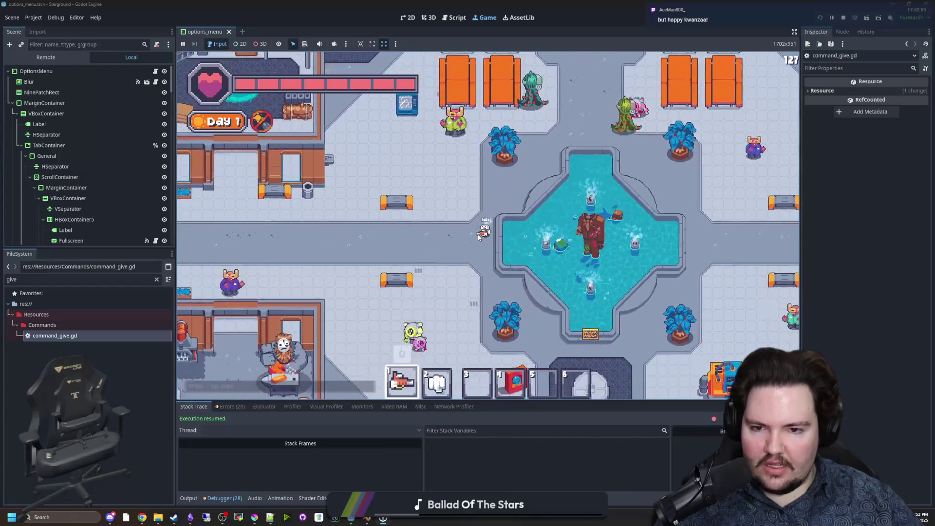
key("d")
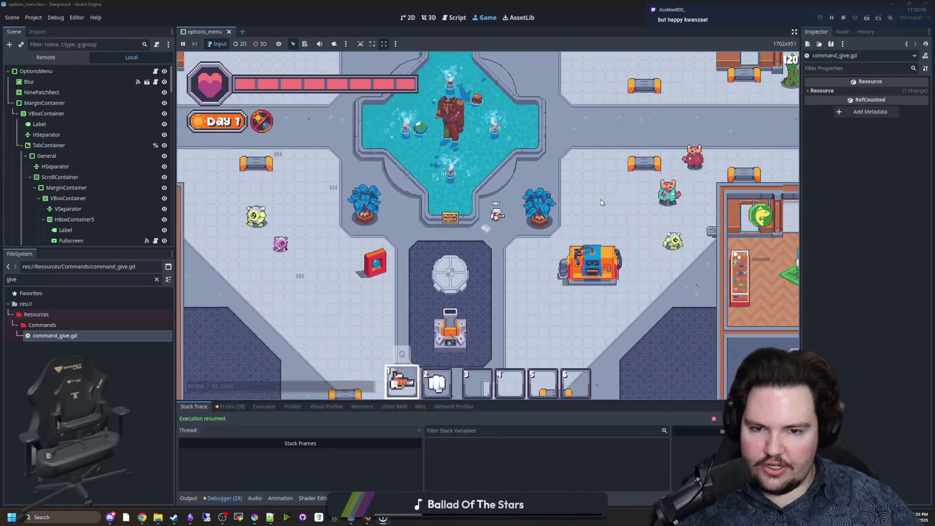
key("w")
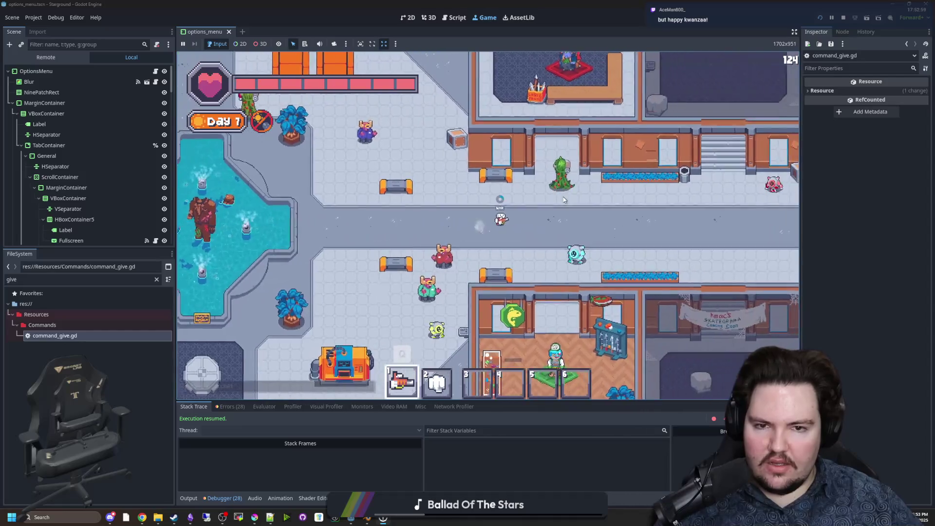
key("w")
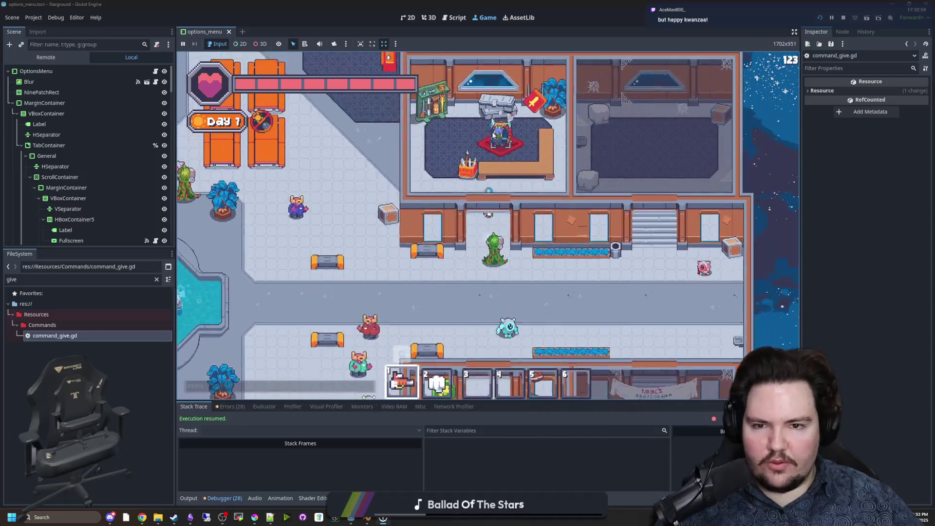
key("e")
left_click(432, 113)
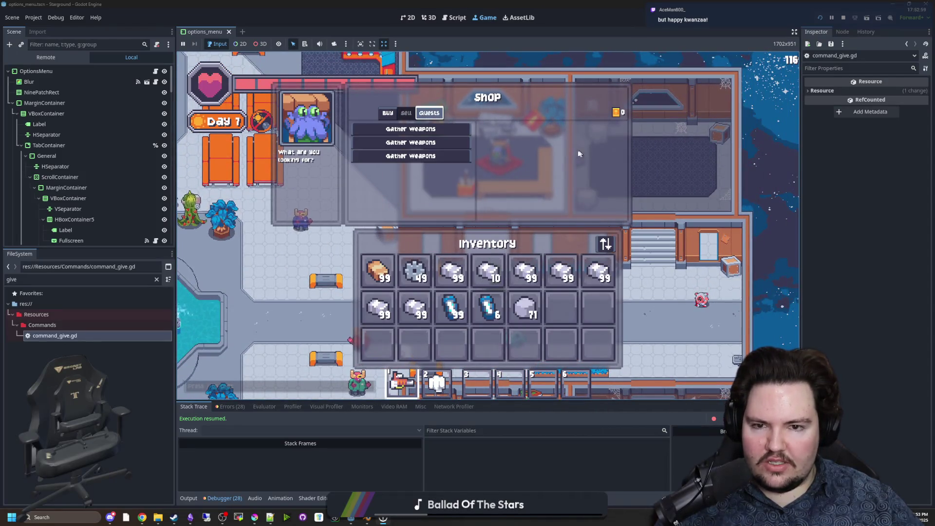
left_click(423, 142)
key("Escape")
Step: In the fish shop's quest list, inspect the Gather Fish and Tough Catch quests and their coin reward
key("s")
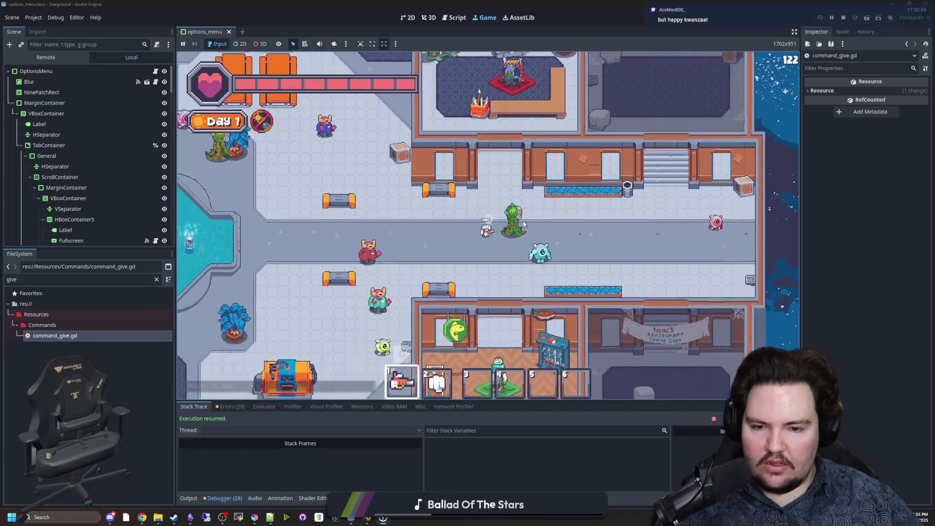
key("e")
left_click(431, 113)
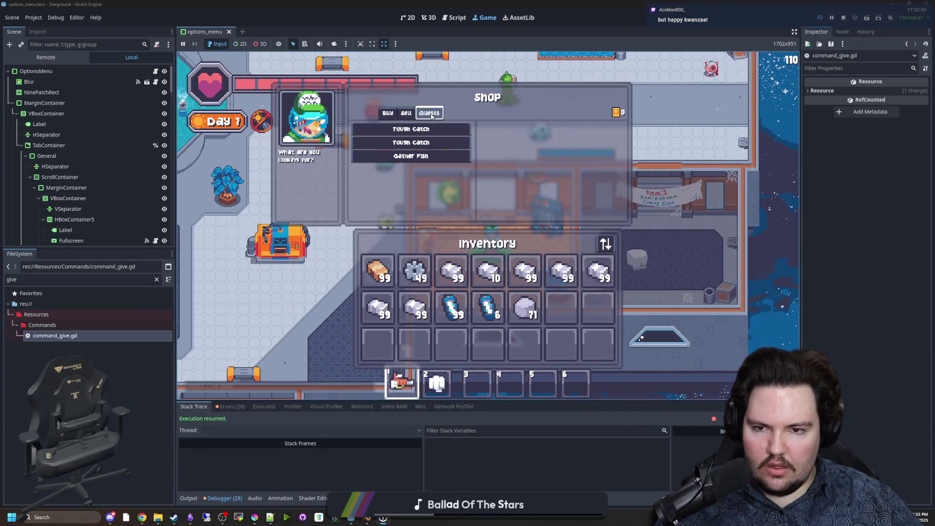
left_click(426, 156)
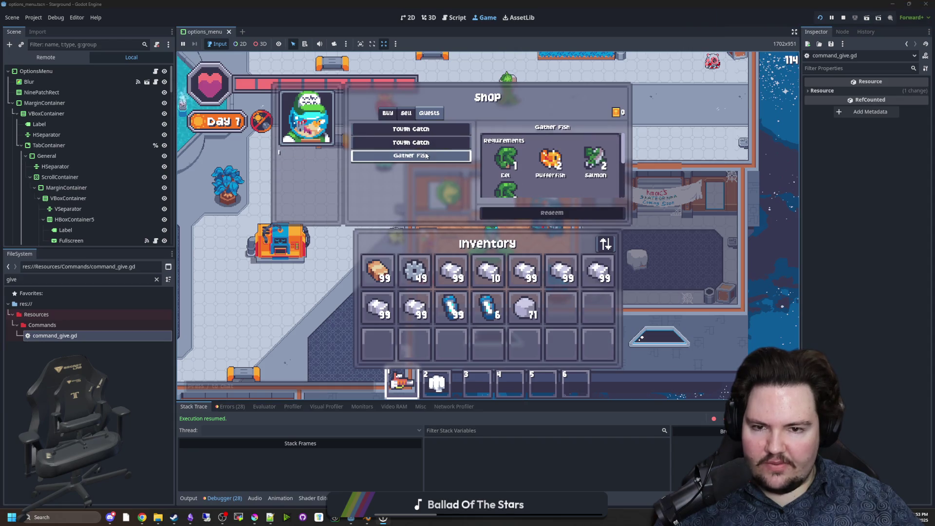
left_click(455, 142)
left_click(438, 142)
left_click(434, 144)
scroll(502, 176, "down", 2)
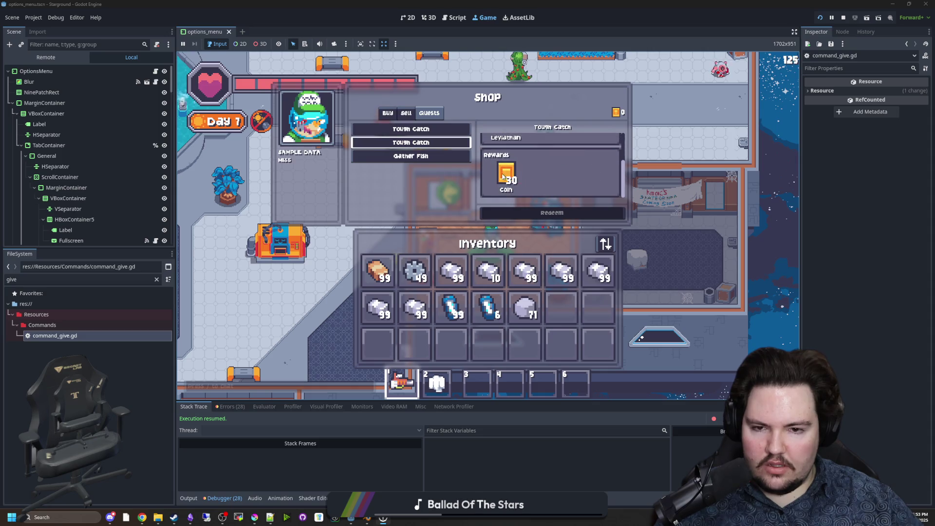
scroll(501, 177, "up", 2)
left_click(436, 156)
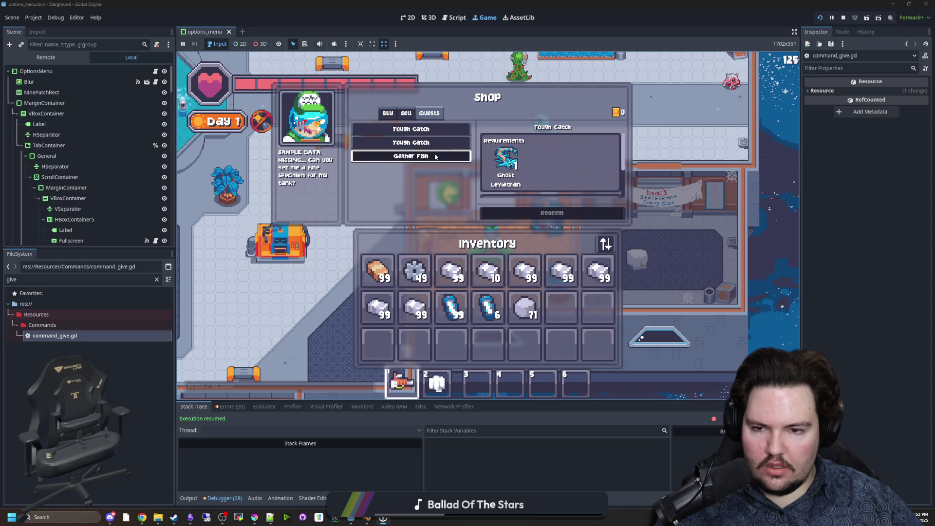
key("Escape")
Step: At the Trading Terminal, sell a batch of Stone and check the Copper Ingot price
key("w")
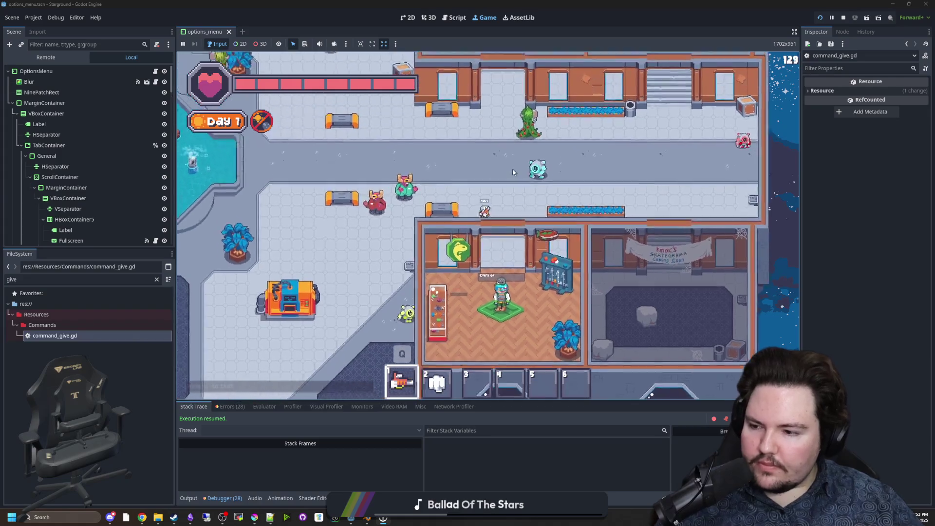
key("a")
key("s")
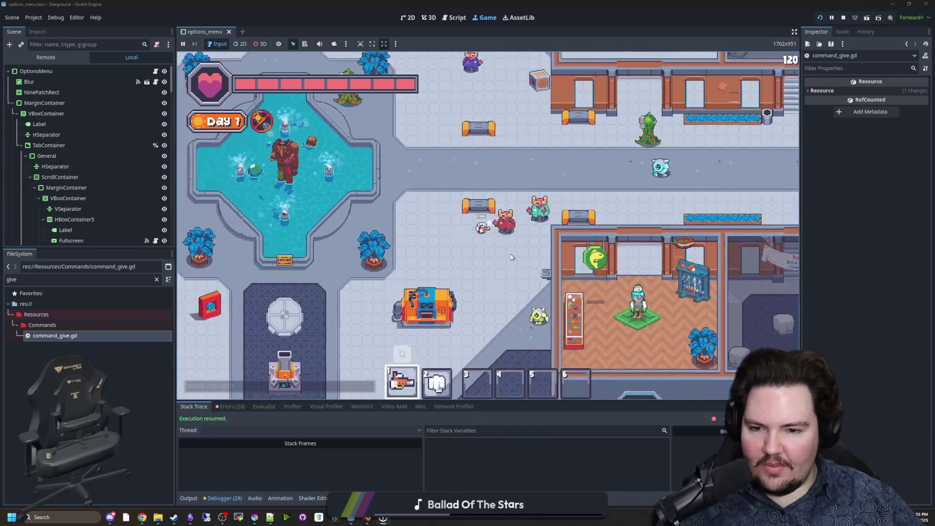
key("e")
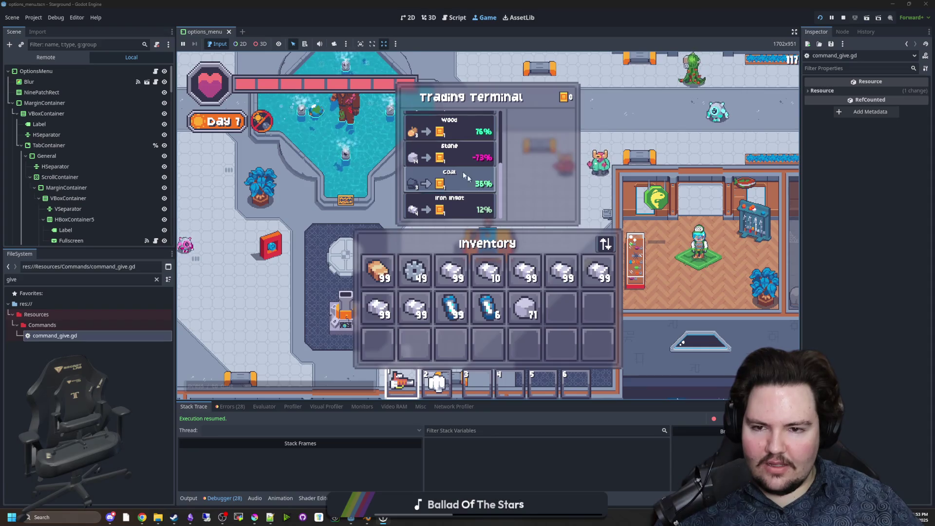
left_click(462, 154)
left_click(563, 217)
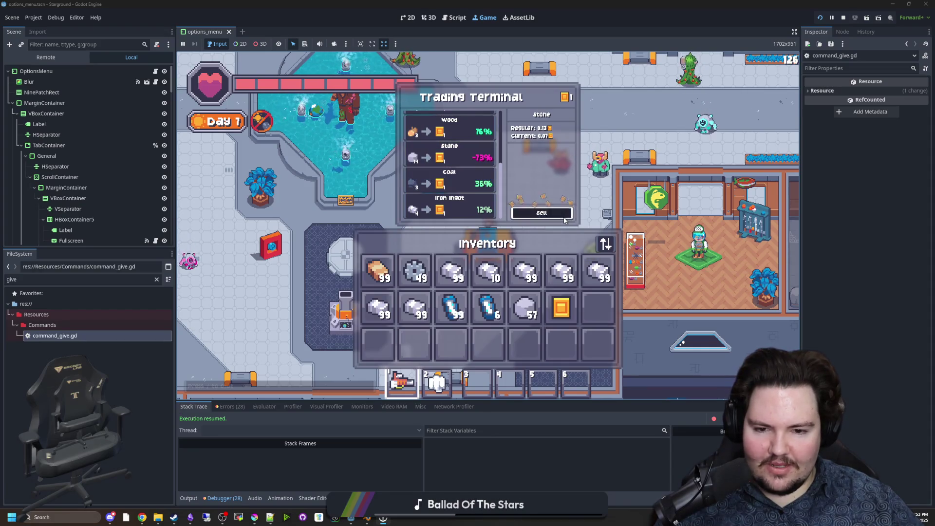
left_click(438, 155)
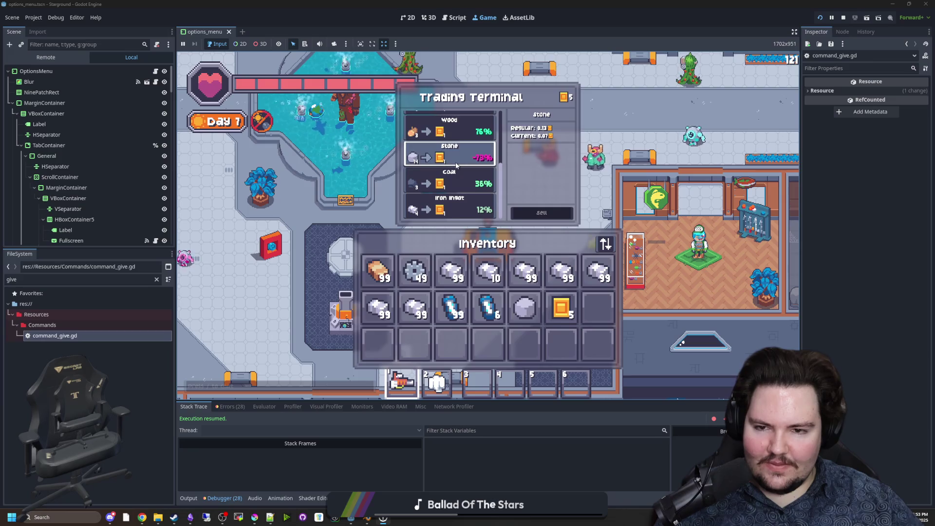
scroll(447, 180, "up", 3)
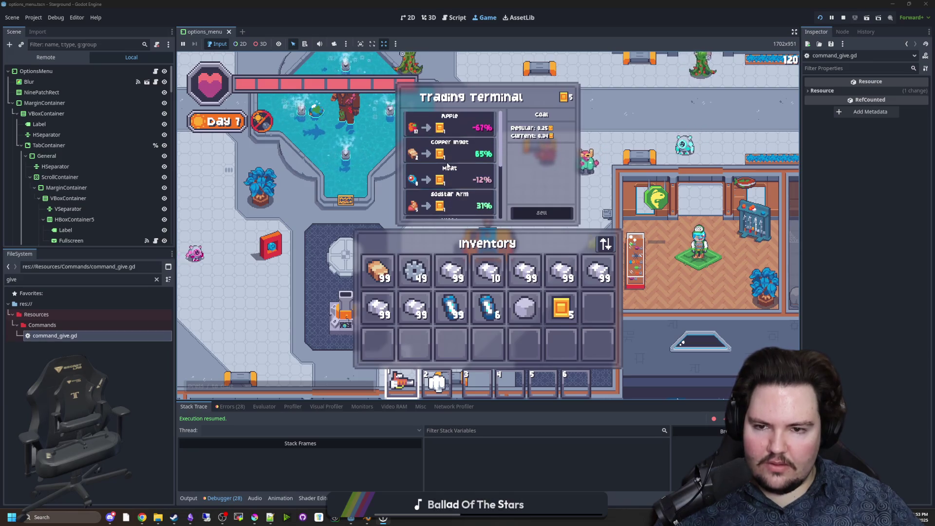
left_click(440, 145)
key("Escape")
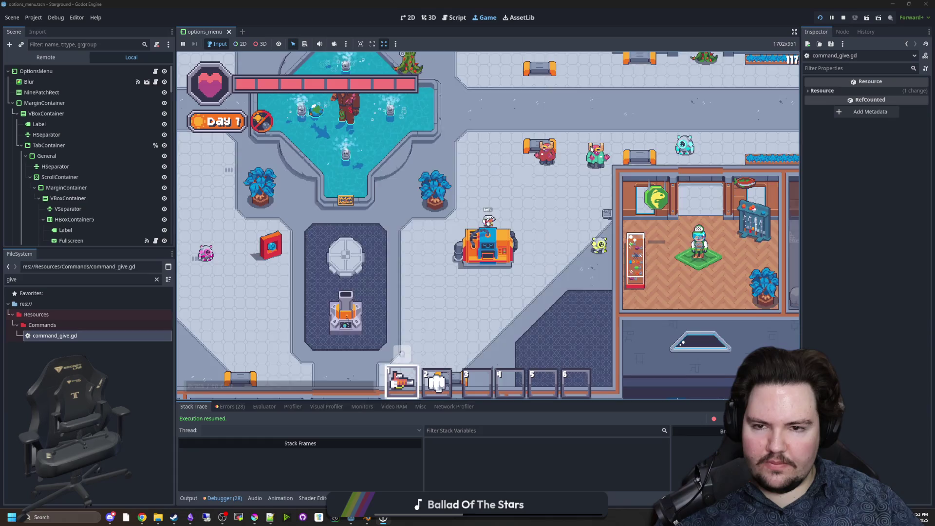
Step: View the nearby shop's buy list, then briefly open the workshop's Artifact Merging Bench
key("a")
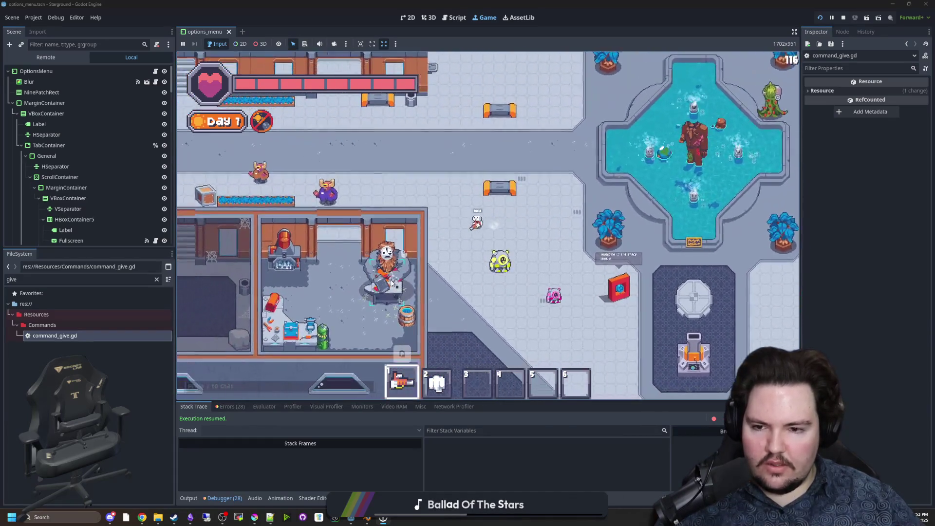
left_click(392, 283)
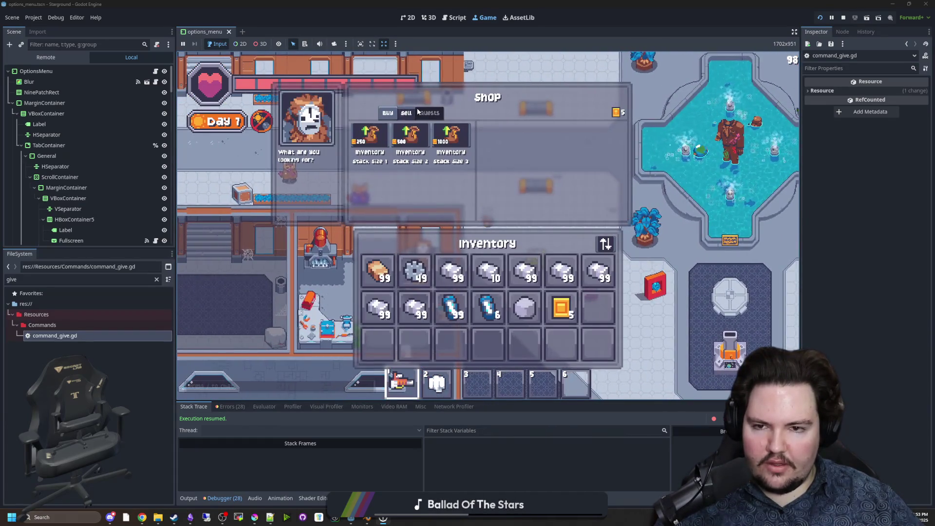
left_click(414, 113)
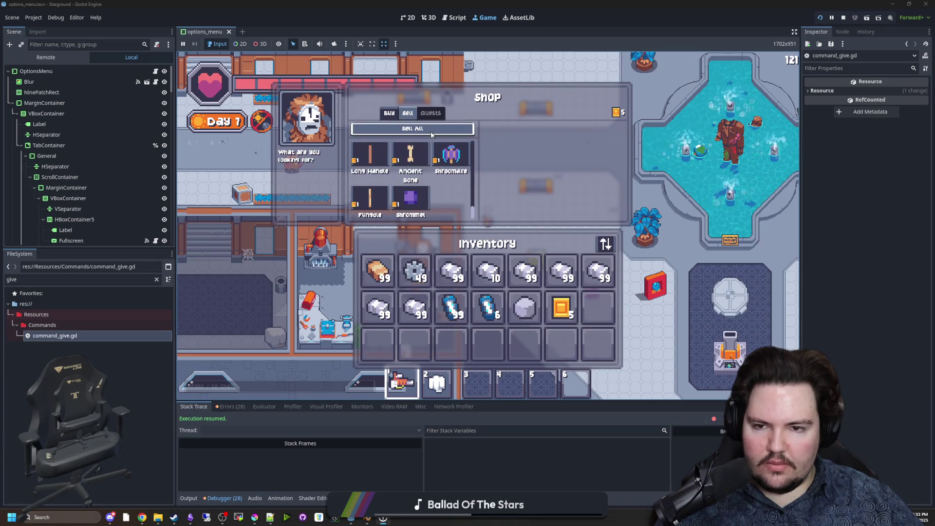
key("a")
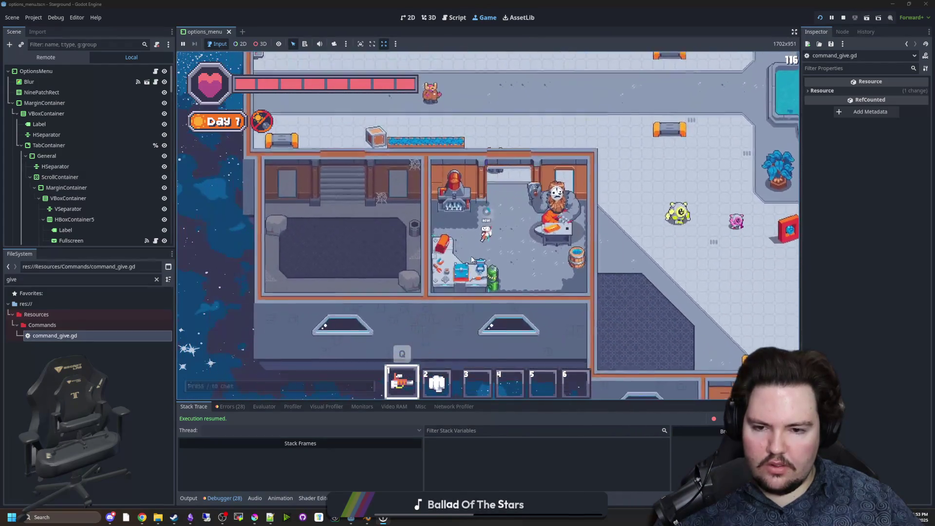
key("e")
key("w")
Step: Walk past the fountain, toggling the inventory open and closed along the way
key("d")
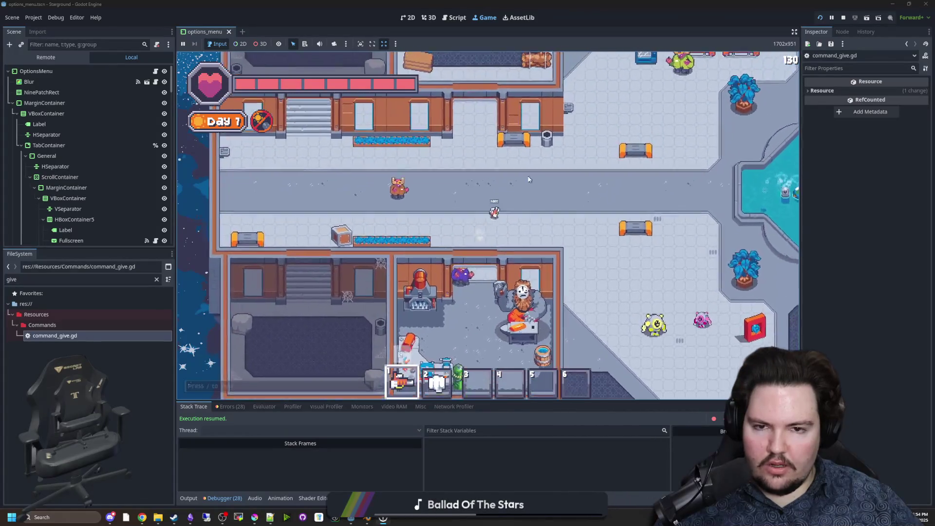
key("w")
key("d")
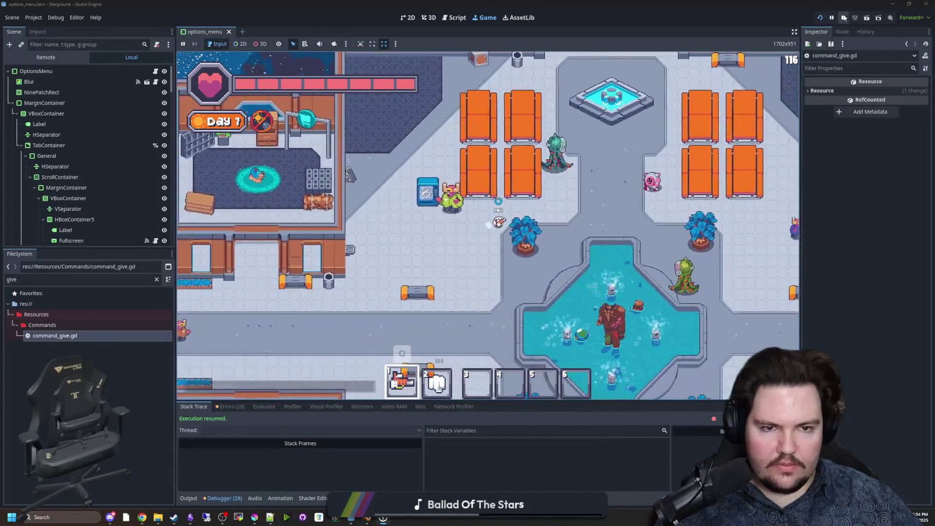
key("d")
key("s")
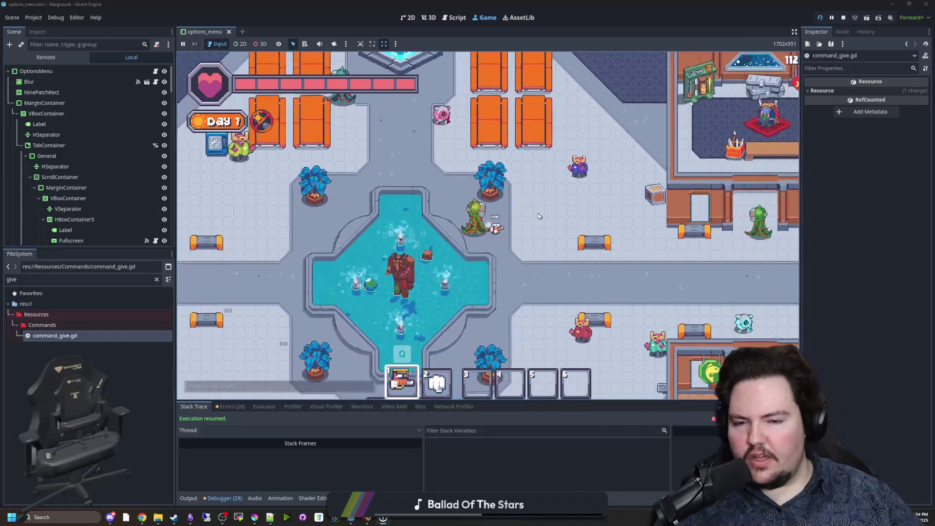
key("i")
key("i")
key("a")
key("s")
key("i")
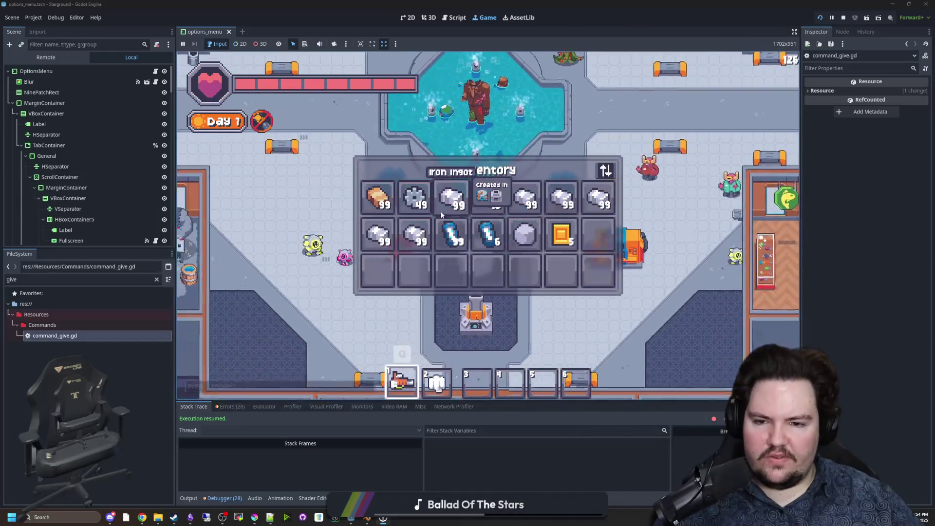
key("i")
Step: Walk around the workshop doorway and fountain plaza toward the right-side rooms
key("a")
key("w")
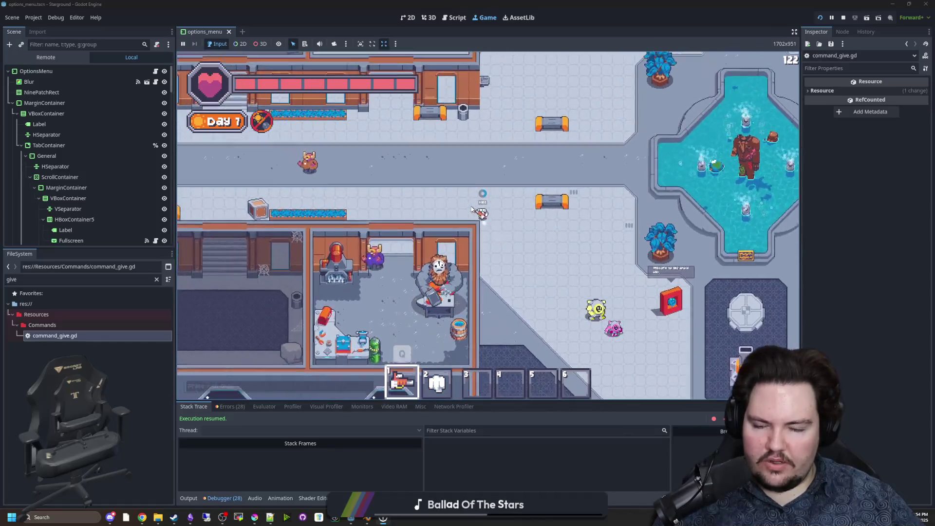
key("s")
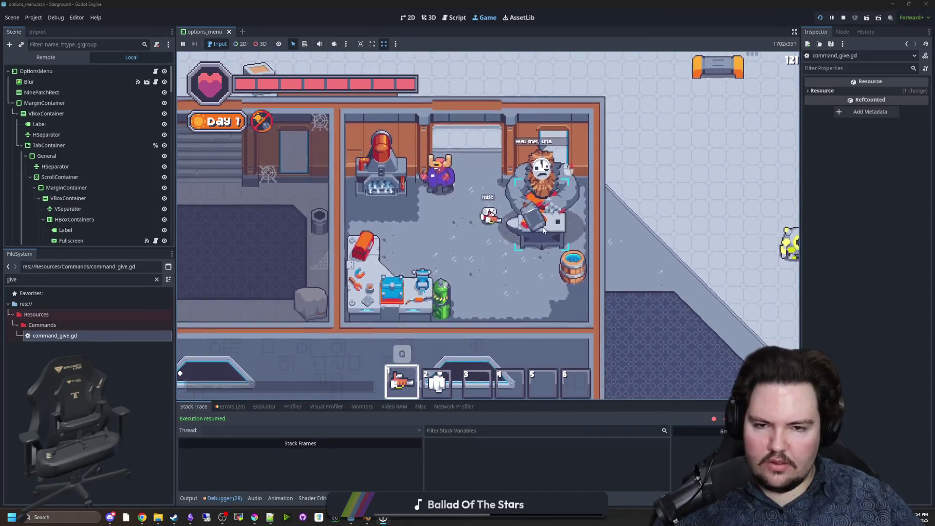
key("w")
key("d")
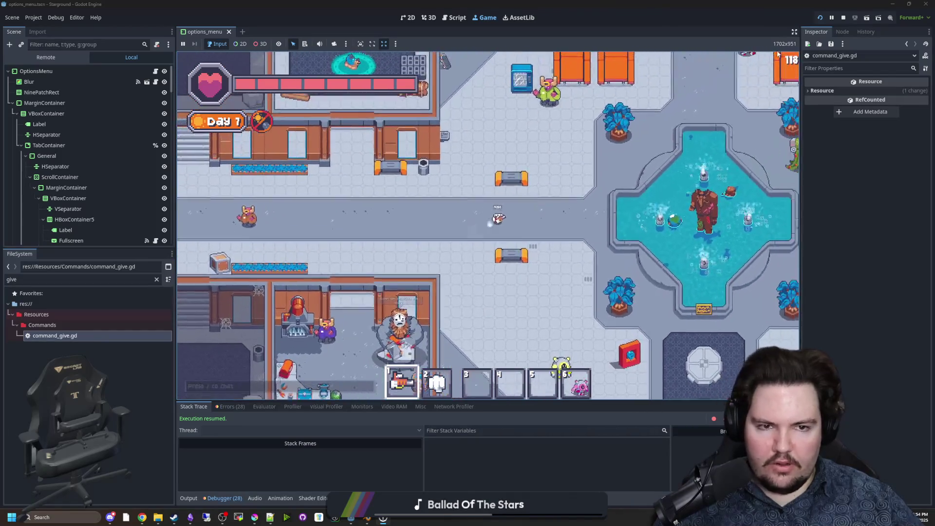
key("d")
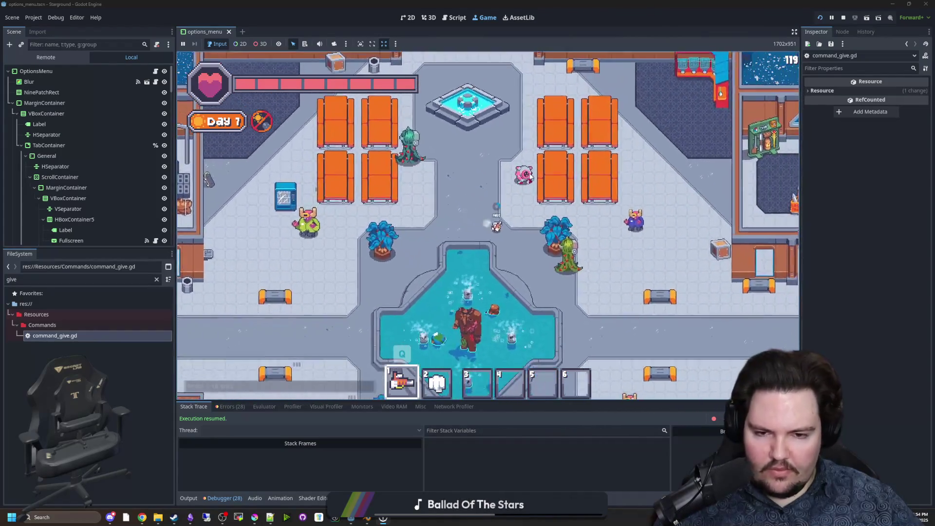
key("s")
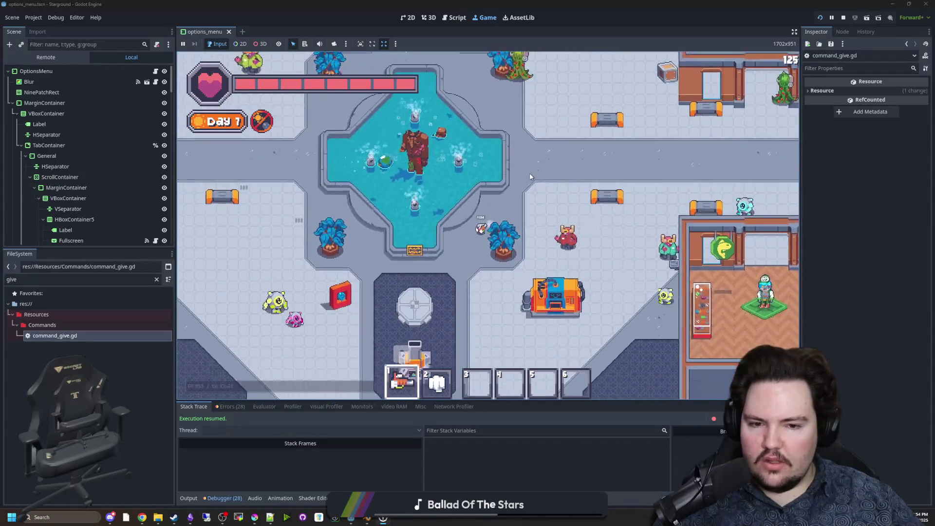
key("a")
key("w")
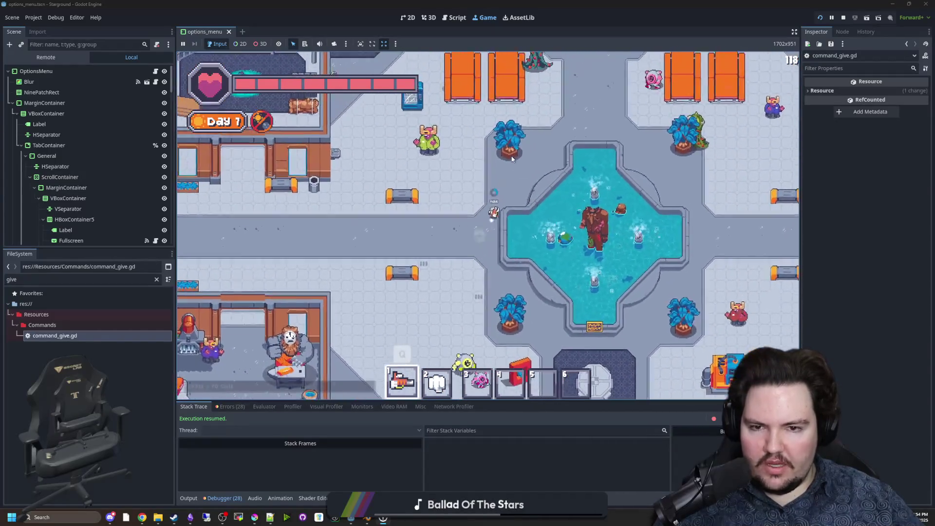
key("d")
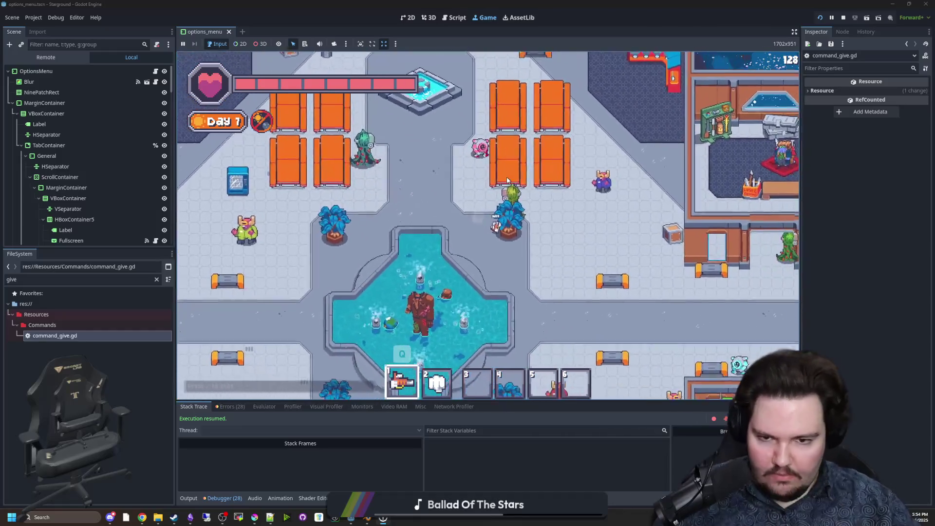
Step: Stop the game, save the scene, and edit the project Version to 0.15.0.2 in Project Settings
left_click(839, 18)
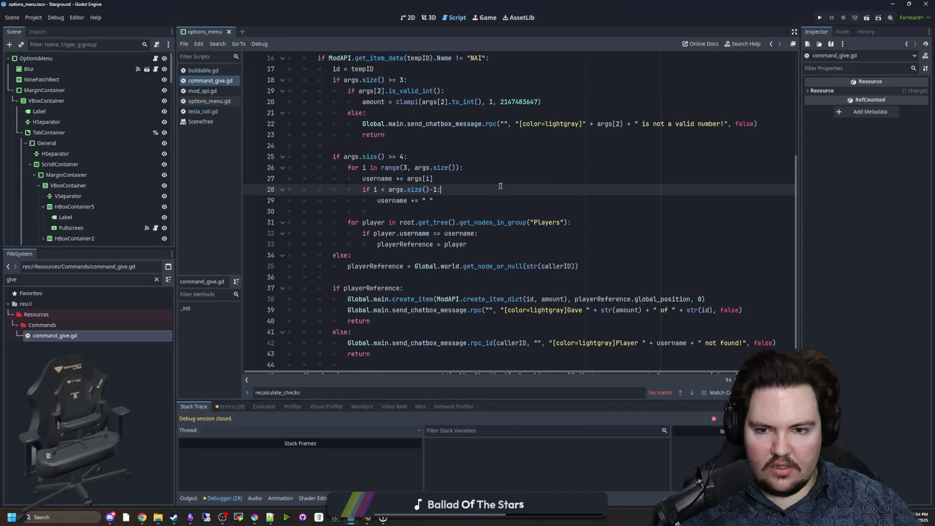
key("ctrl+s")
left_click(33, 17)
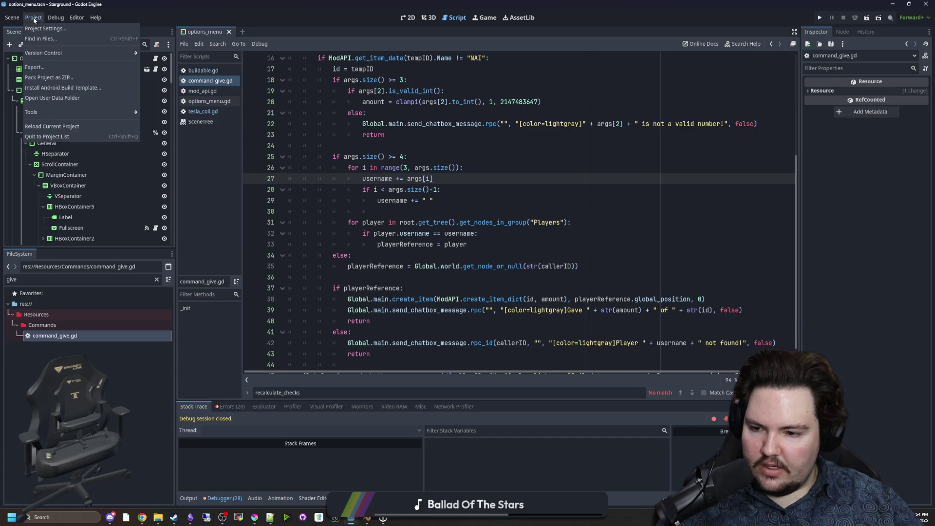
left_click(53, 28)
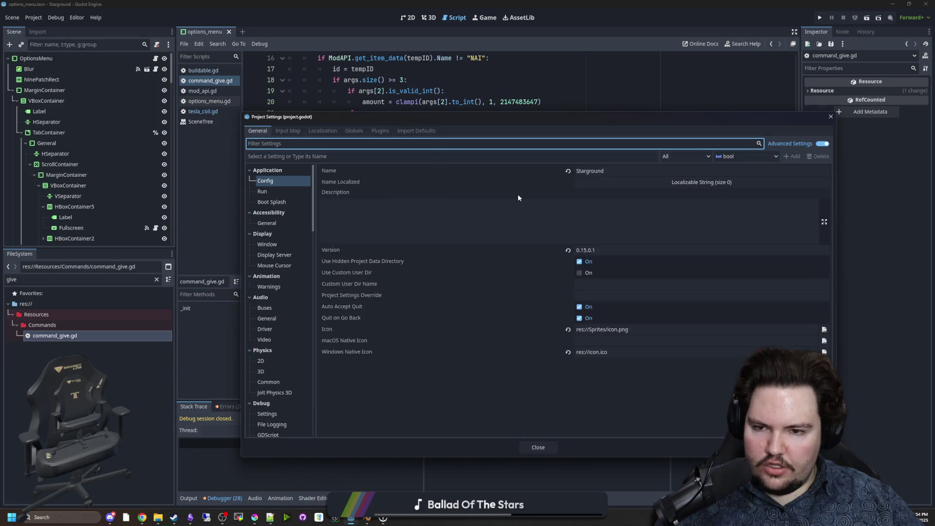
left_click(631, 250)
type("2")
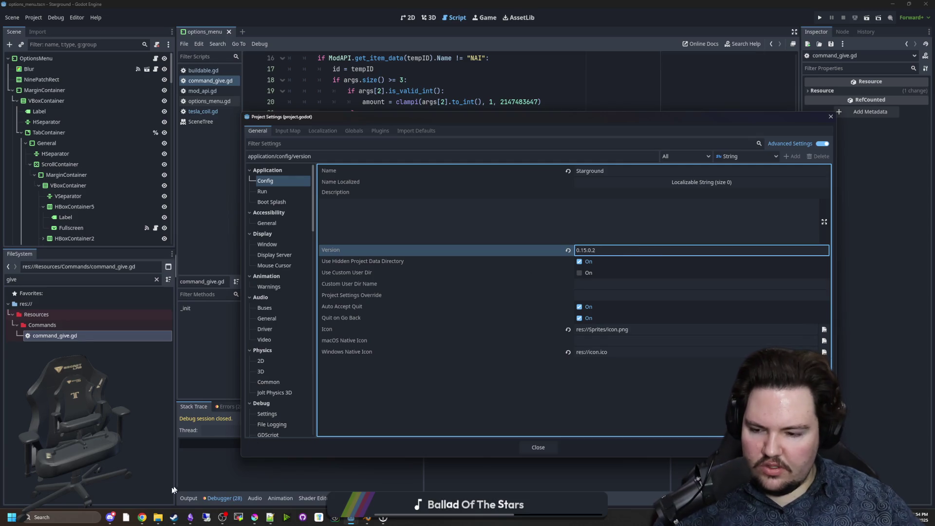
Step: Open Starground's Steam store page in the browser and view all its news posts
mouse_move(142, 517)
left_click(184, 491)
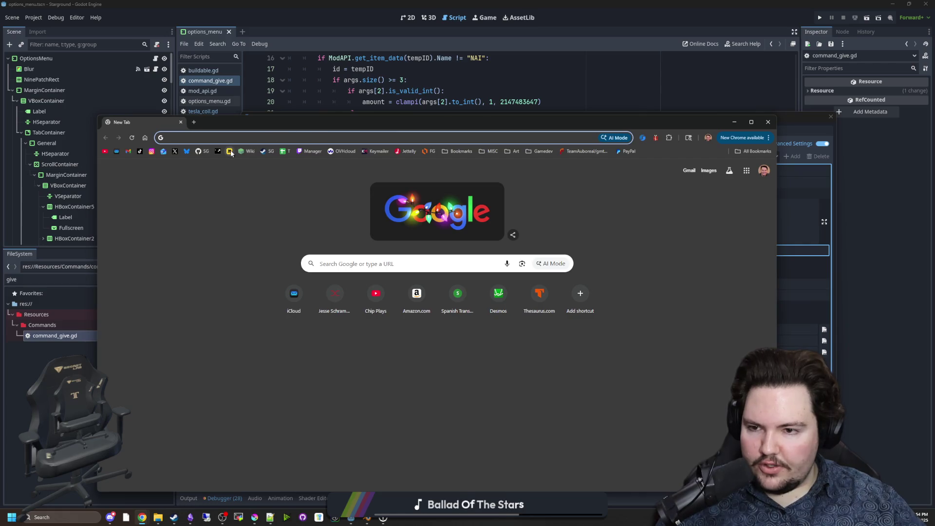
left_click(267, 152)
double_click(288, 126)
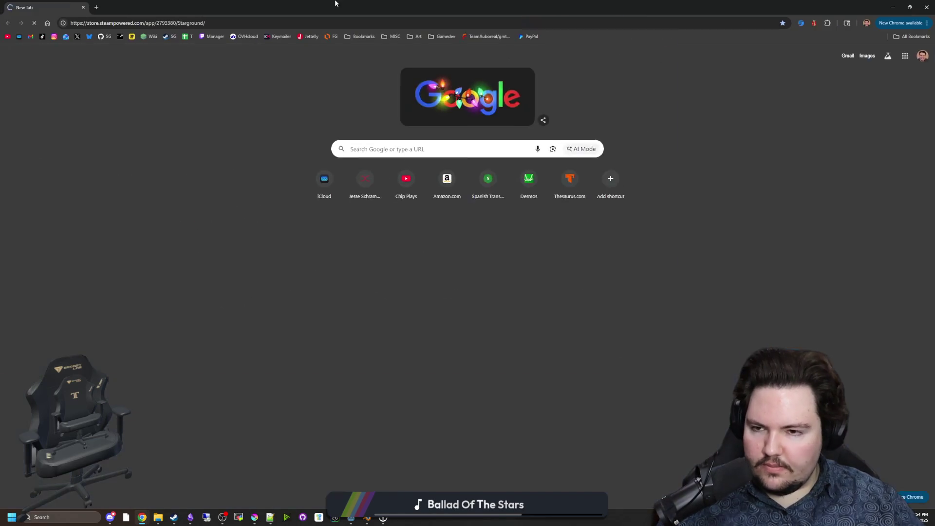
scroll(535, 268, "down", 13)
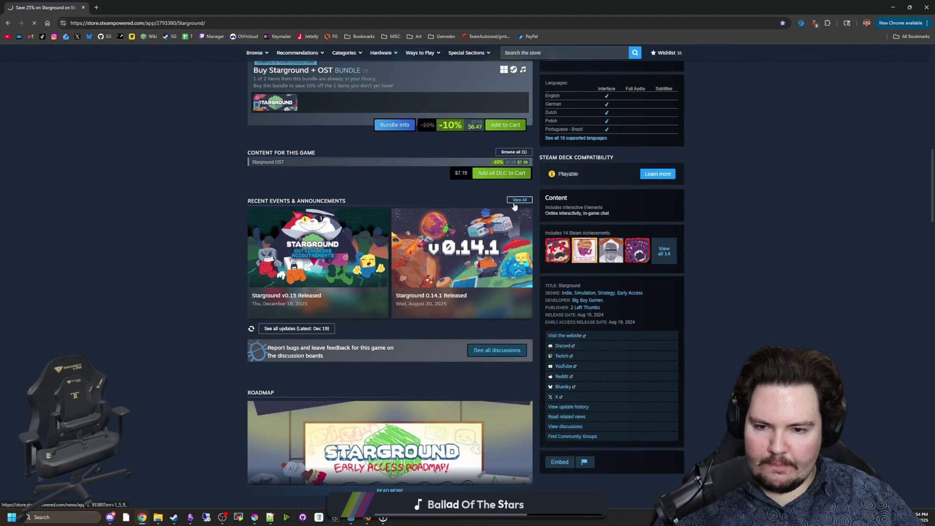
left_click(514, 205)
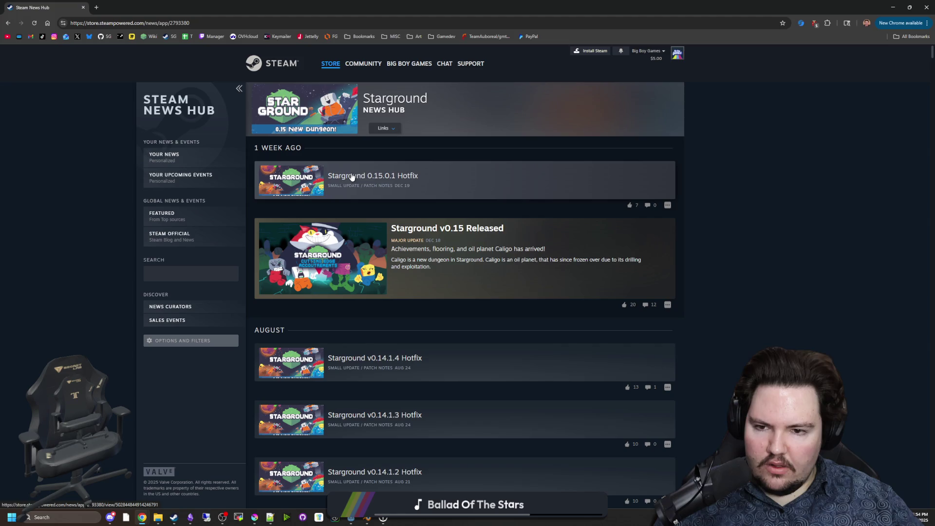
Step: Return to Godot and close the Project Settings window
key("alt+Tab")
left_click(544, 220)
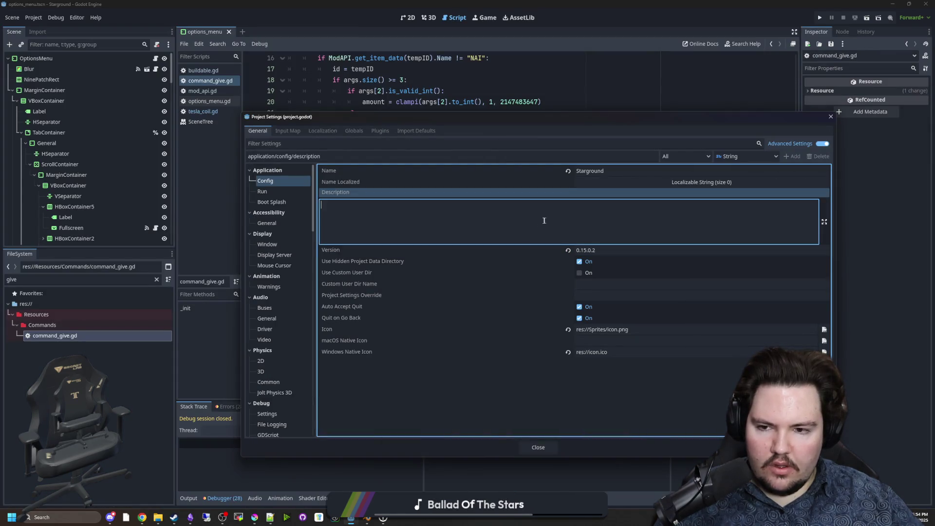
left_click(533, 444)
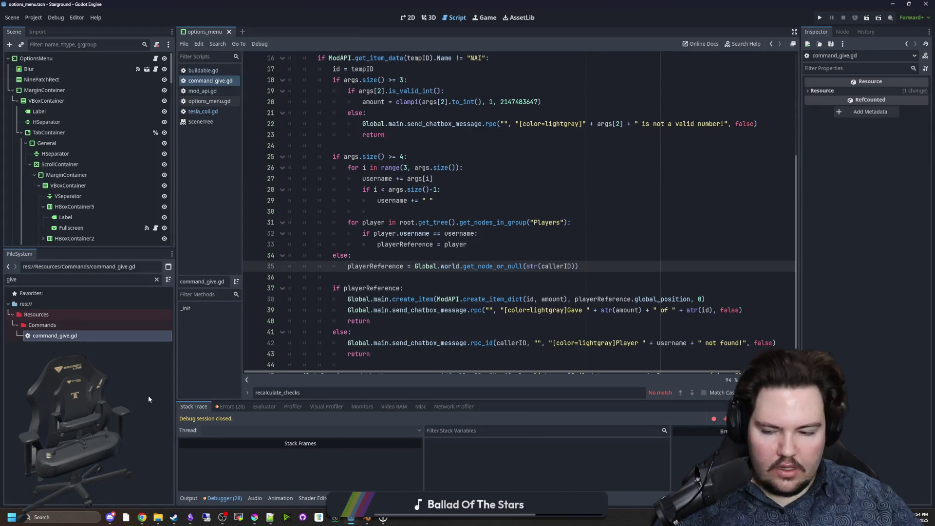
left_click(108, 484)
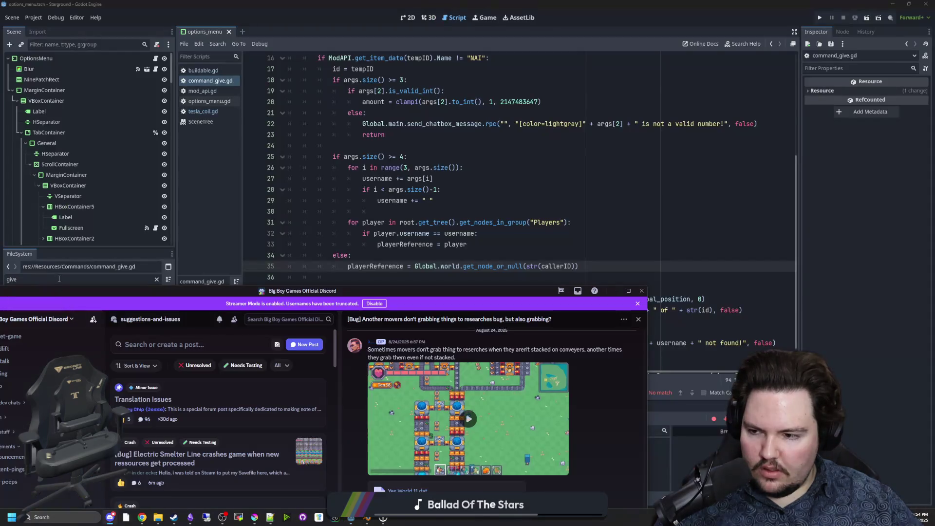
Step: Maximize Discord, read the Translation Issues thread and #translation channel, then restore the window size
left_click_drag(69, 291, 174, 52)
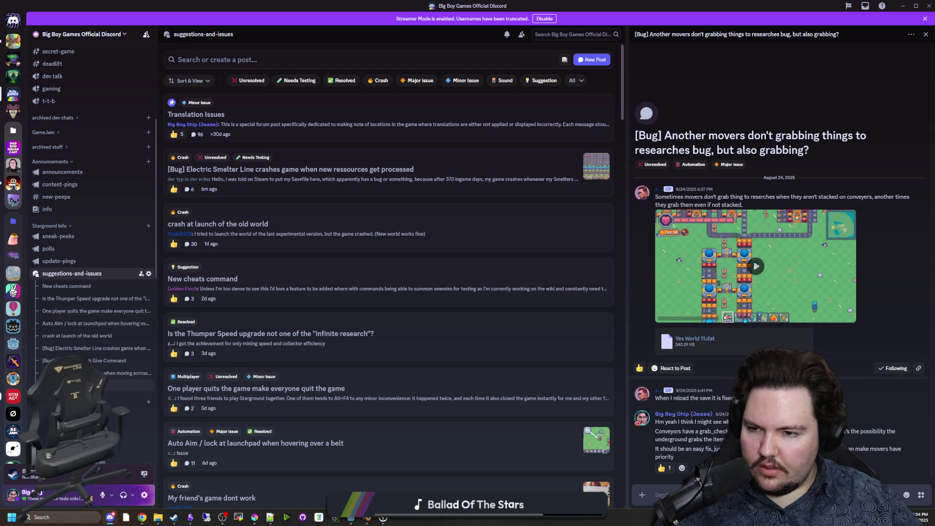
left_click(196, 114)
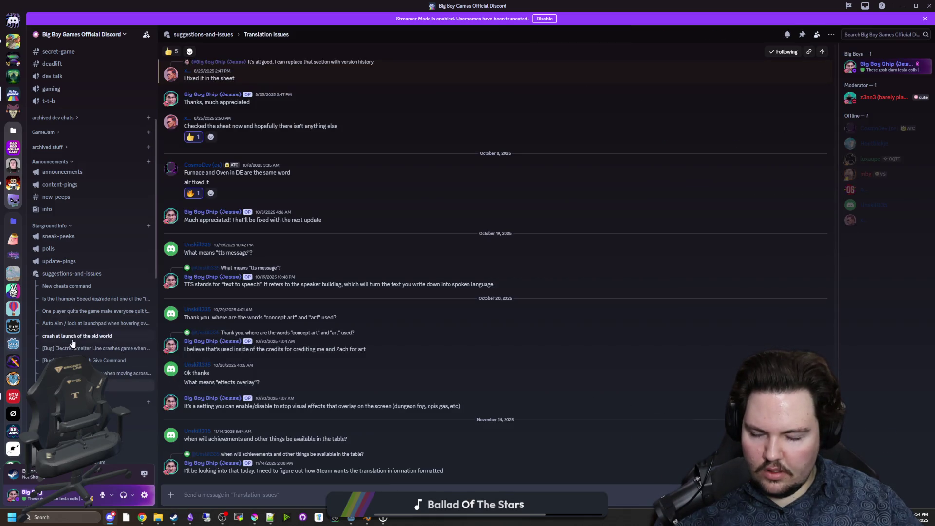
scroll(84, 335, "down", 4)
scroll(85, 247, "down", 1)
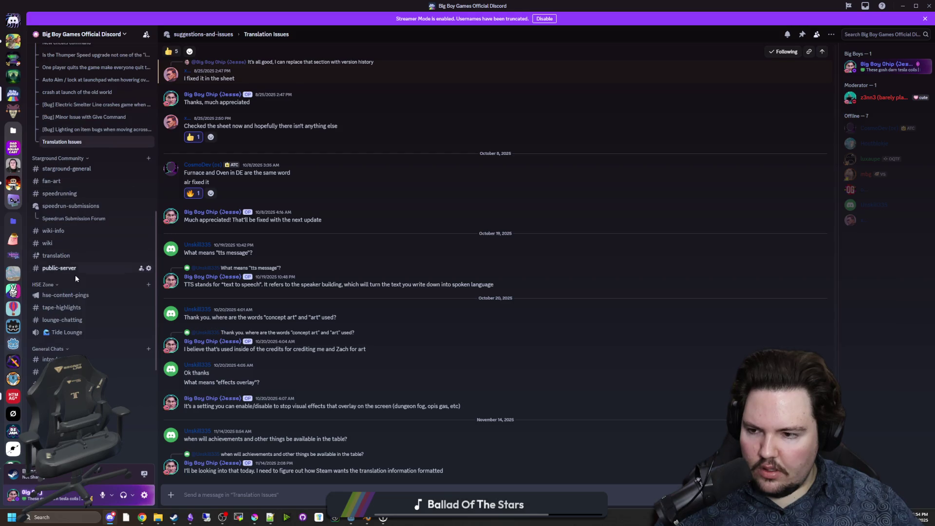
left_click(80, 256)
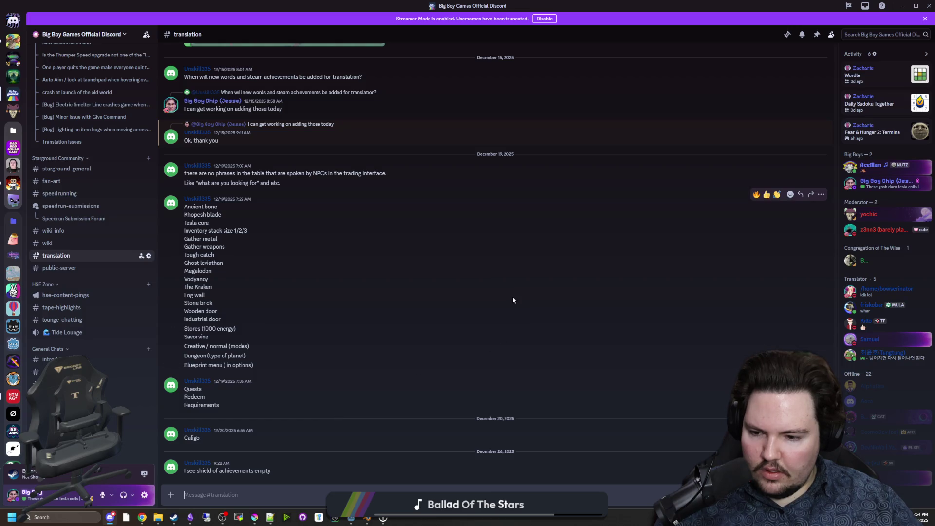
key("super+Down")
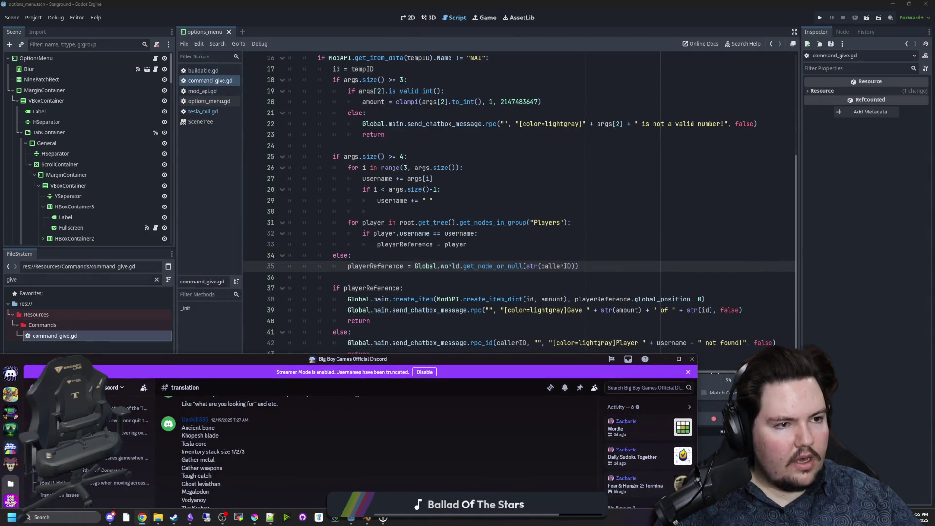
Step: Open the Starground Translations spreadsheet on its Achievements sheet and select the first empty row, cell A2
key("alt+Tab")
left_click(328, 110)
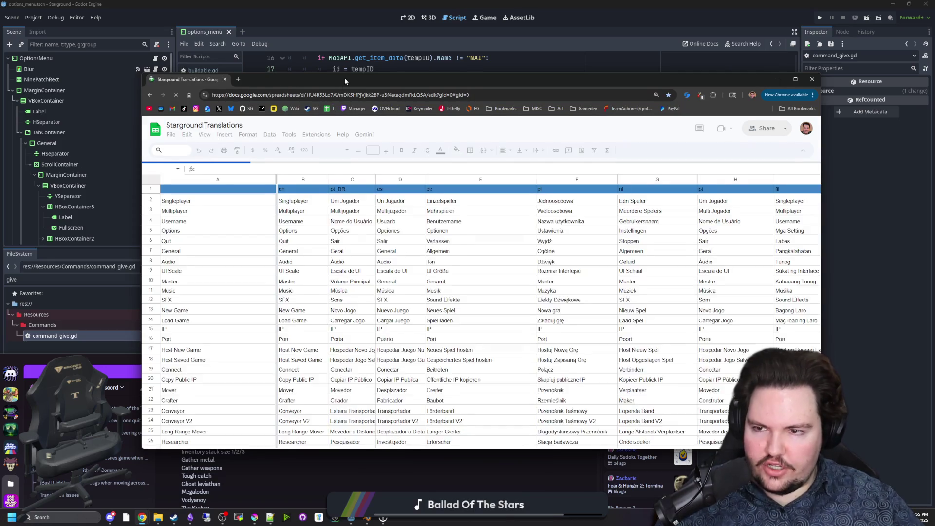
left_click_drag(343, 78, 317, 82)
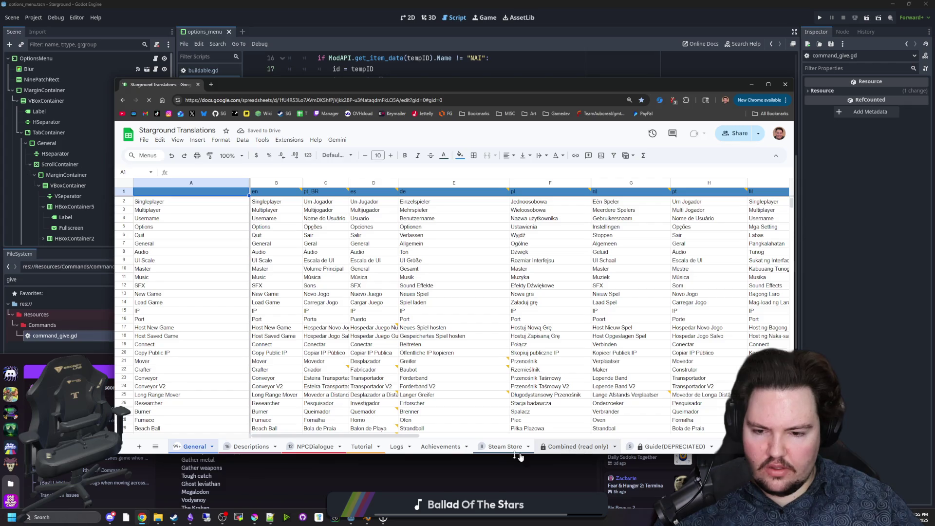
left_click(438, 446)
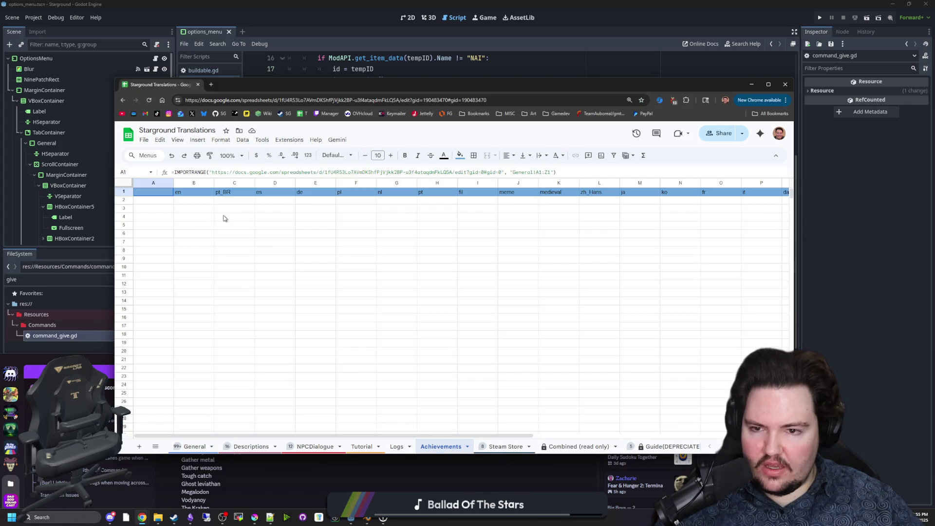
left_click(164, 209)
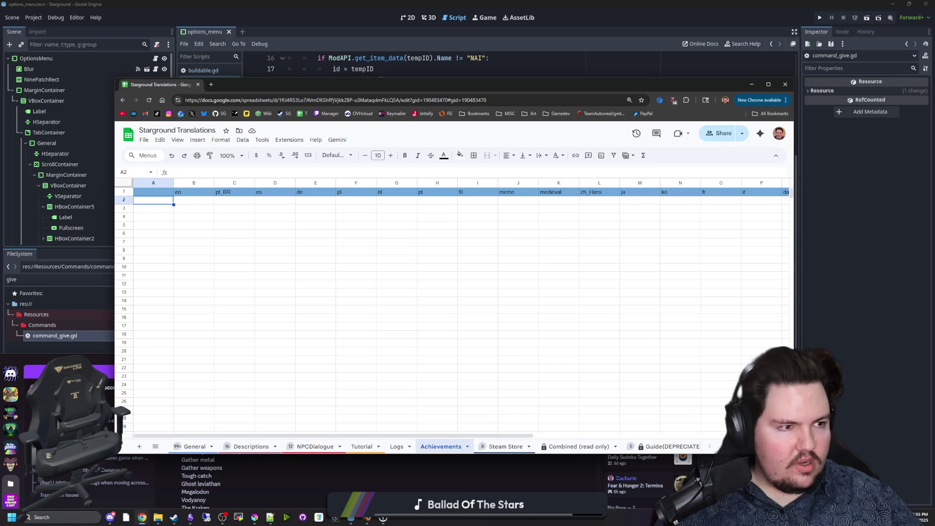
key("ctrl+n")
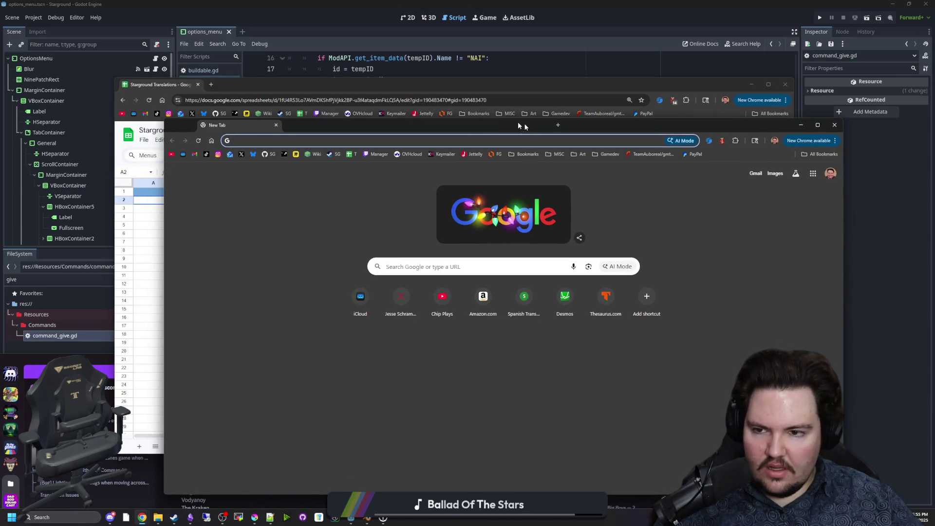
Step: Open the Starground app from the Steamworks dashboard
left_click(287, 155)
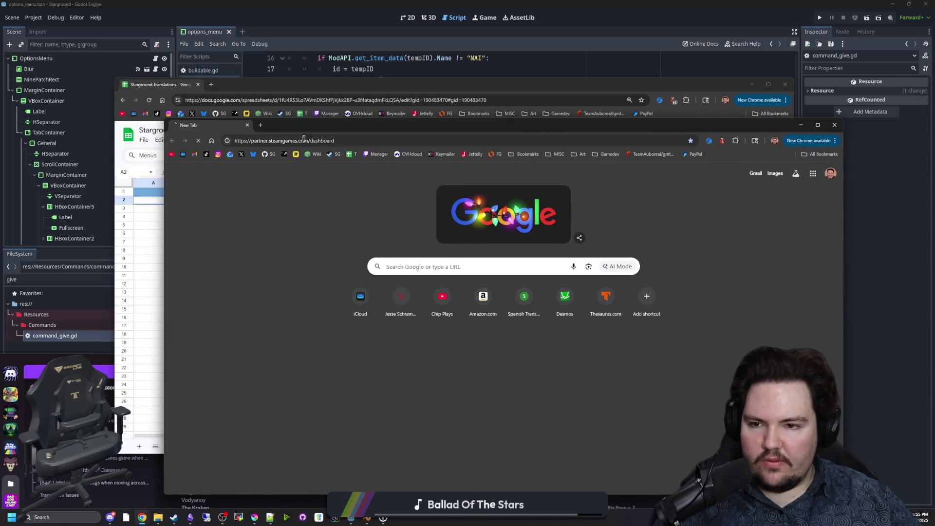
left_click_drag(335, 128, 396, 94)
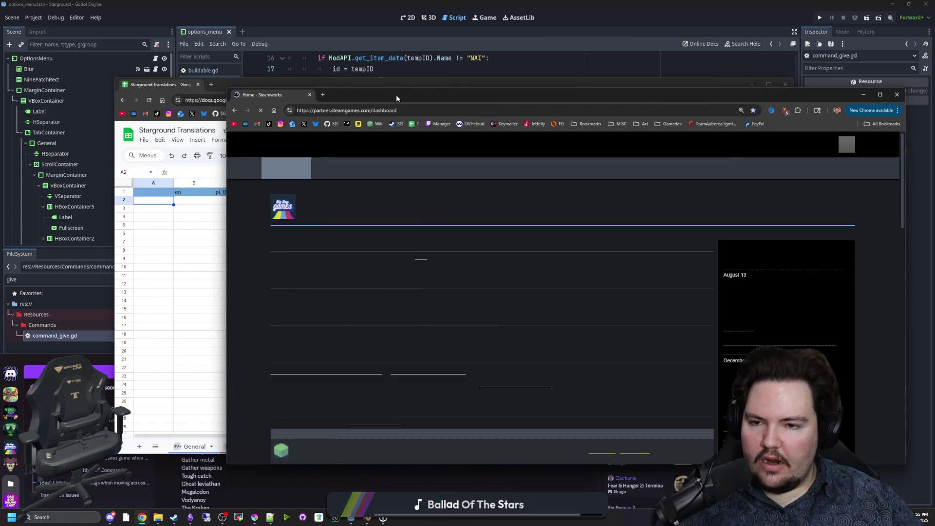
scroll(344, 250, "down", 5)
scroll(344, 250, "up", 5)
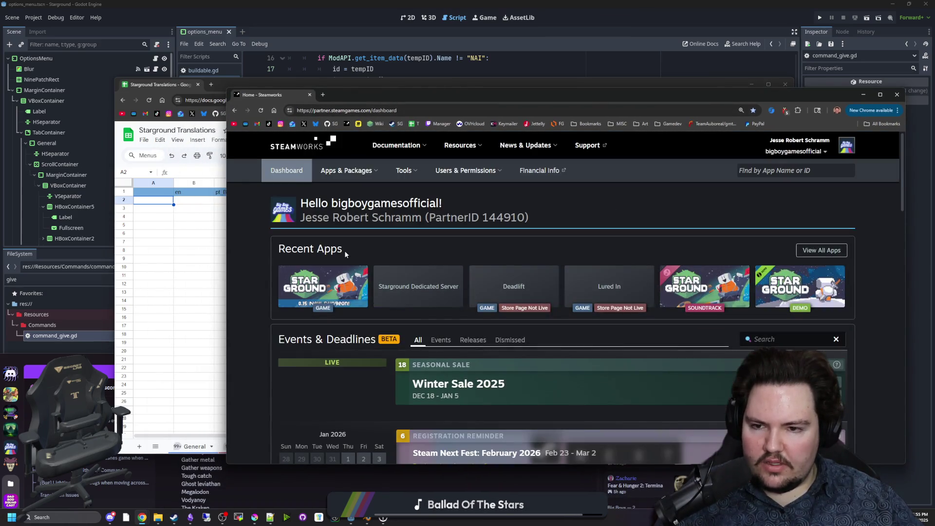
left_click(319, 293)
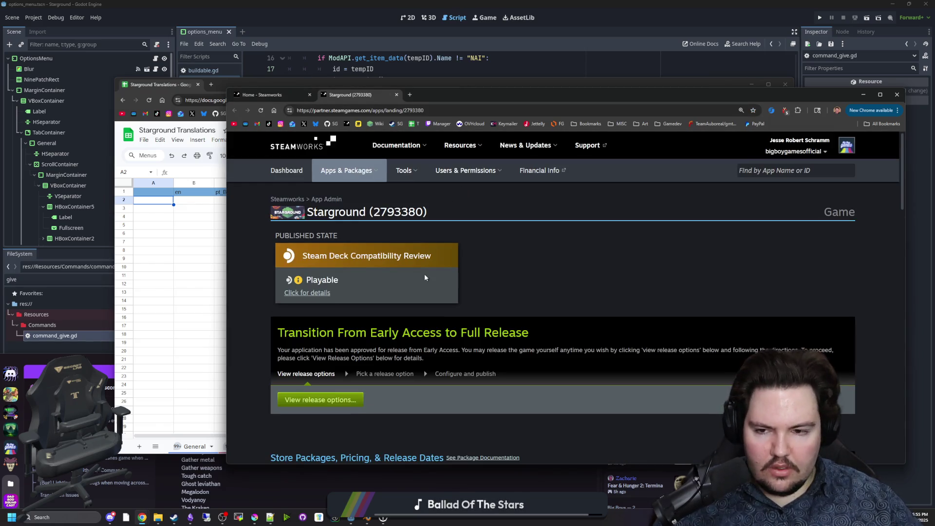
scroll(478, 270, "down", 10)
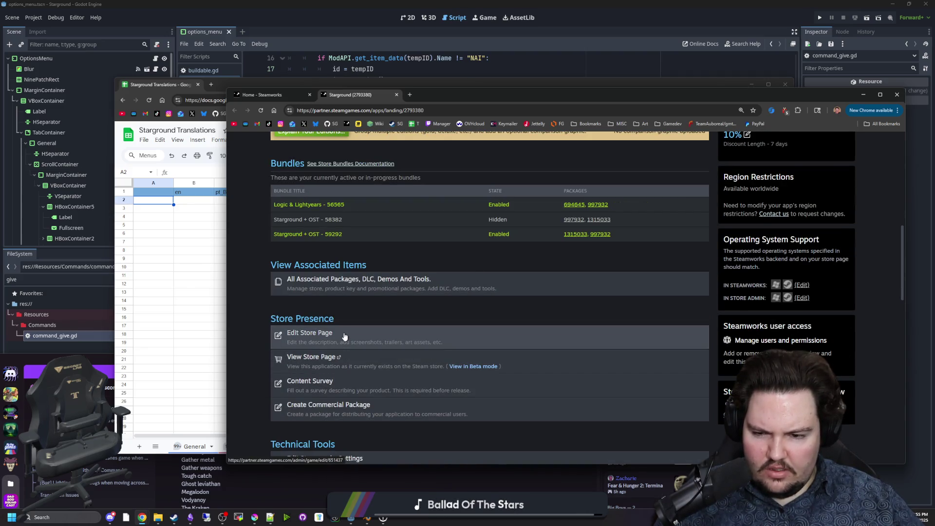
scroll(344, 336, "down", 2)
Step: Go to Stats & Achievements > Achievement Localization and download the English localization data
left_click(292, 416)
mouse_move(415, 266)
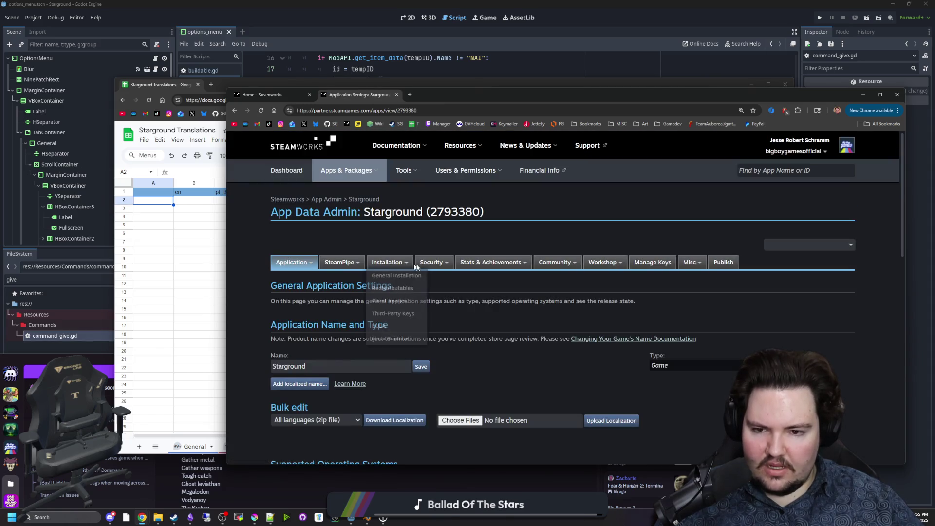
mouse_move(492, 262)
left_click(490, 302)
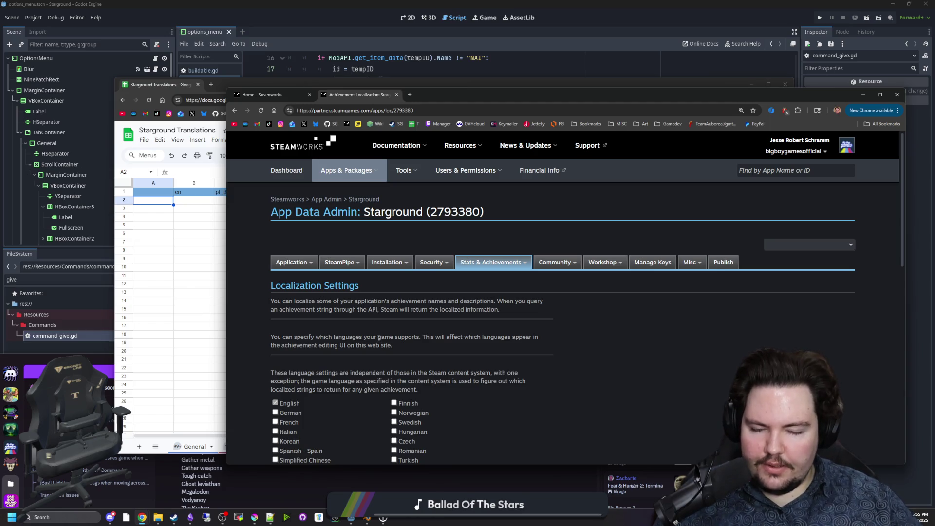
scroll(379, 337, "down", 6)
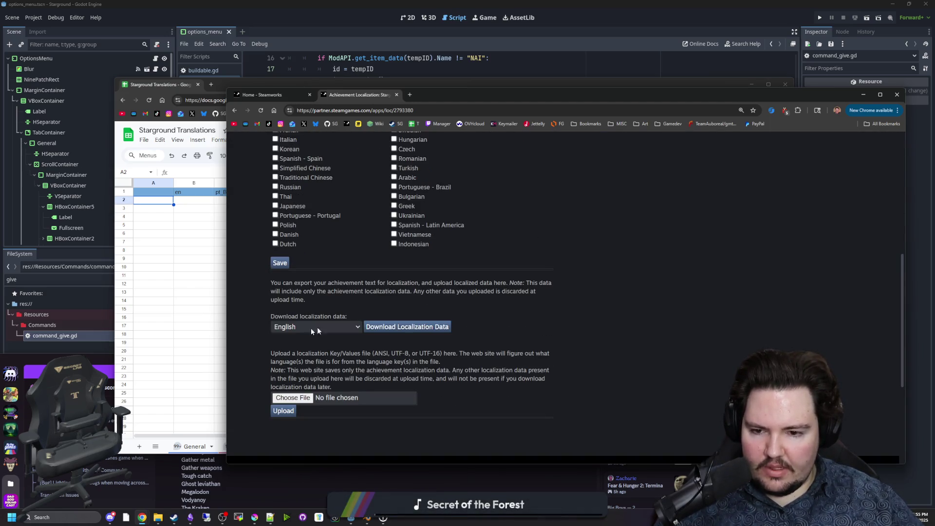
left_click(403, 326)
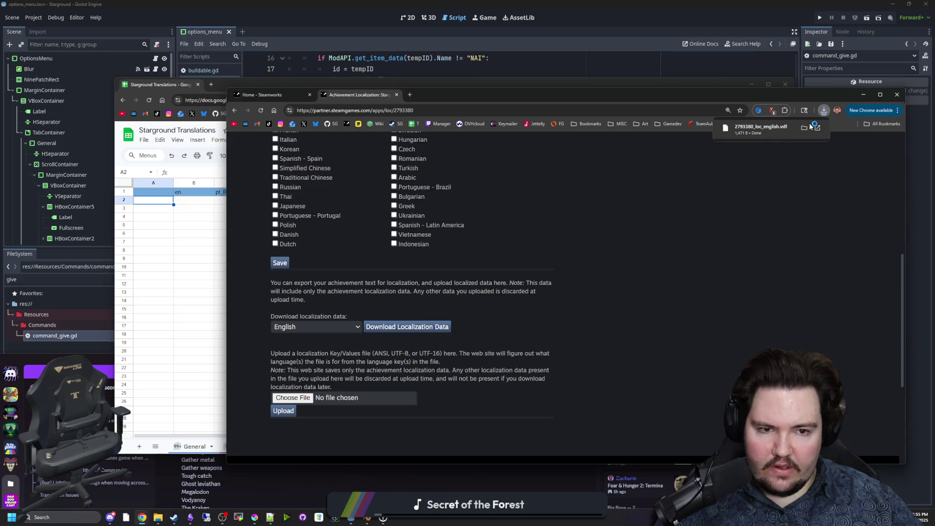
Step: Show 2793380_loc_english.vdf in the Downloads folder, browse the Open with apps, then cancel
left_click(804, 128)
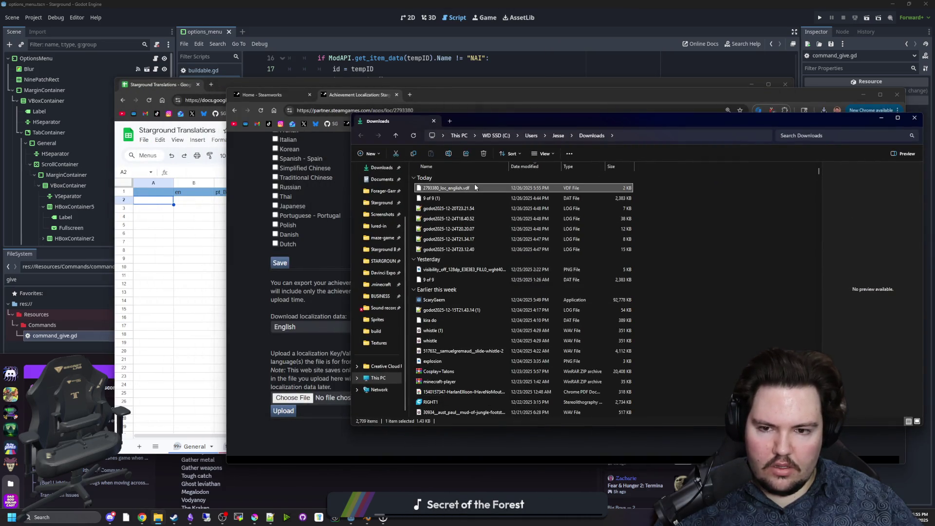
right_click(475, 185)
left_click(502, 191)
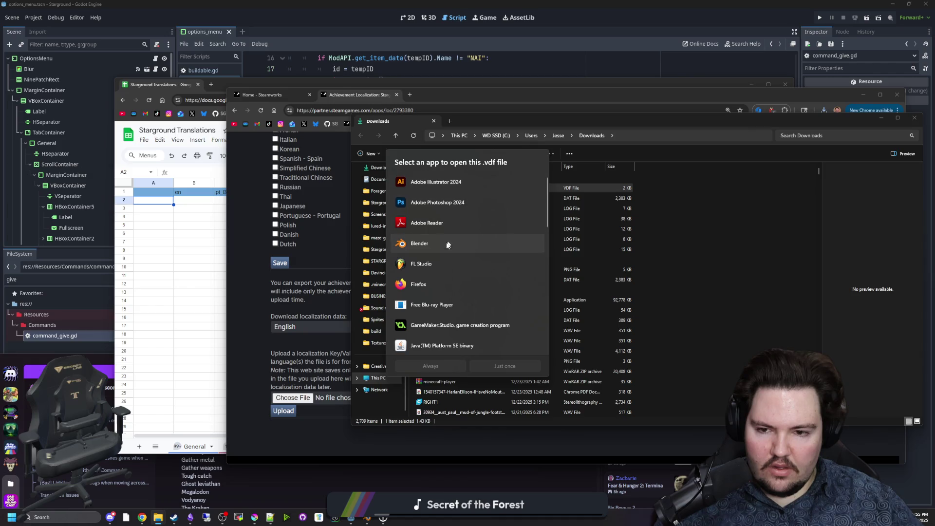
scroll(451, 297, "down", 5)
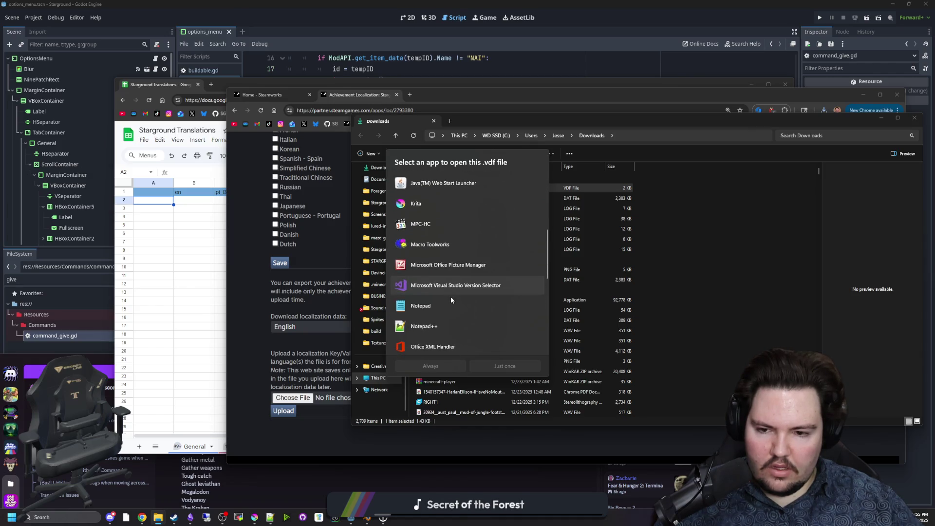
scroll(451, 296, "down", 5)
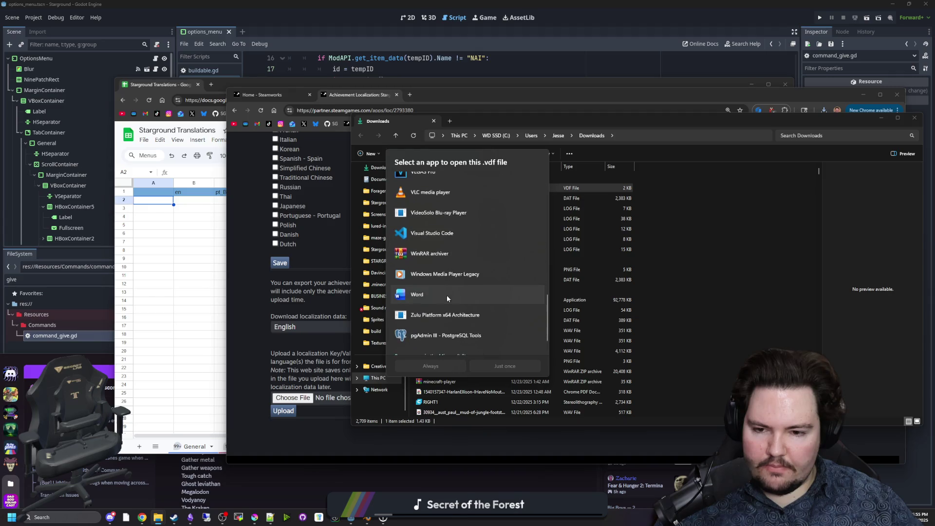
scroll(446, 295, "down", 2)
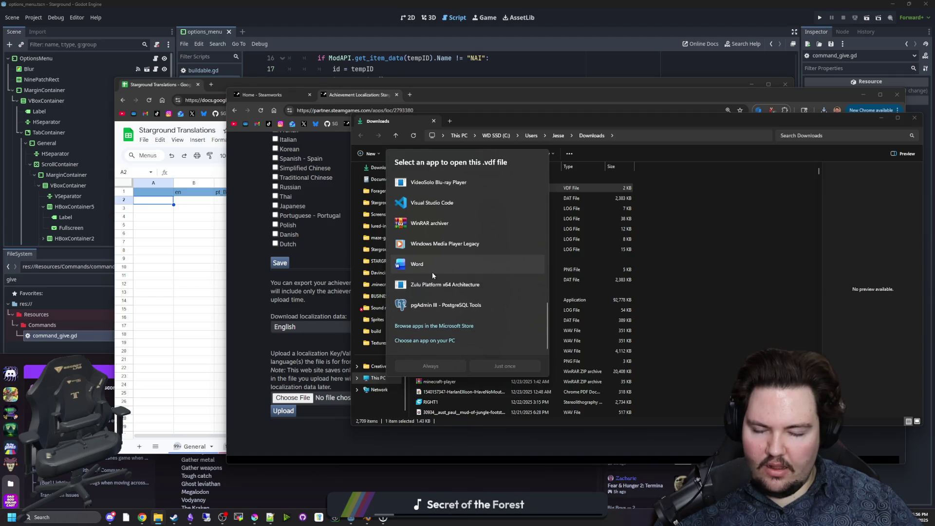
scroll(431, 272, "up", 10)
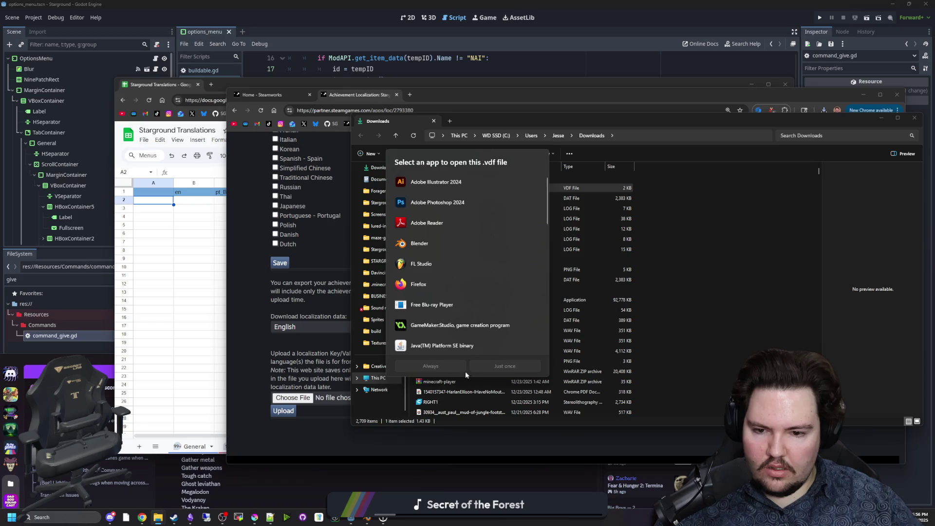
left_click(770, 209)
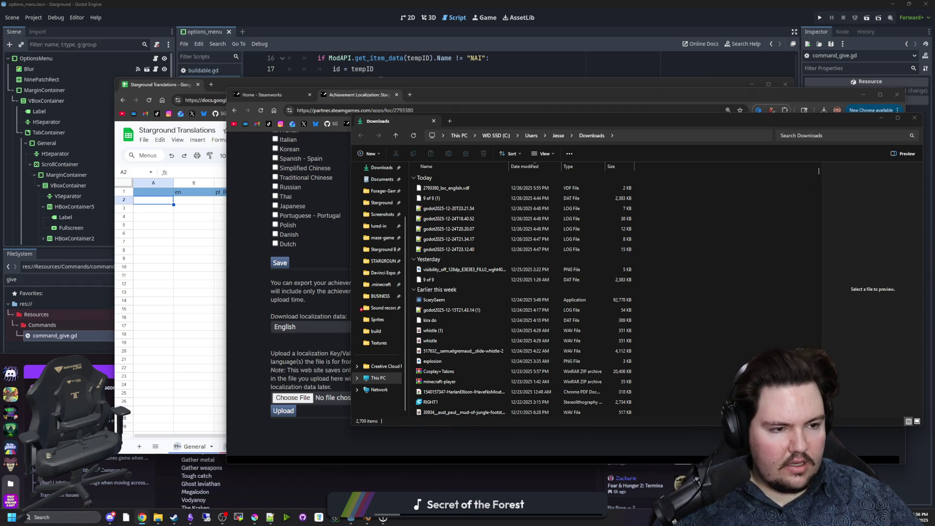
Step: Check the spreadsheet's File > Download formats, then bring the Steamworks localization page back to front
left_click(217, 81)
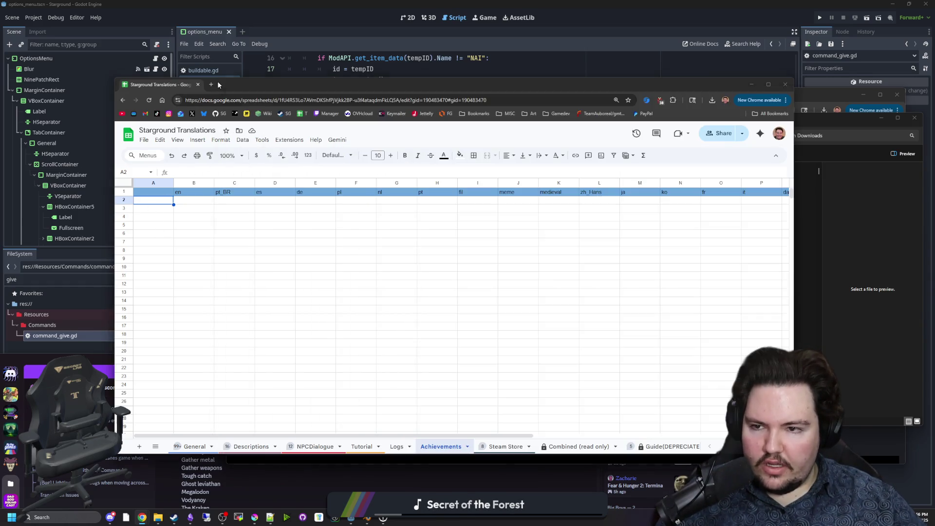
left_click(143, 139)
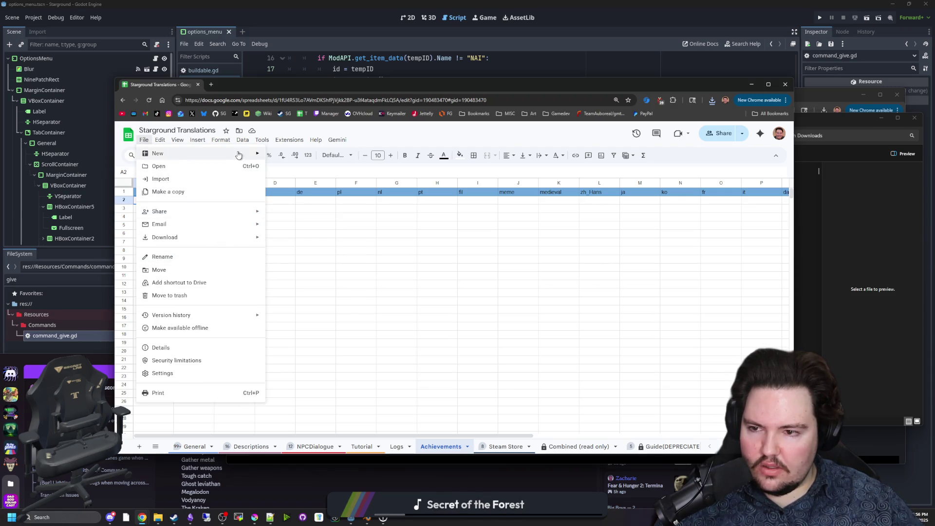
mouse_move(227, 240)
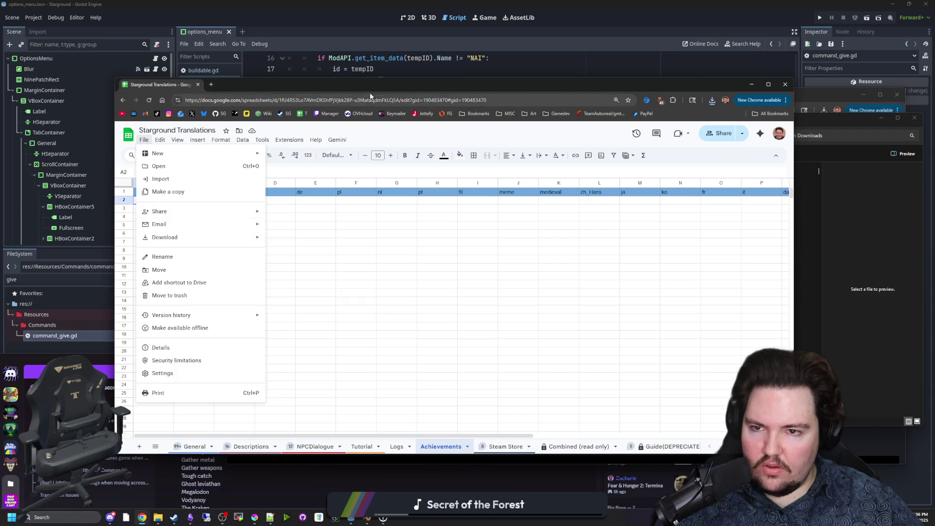
mouse_move(375, 83)
left_mouse_down()
mouse_move(499, 273)
mouse_move(513, 329)
mouse_move(434, 290)
left_mouse_up()
left_click(234, 234)
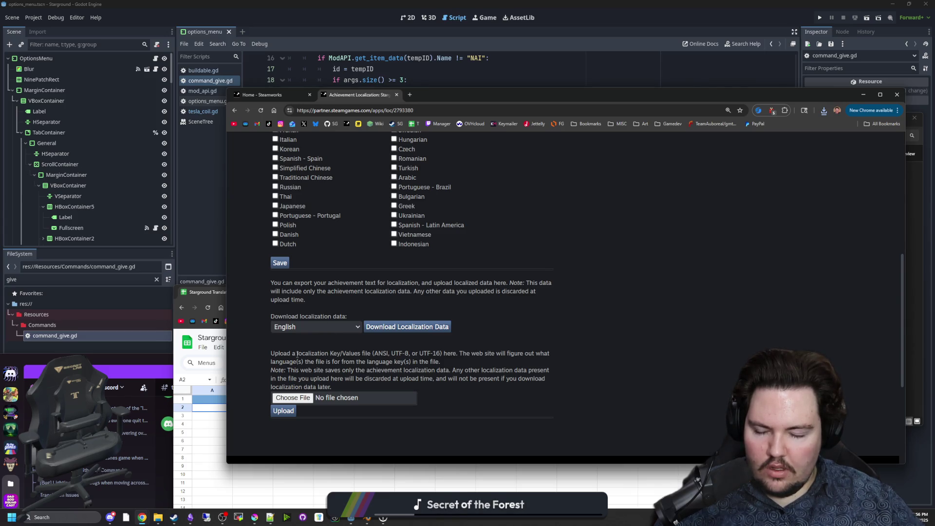
Step: Read the upload instructions, then download the English achievement localization data once more
mouse_move(340, 353)
left_mouse_down()
mouse_move(551, 353)
mouse_move(304, 362)
mouse_move(545, 353)
mouse_move(318, 362)
mouse_move(554, 373)
left_mouse_up()
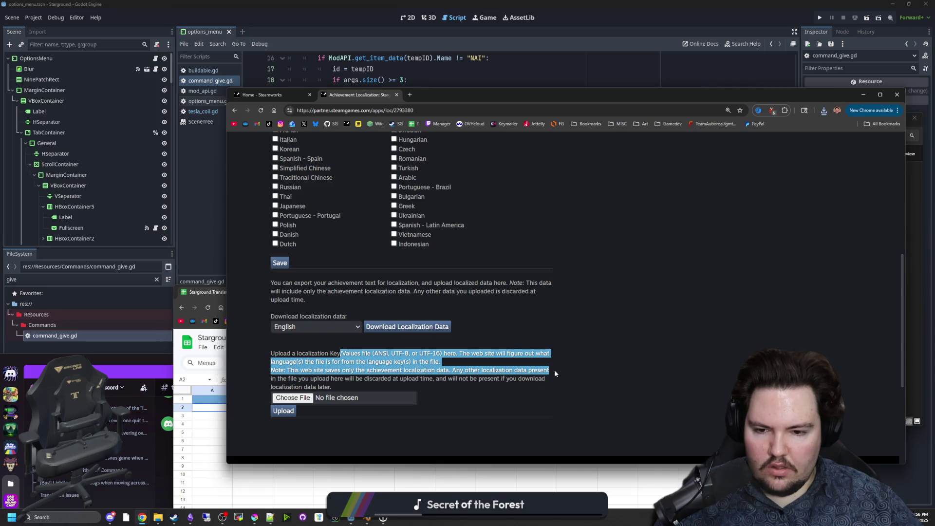
scroll(554, 373, "down", 2)
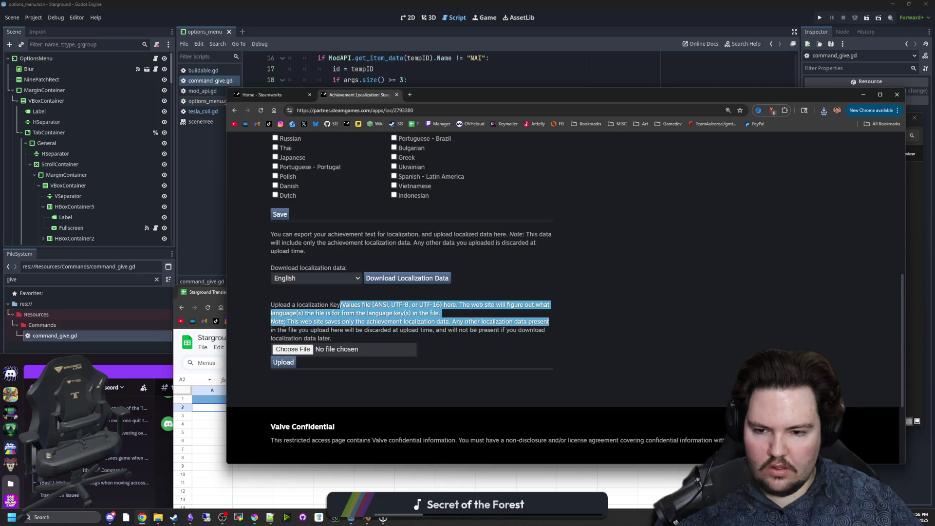
left_click(307, 347)
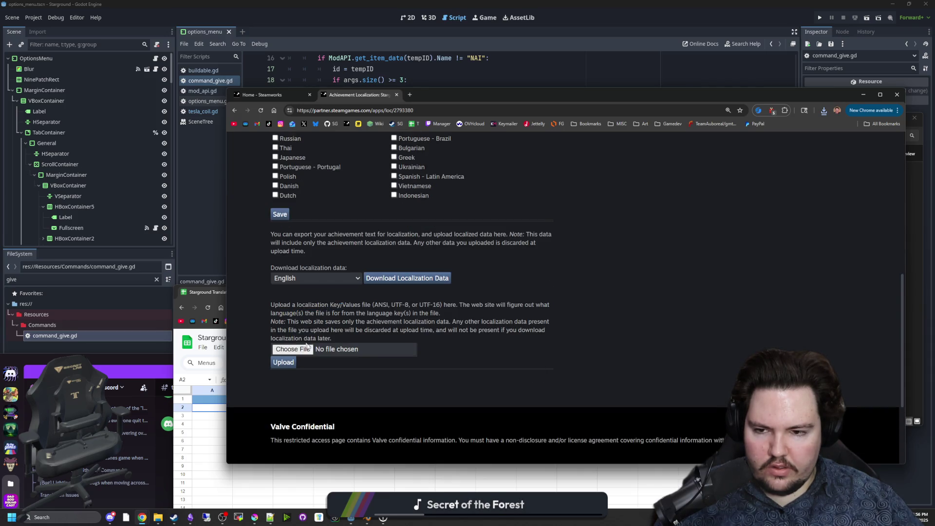
left_click(398, 278)
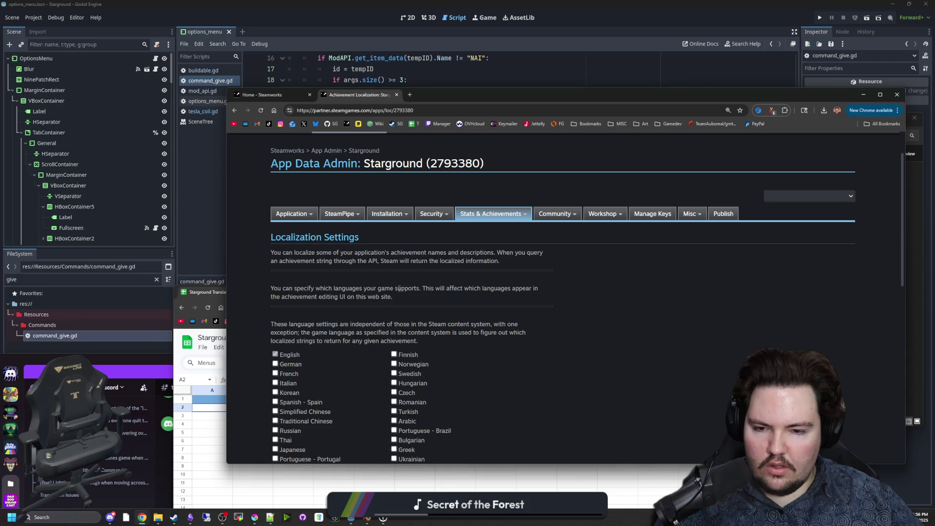
scroll(325, 314, "down", 6)
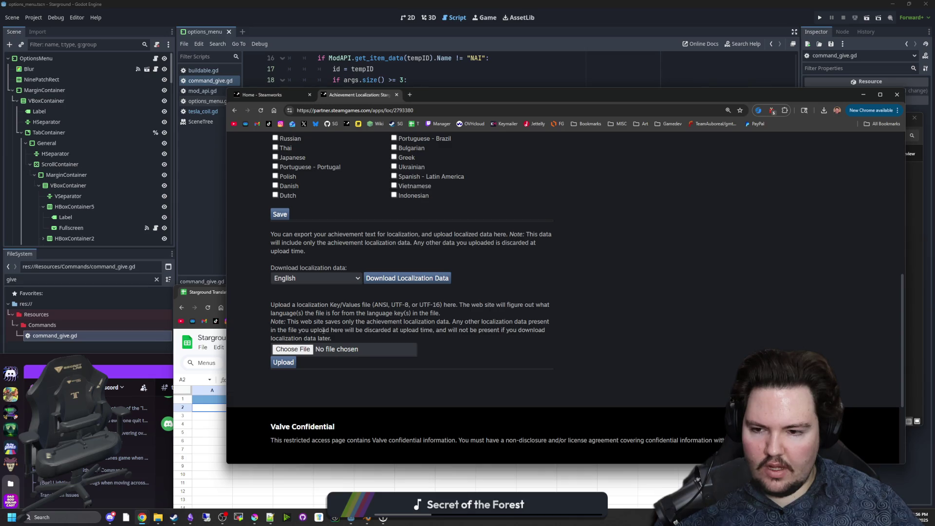
left_click_drag(354, 338, 261, 306)
left_click(501, 312)
scroll(721, 274, "up", 3)
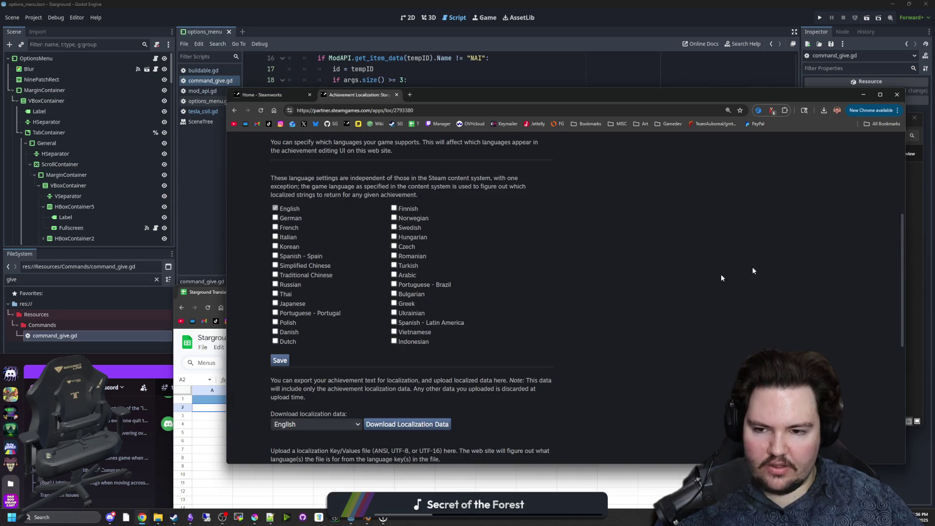
key("ctrl+n")
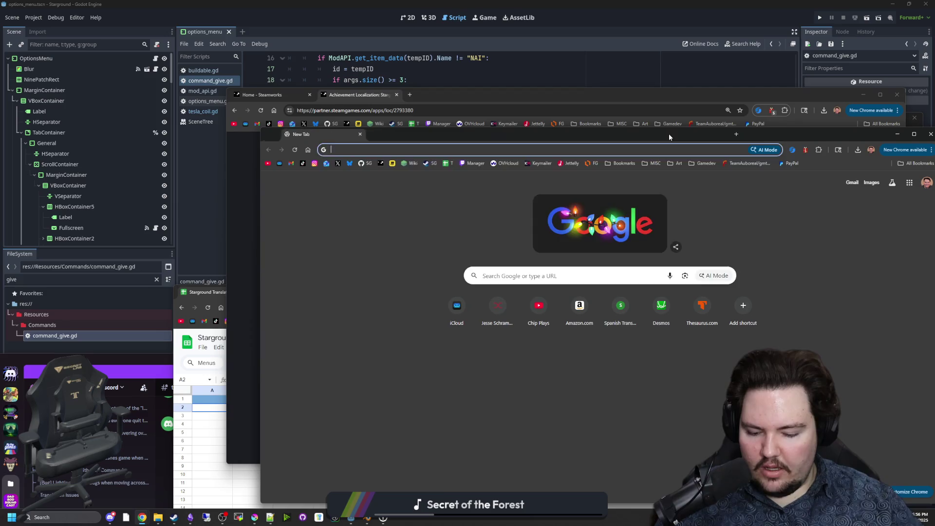
type("steamworks achievement l")
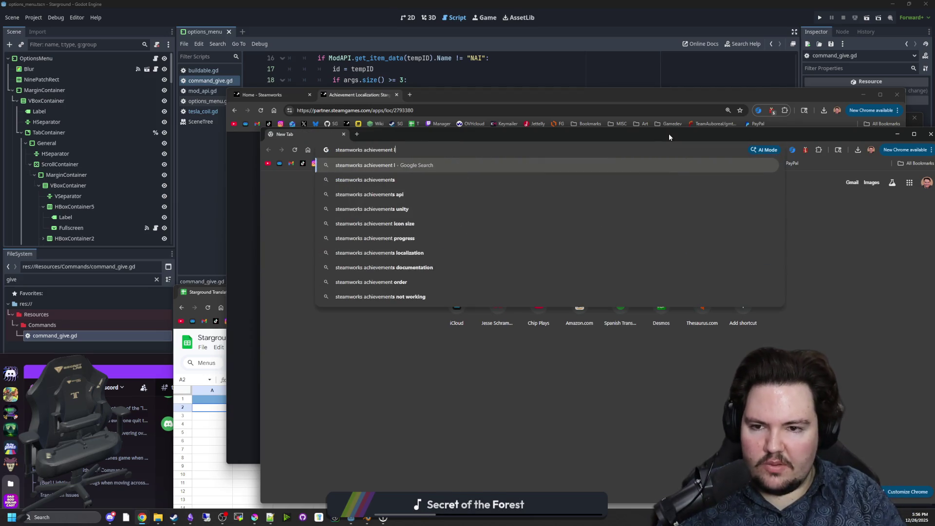
type("ocalization")
key("Return")
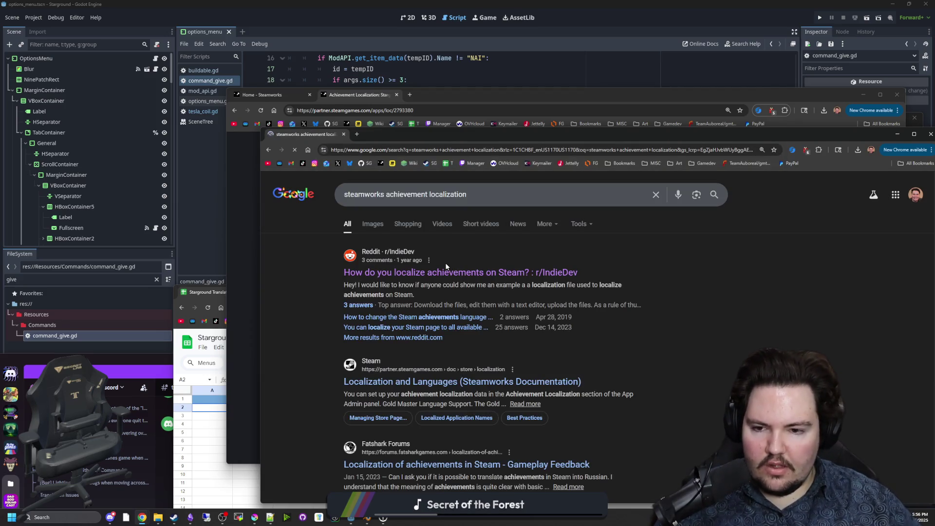
middle_click(438, 272)
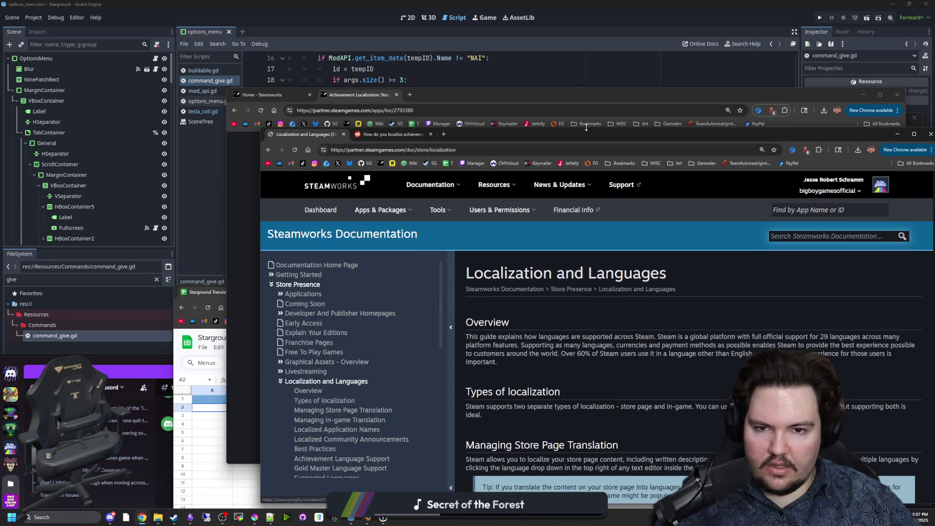
key("super+Up")
scroll(501, 331, "down", 3)
scroll(501, 331, "down", 12)
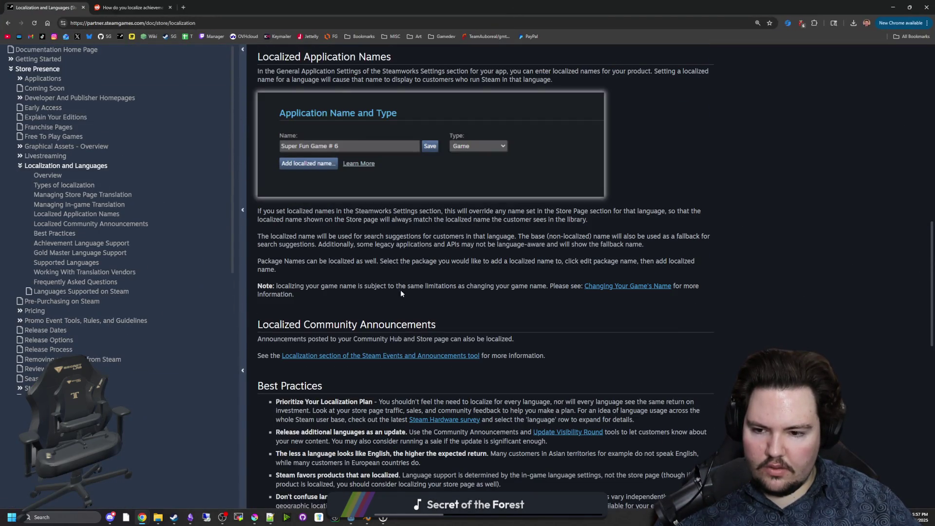
scroll(390, 287, "down", 5)
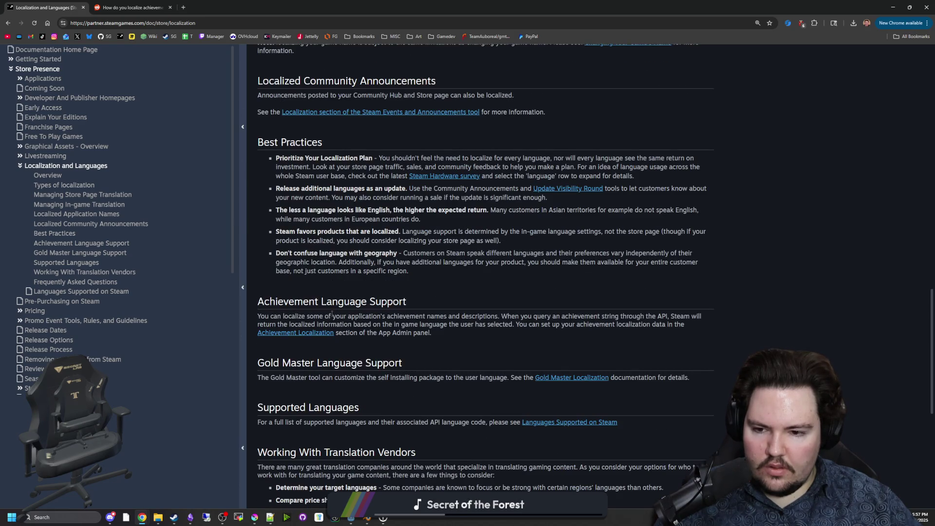
middle_click(285, 334)
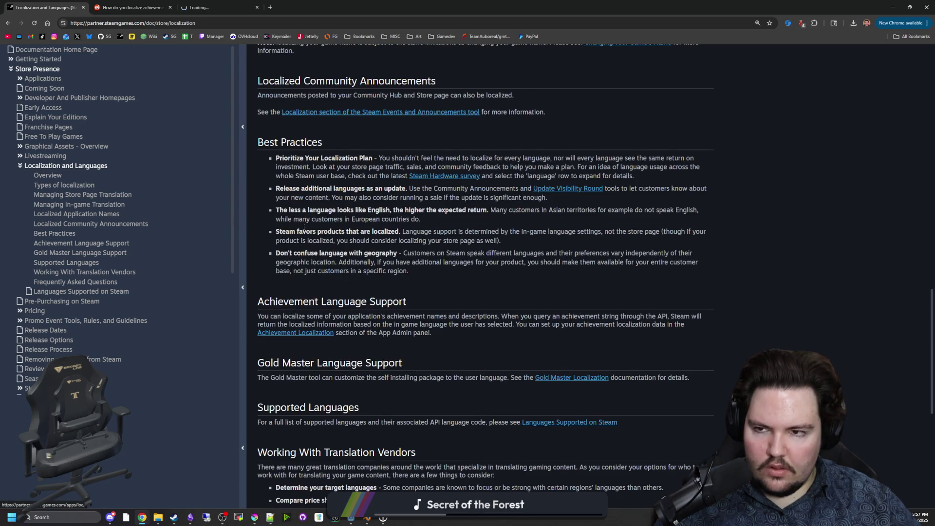
left_click(219, 3)
left_click(257, 8)
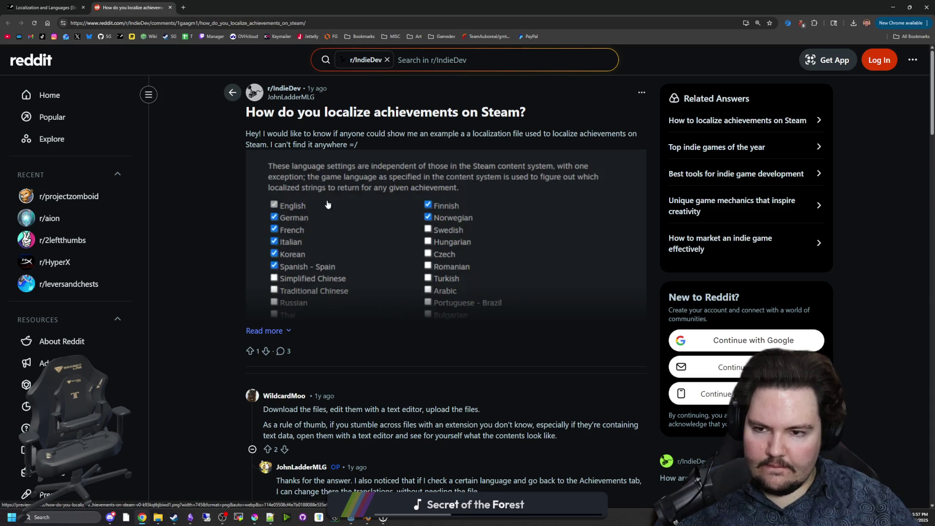
left_click(285, 325)
scroll(336, 306, "down", 3)
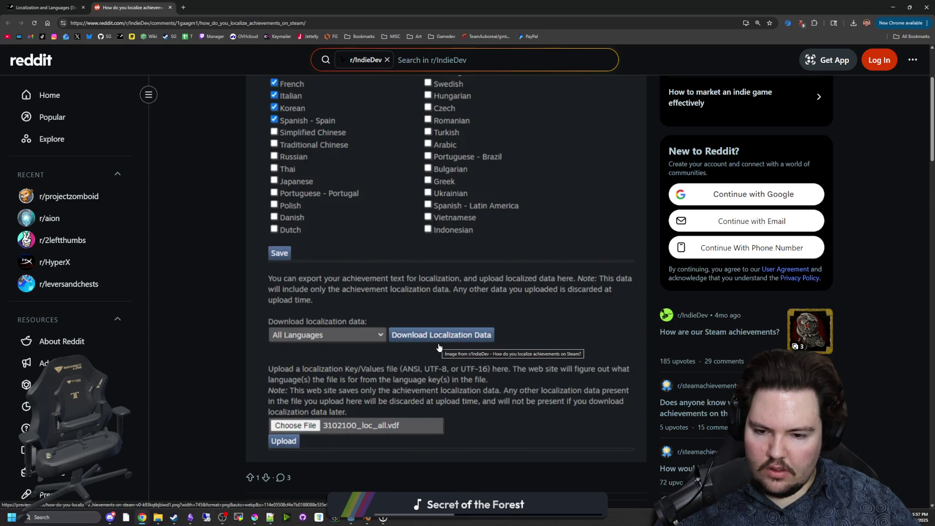
scroll(439, 347, "down", 4)
Step: Bring the Steamworks dashboard window forward and move it up and to the left
key("alt+Tab")
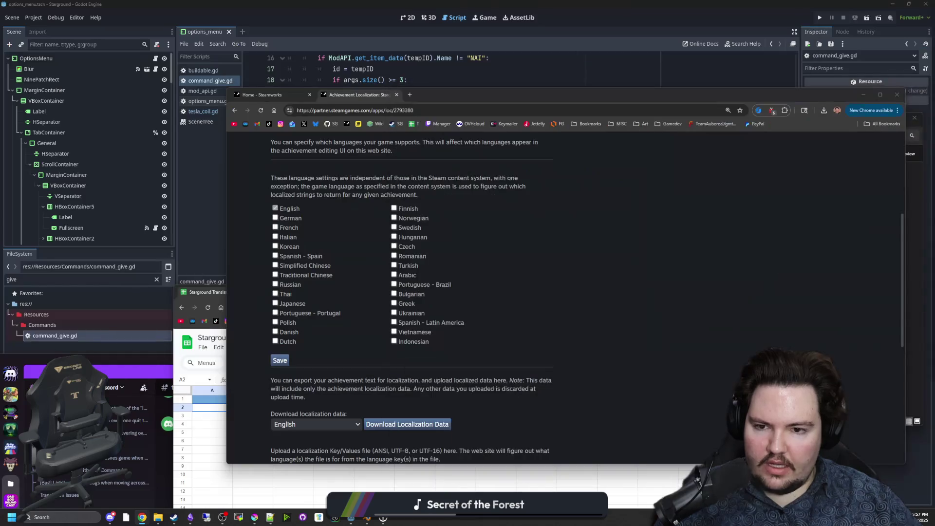
left_click(263, 94)
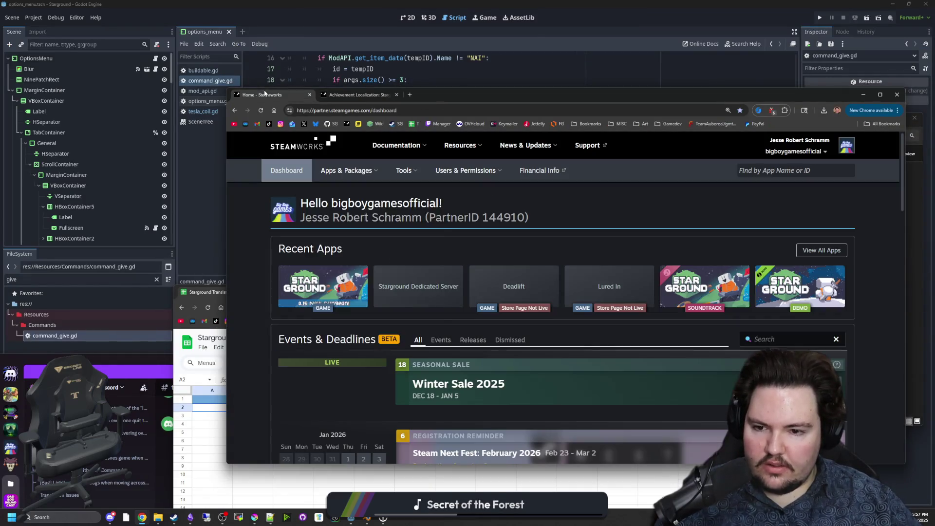
left_click(375, 94)
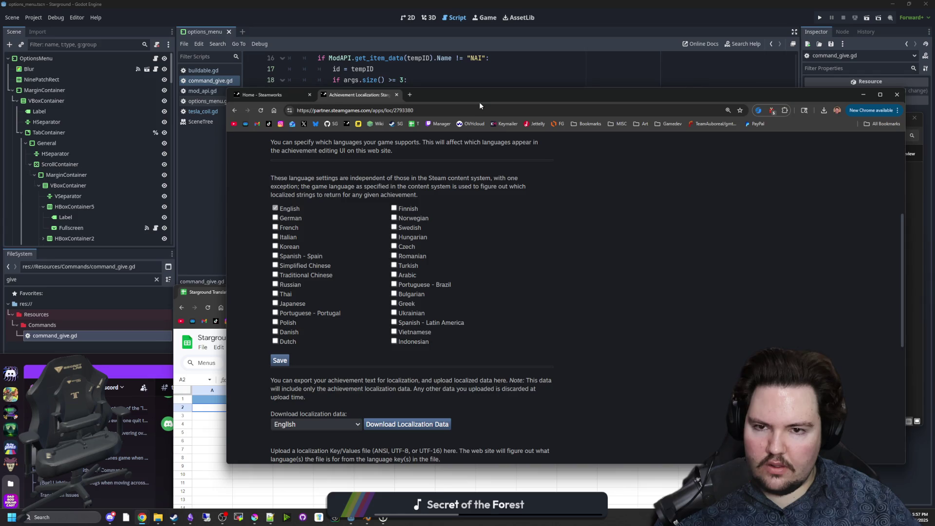
left_click_drag(479, 101, 381, 73)
Step: Open the downloaded 2793380_loc_english.vdf in Notepad++ and make Notepad++ the default for .vdf files
left_click(725, 83)
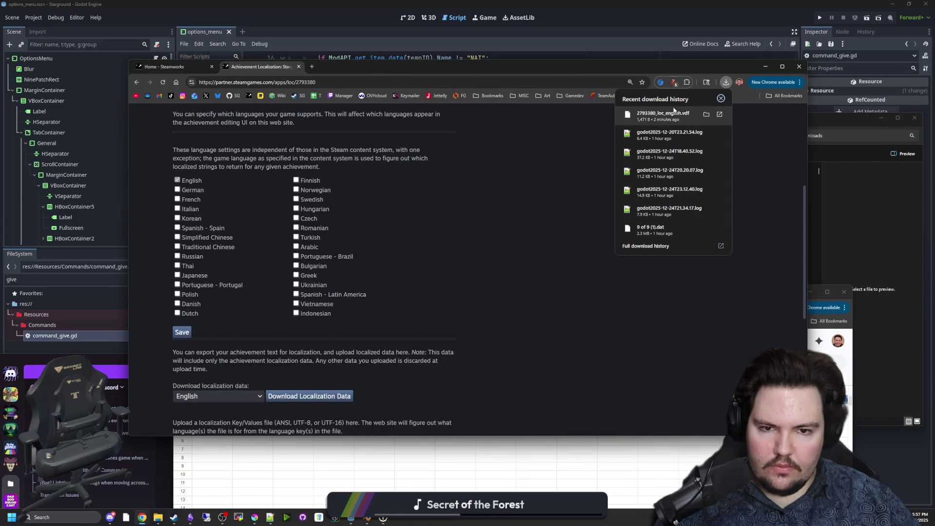
right_click(671, 118)
left_click(694, 125)
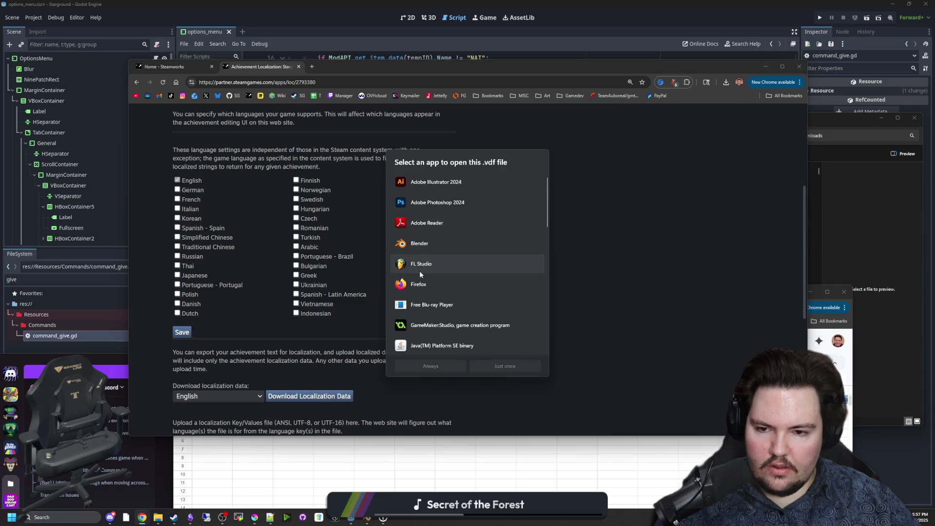
scroll(426, 271, "down", 5)
left_click(444, 323)
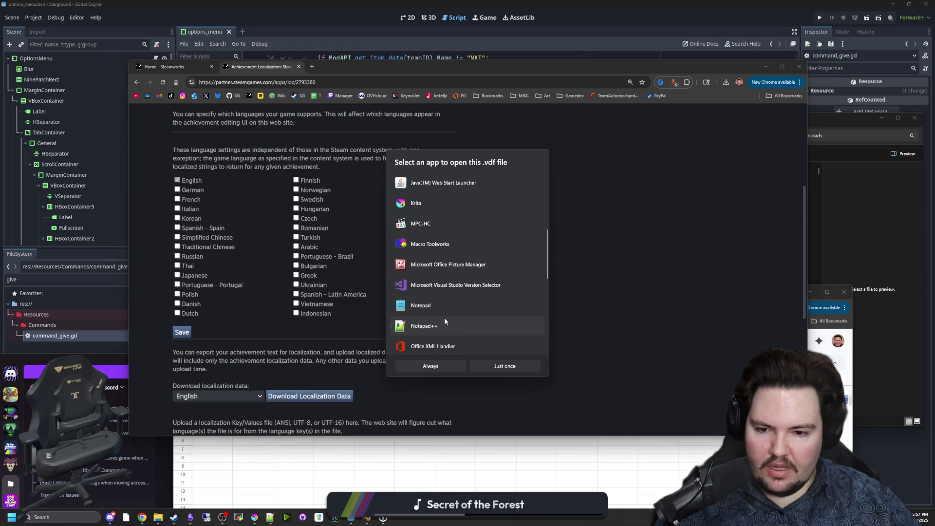
left_click(445, 367)
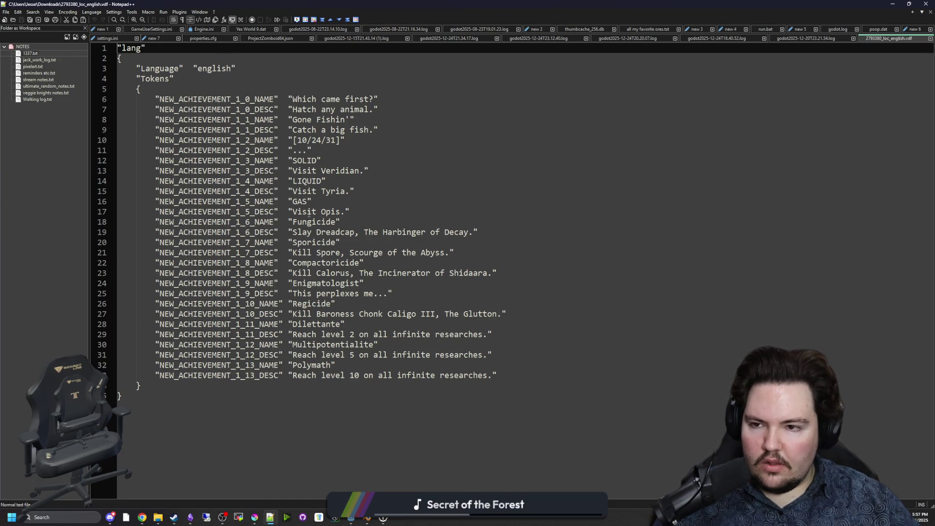
Step: Review the achievement token lines 7–32 in the vdf file, then return to the browser
left_click(208, 86)
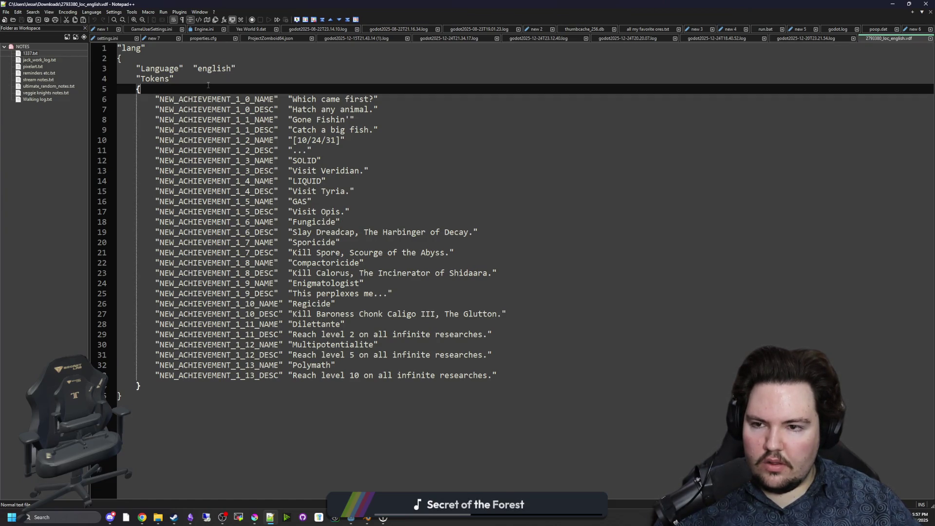
left_click_drag(159, 109, 264, 366)
left_click(264, 375)
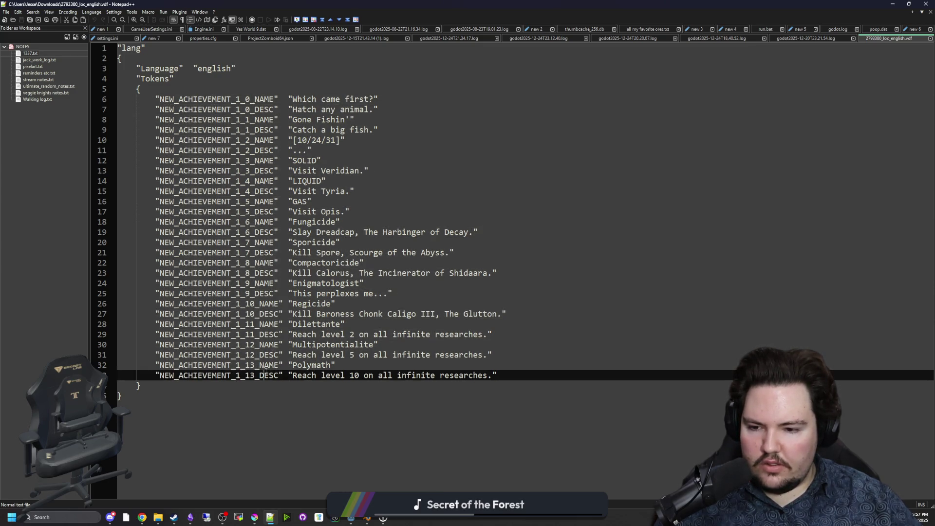
key("alt+Tab")
Step: Open Starground's achievements list and locate the WHICH_CAME_FIRST API name
scroll(599, 196, "up", 4)
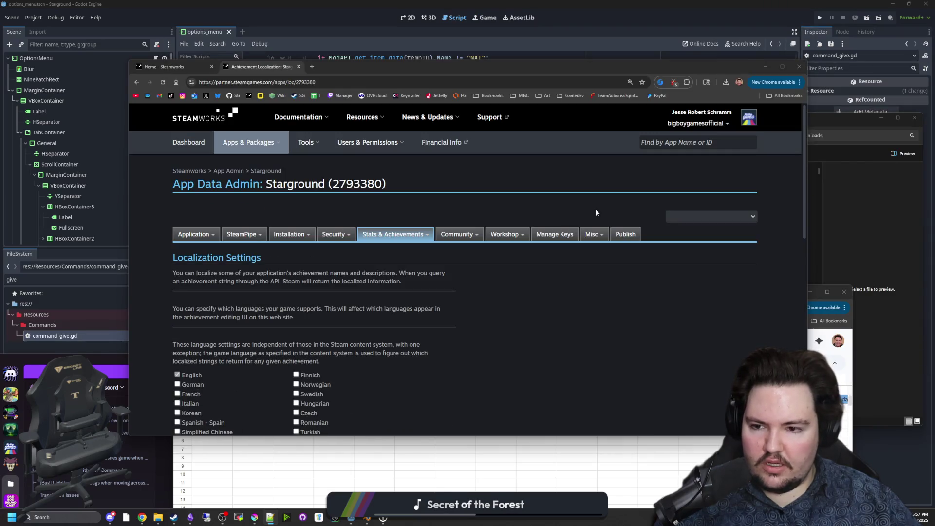
mouse_move(394, 234)
left_click(372, 261)
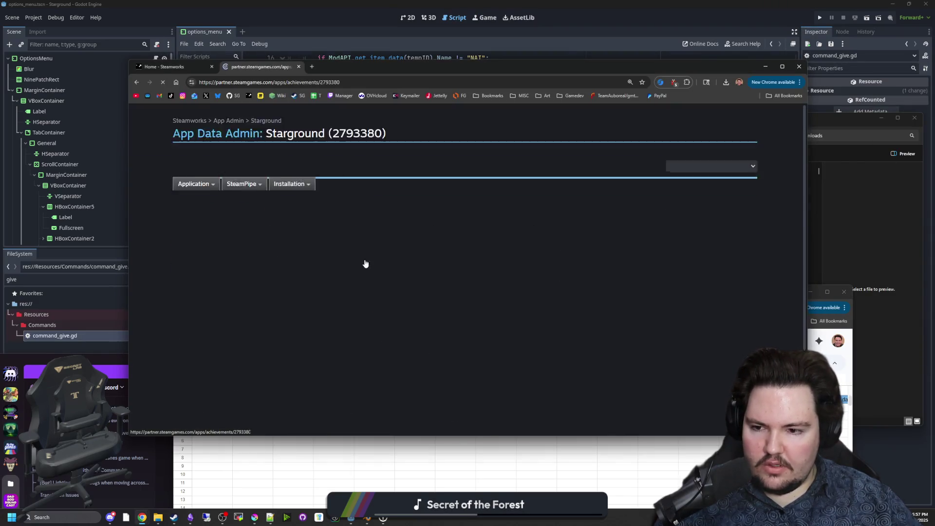
scroll(286, 283, "down", 4)
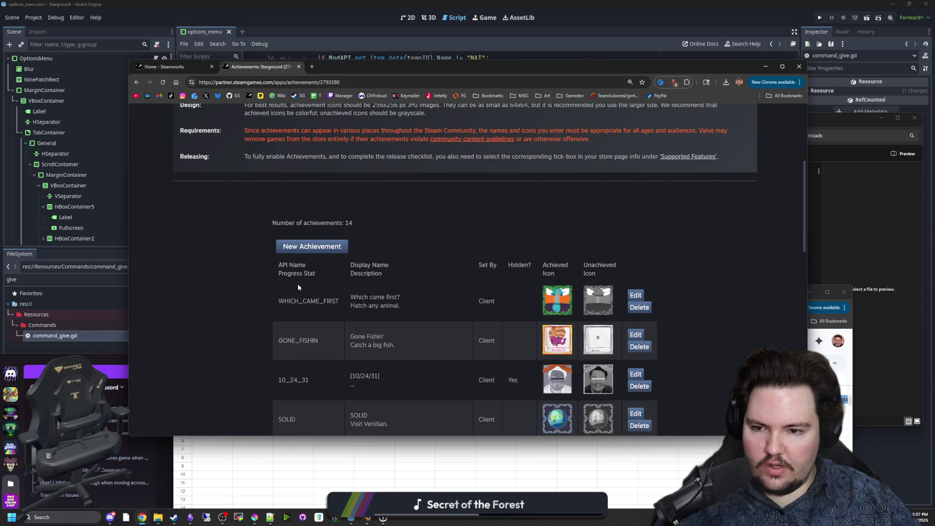
scroll(298, 287, "down", 10)
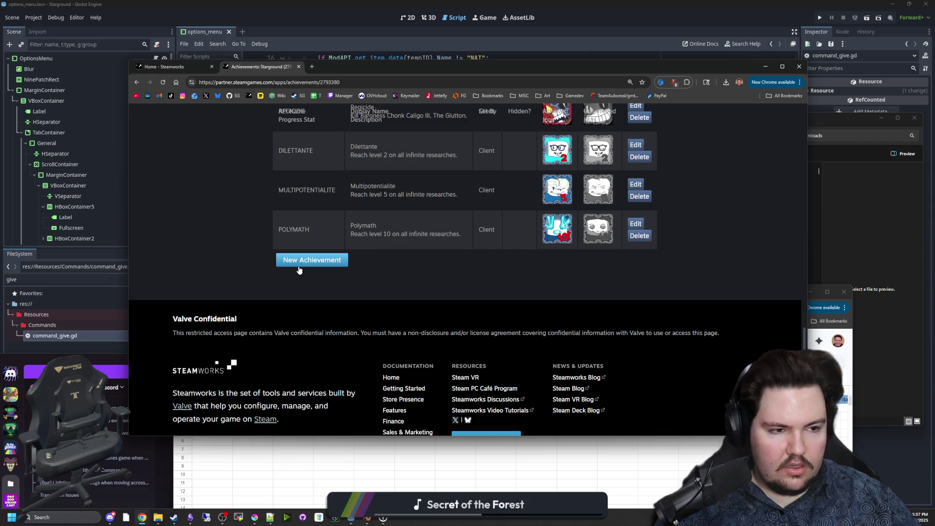
scroll(299, 271, "up", 10)
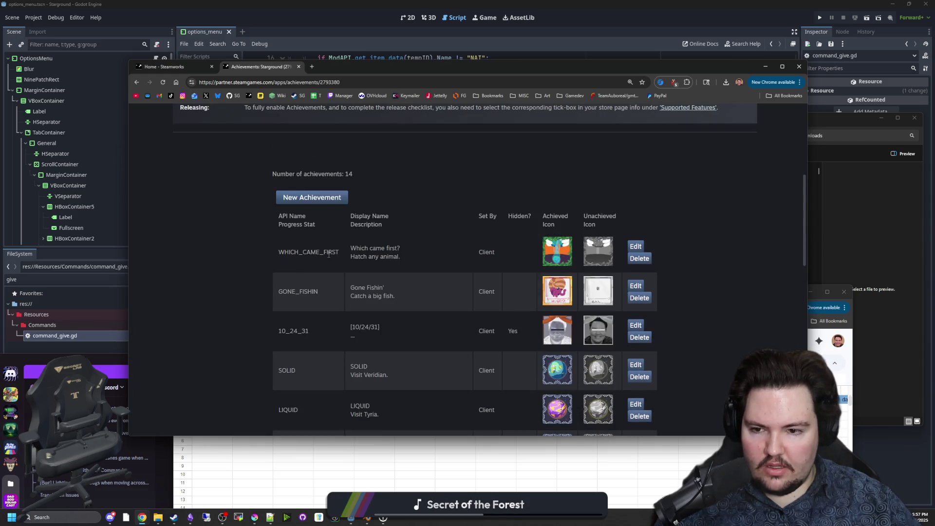
left_click_drag(279, 252, 337, 252)
left_click(302, 255)
left_click_drag(278, 252, 330, 252)
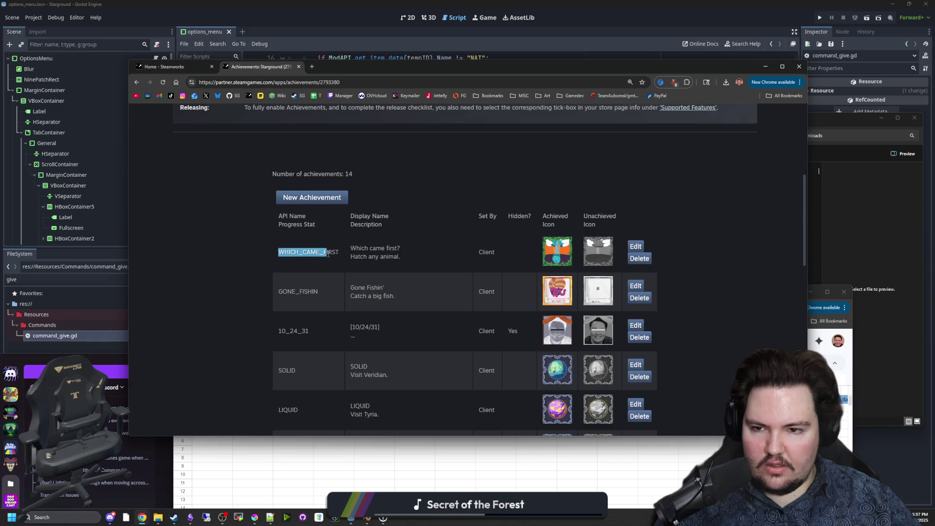
left_click(330, 251)
Step: Edit the WHICH_CAME_FIRST achievement and save it
left_click(636, 246)
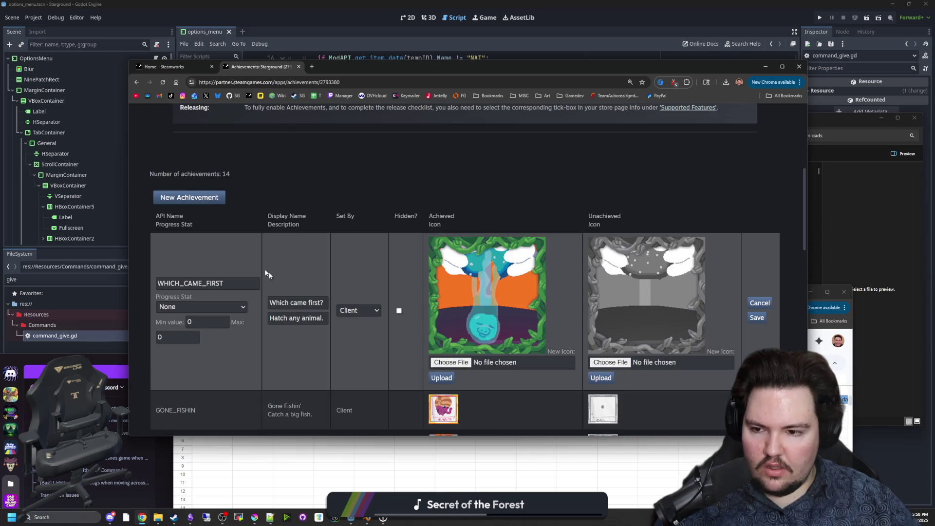
scroll(252, 221, "down", 1)
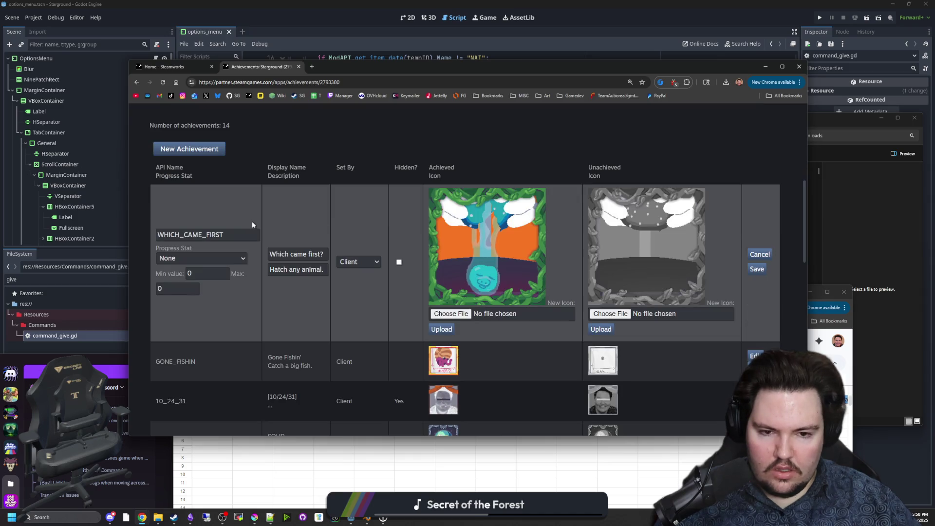
scroll(253, 223, "up", 1)
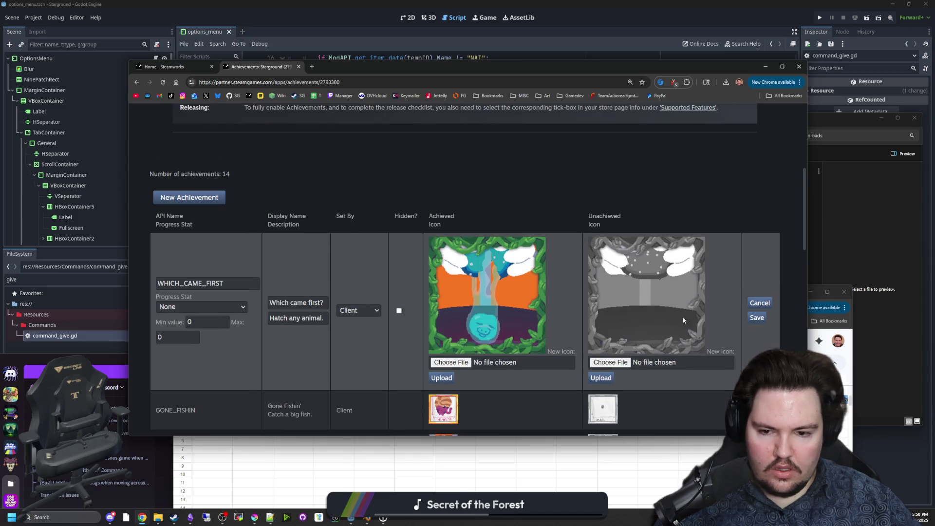
left_click(756, 318)
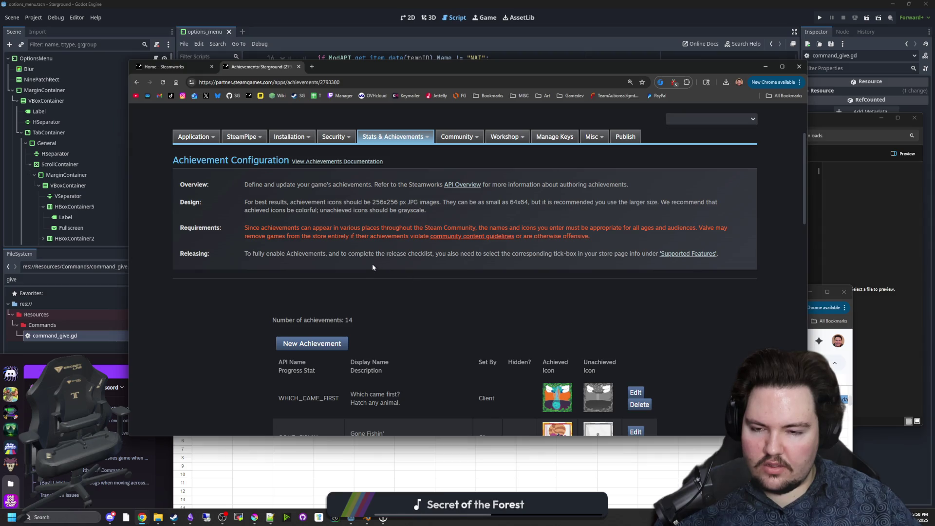
Step: Open Achievement Localization settings and move the browser aside to reveal the translation spreadsheet
scroll(373, 265, "down", 10)
scroll(401, 247, "up", 15)
mouse_move(378, 237)
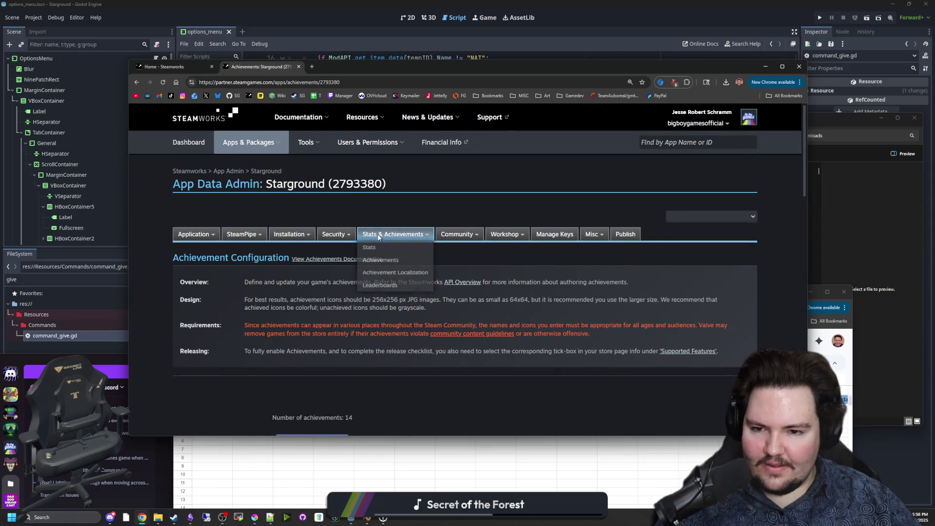
left_click(392, 269)
scroll(319, 286, "down", 1)
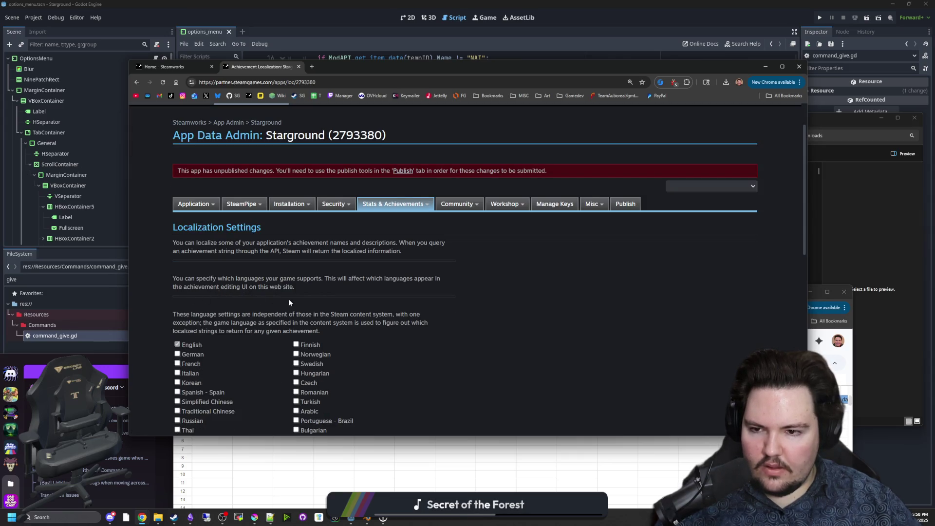
scroll(288, 299, "down", 6)
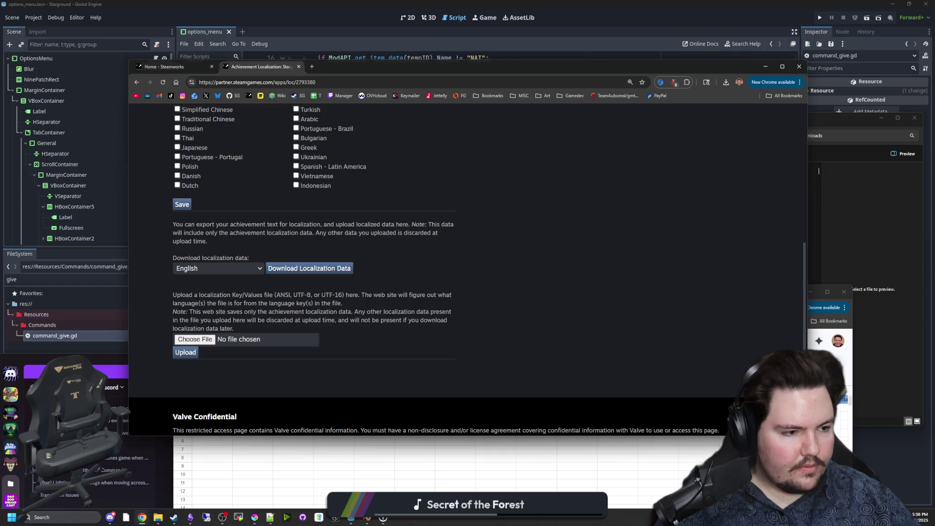
left_click_drag(672, 66, 792, 392)
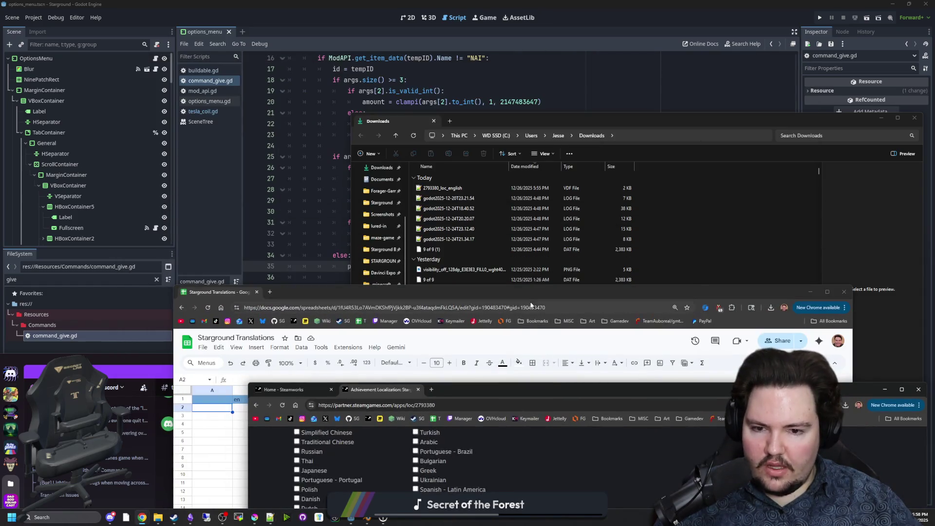
Step: Maximize the spreadsheet and paste NEW_ACHIEVEMENT_1_0_NAME into A2 and NEW_ACHIEVEMENT_1_0_DESC into A3
left_click_drag(531, 293, 552, 2)
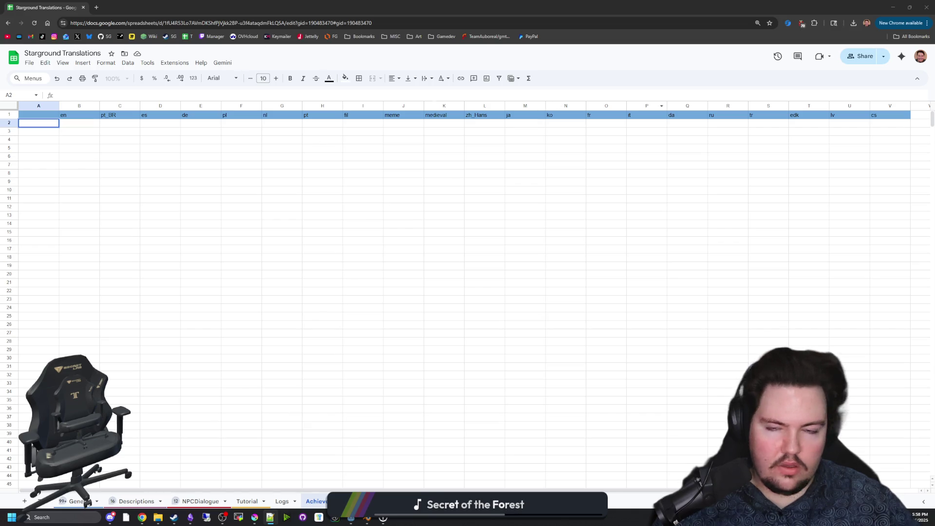
key("alt+Tab")
type("NEW_ACHIEVEMENT_1_0_NAME")
key("Return")
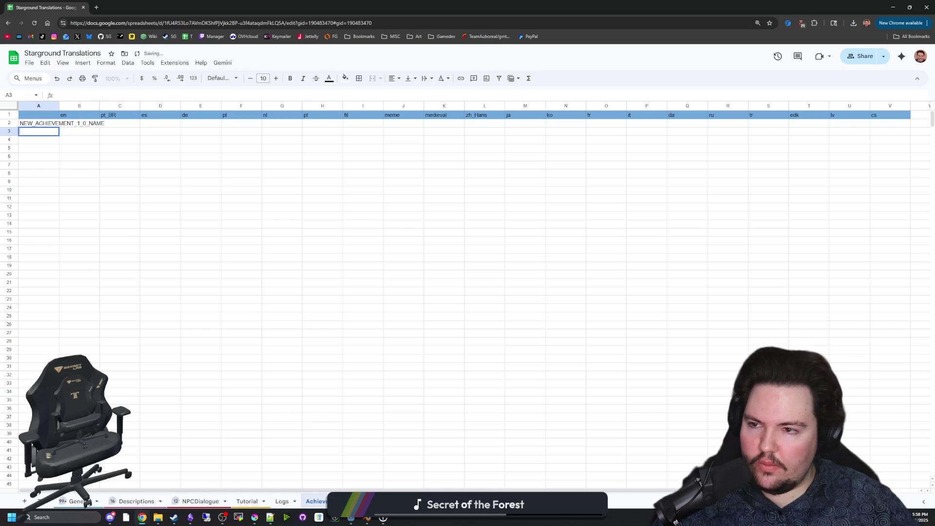
key("alt+Tab")
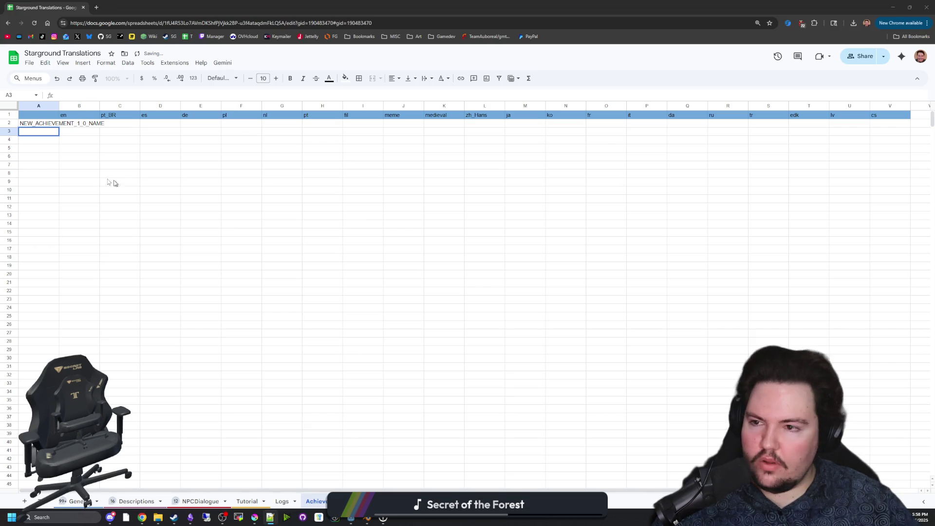
left_click(37, 130)
type("NEW_ACHIEVEMENT_1_0_DESC")
Step: Widen column A to fit the token names and freeze columns A and B
left_click(52, 148)
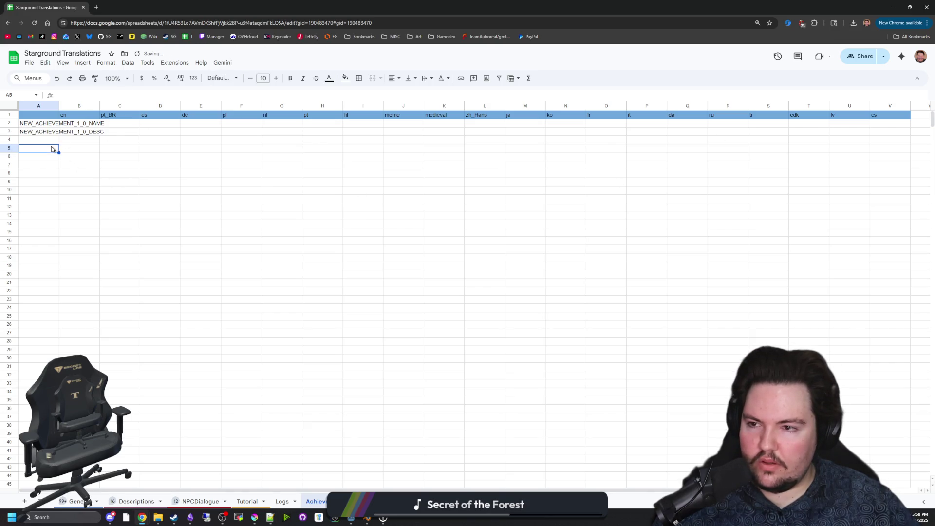
left_click_drag(58, 106, 109, 106)
right_click(86, 109)
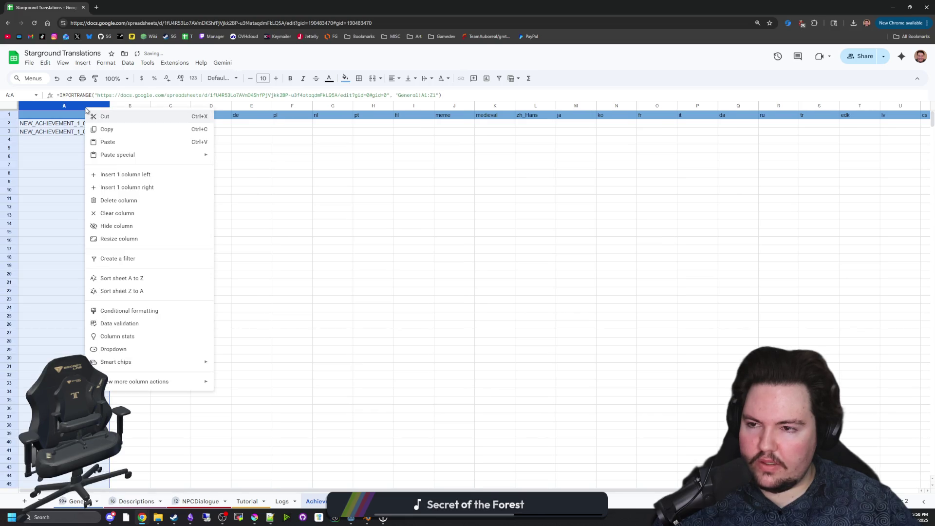
left_click(48, 157)
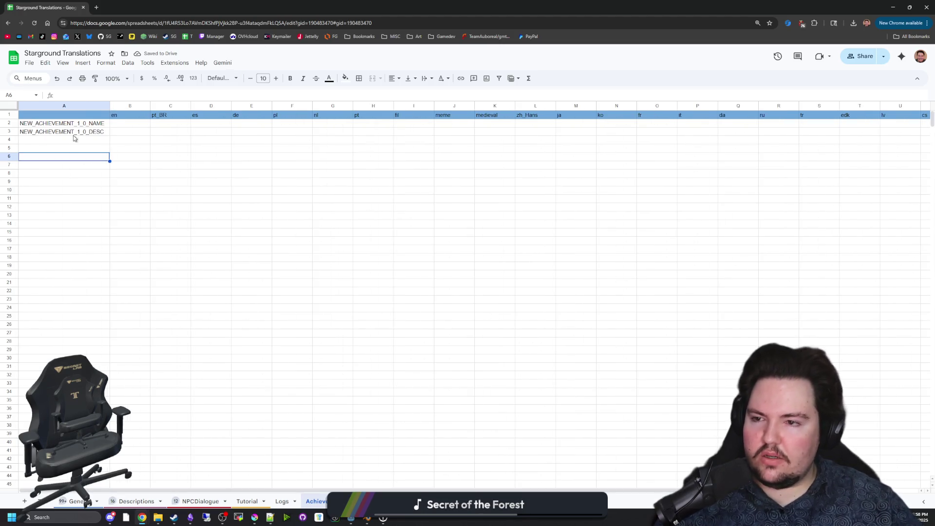
left_click(133, 126)
right_click(133, 126)
left_click(94, 166)
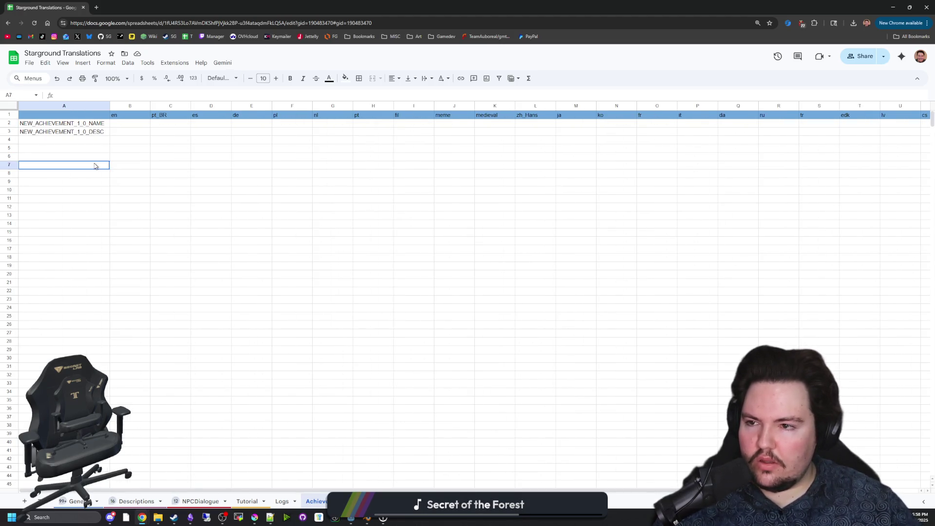
left_click_drag(17, 105, 137, 108)
left_click(132, 182)
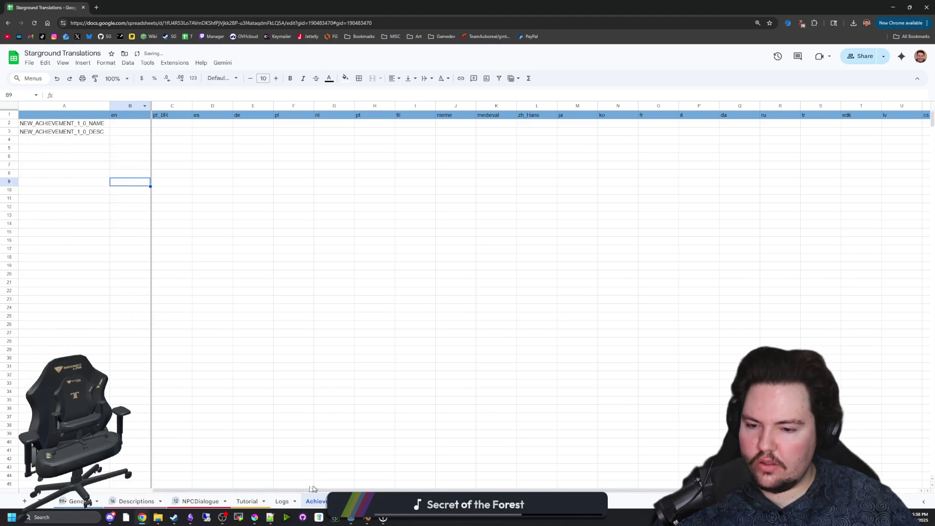
left_click(124, 216)
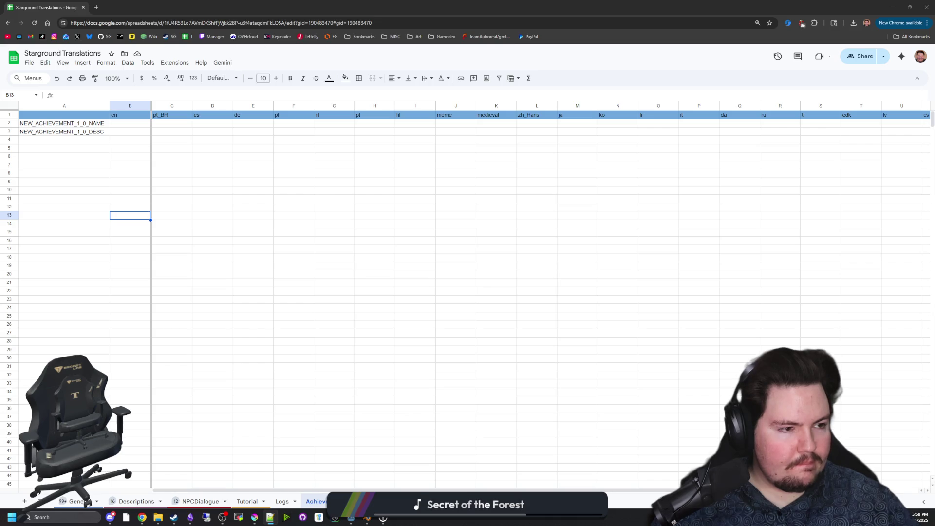
Step: Enter the English achievement name in B2 and 'Hatch any animal.' in B3, widening column B
left_click(133, 126)
type("Which came first ?")
key("Down")
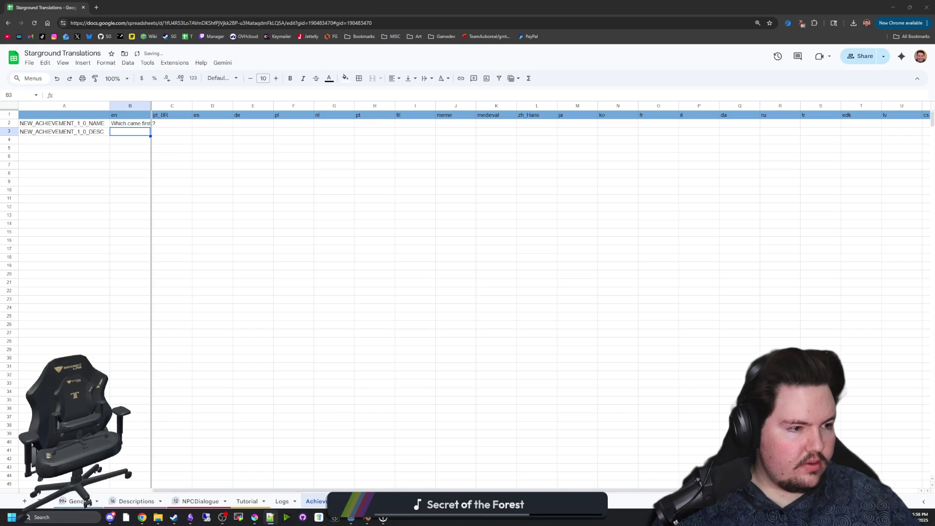
double_click(135, 132)
type("Hatch any animal.")
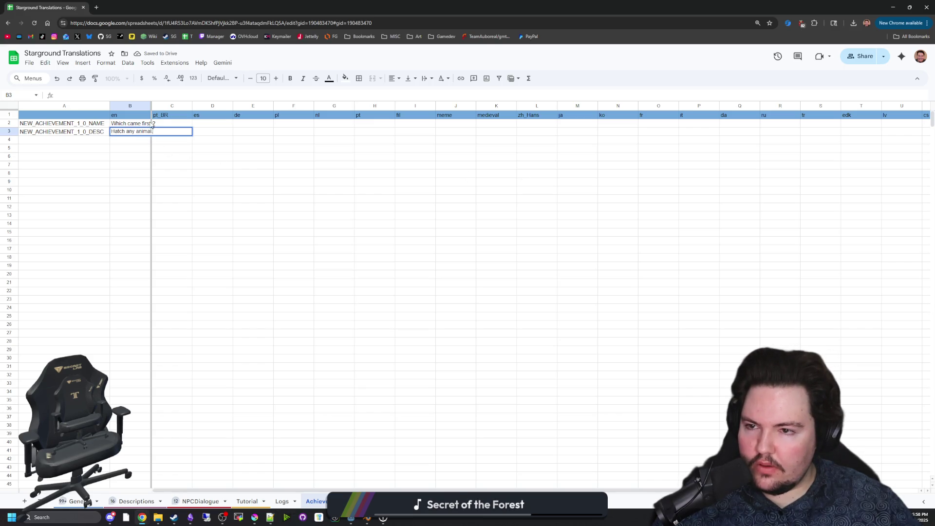
left_click_drag(150, 106, 160, 105)
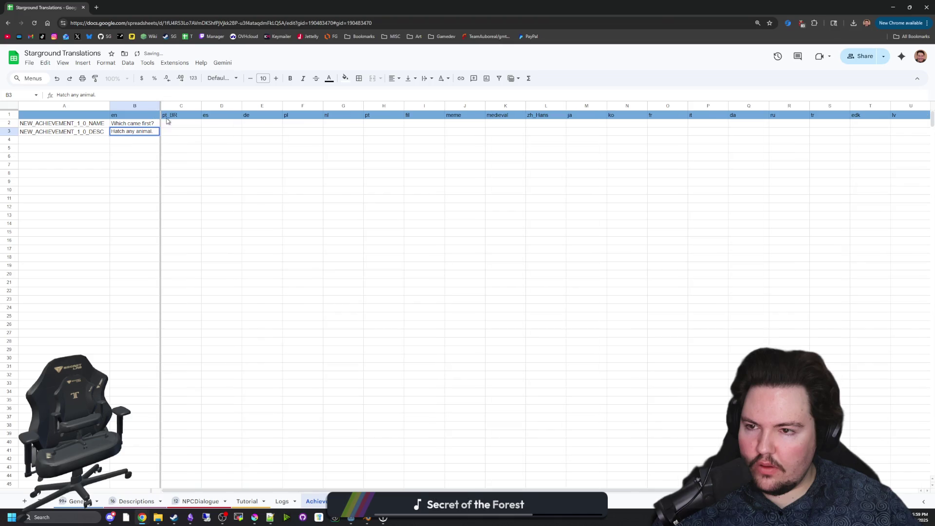
left_click(181, 182)
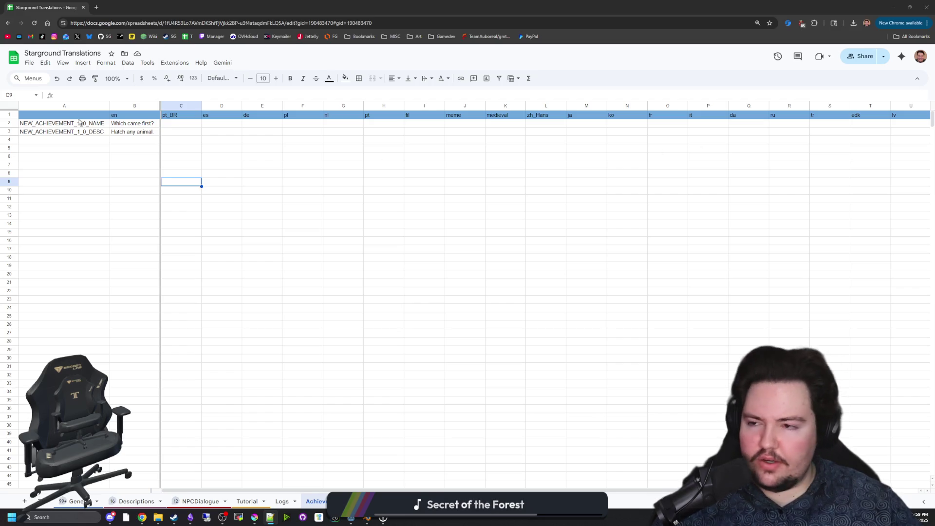
Step: Add the keys NEW_ACHIEVEMENT_1_1_NAME in A4 and NEW_ACHIEVEMENT_1_1_DESC in A5
left_click(63, 141)
type("NEW_ACHIEVEMENT_1_1_NAME")
key("Return")
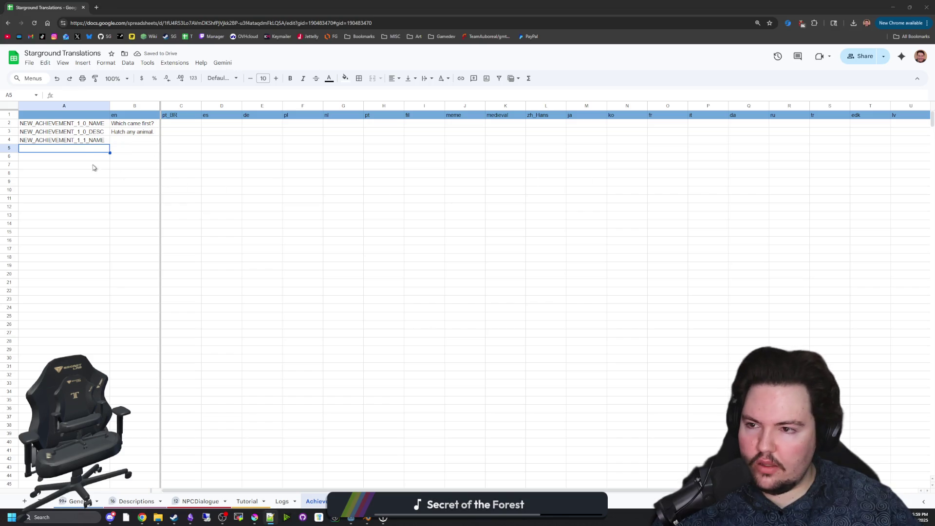
left_click(79, 152)
type("NEW_ACHIEVEMENT_1_1_DESC")
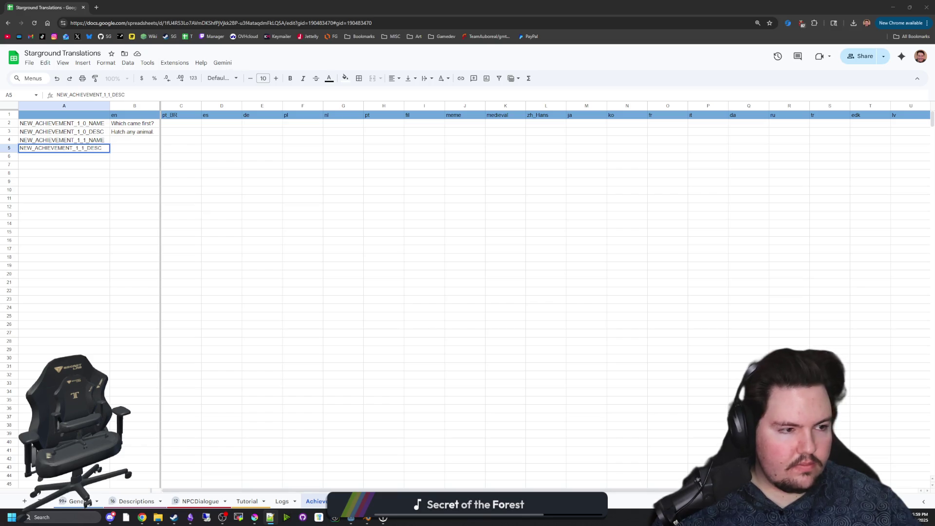
Step: Enter 'Gone Fishin'' in B4 and 'Catch a big fish.' in B5
left_click(128, 140)
type("Gone Fishin'")
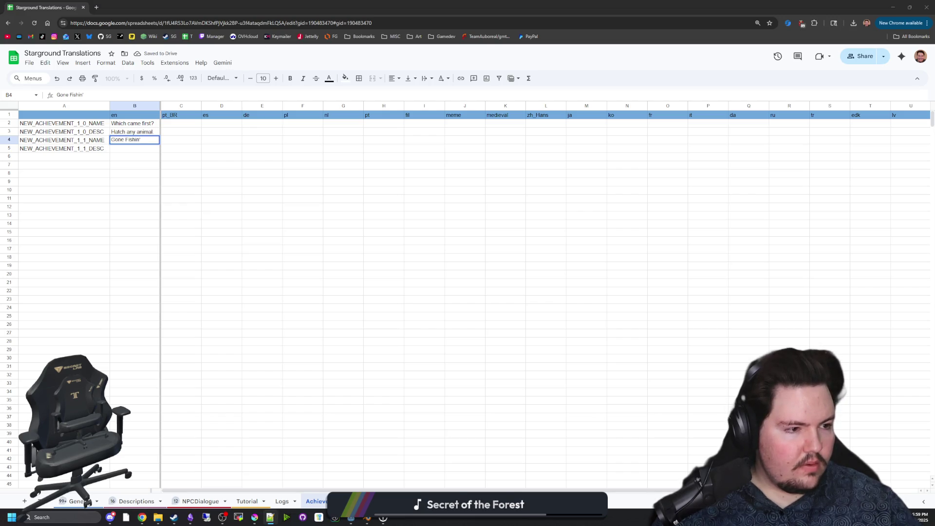
left_click(131, 150)
type("Catch a big fish.")
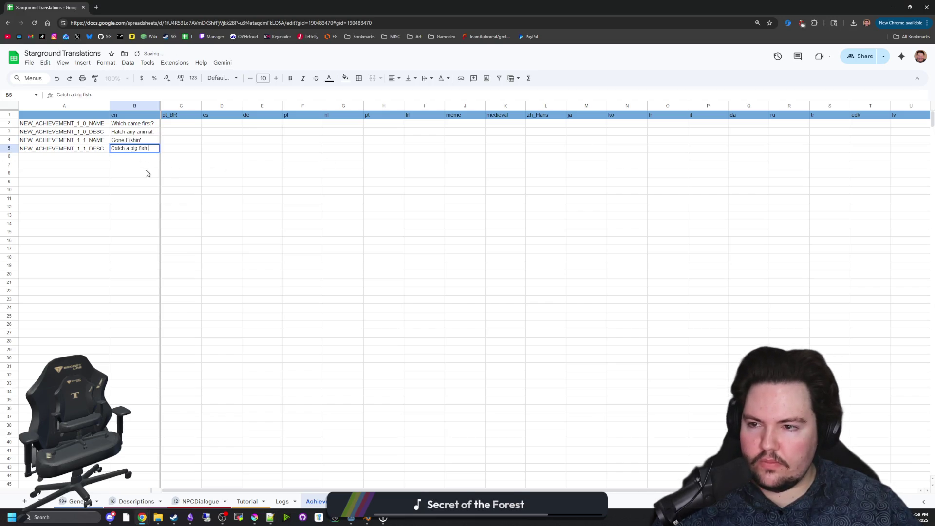
left_click(146, 174)
key("alt+Tab")
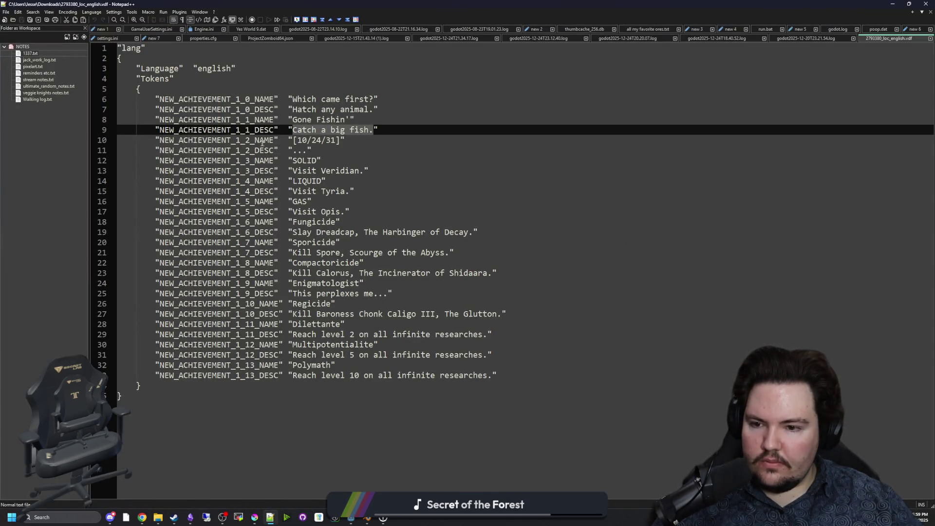
Step: Leave Notepad++, shrink the spreadsheet window, and show the Steamworks localization page maximized
left_click(219, 79)
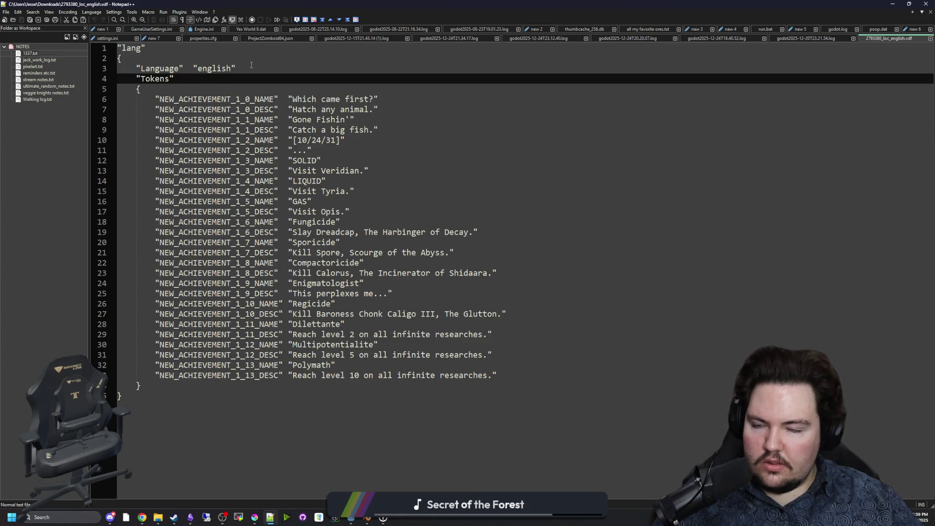
key("alt+Tab")
double_click(198, 4)
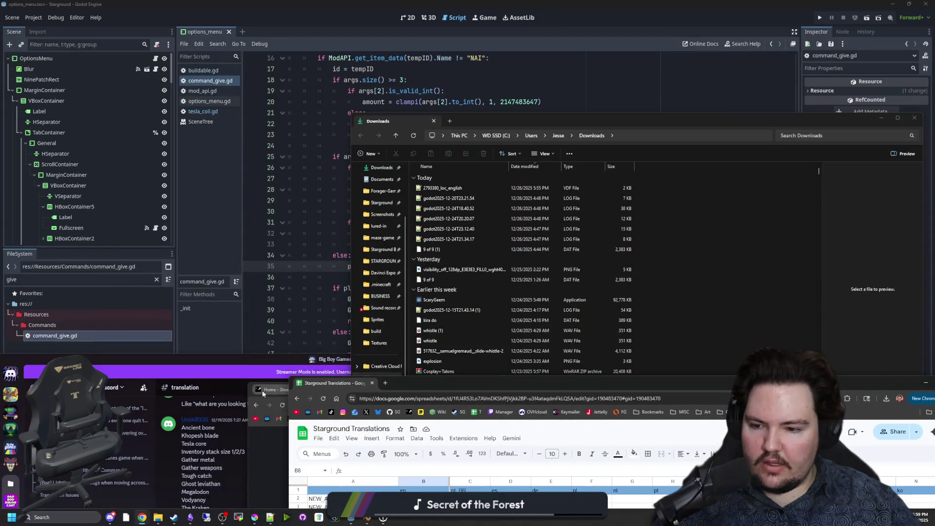
left_click(290, 191)
mouse_move(142, 517)
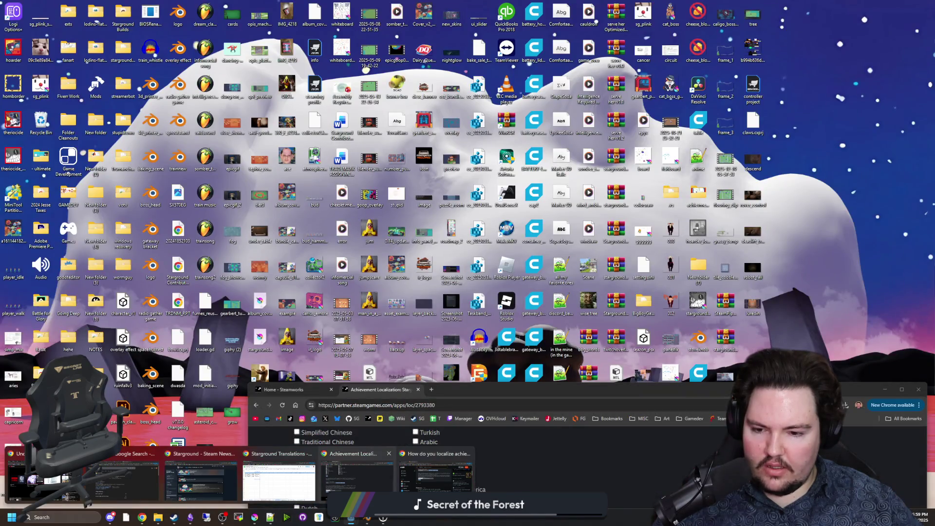
left_click(358, 480)
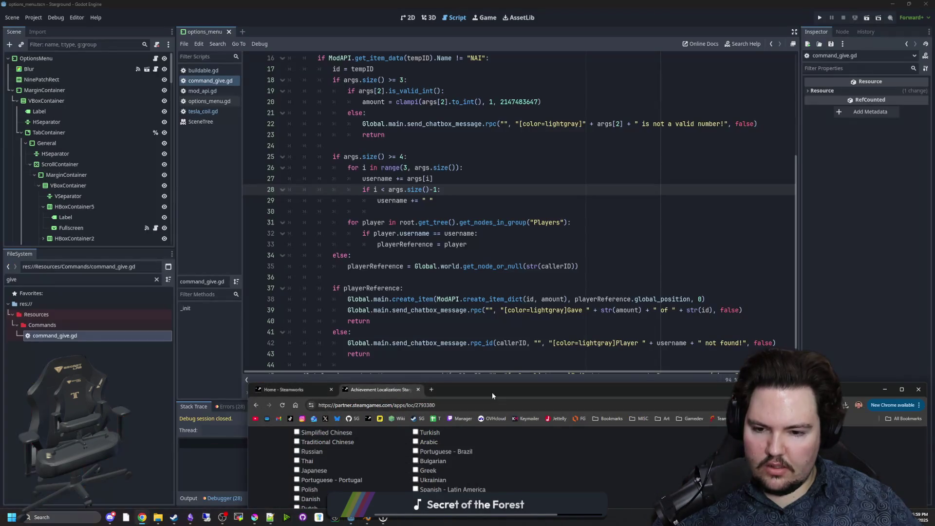
double_click(491, 393)
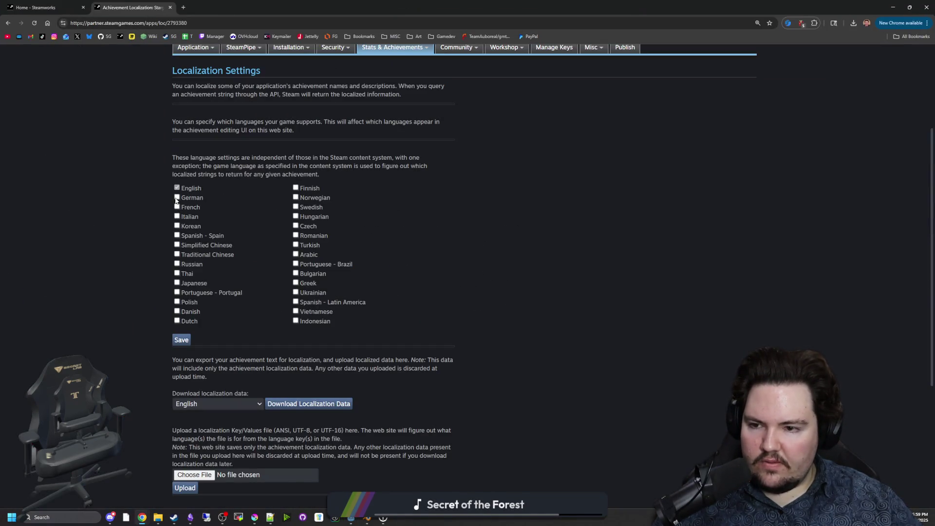
Step: Tick German, French, Italian, Korean, Spanish - Spain, Simplified Chinese, Russian, Japanese, Portuguese - Portugal, Polish and Danish
left_click(177, 197)
left_click(177, 207)
left_click(177, 216)
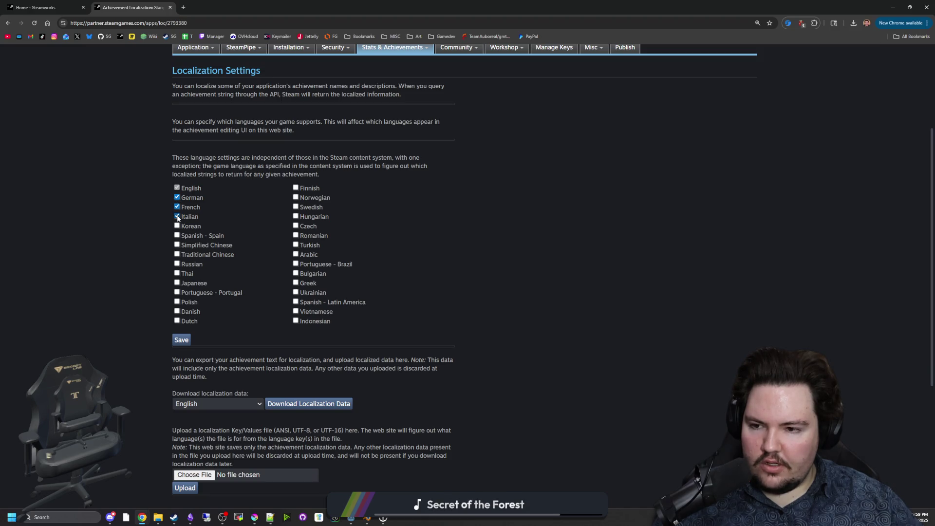
left_click(177, 226)
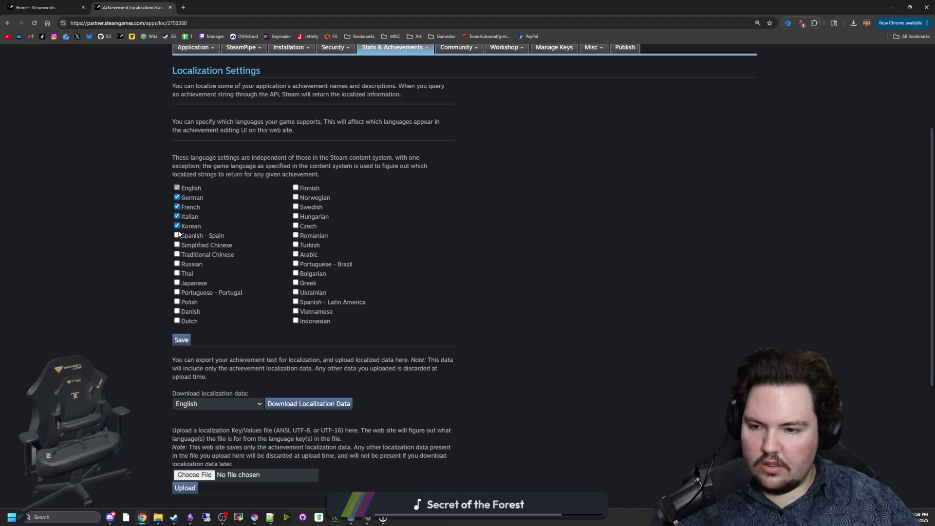
left_click(177, 292)
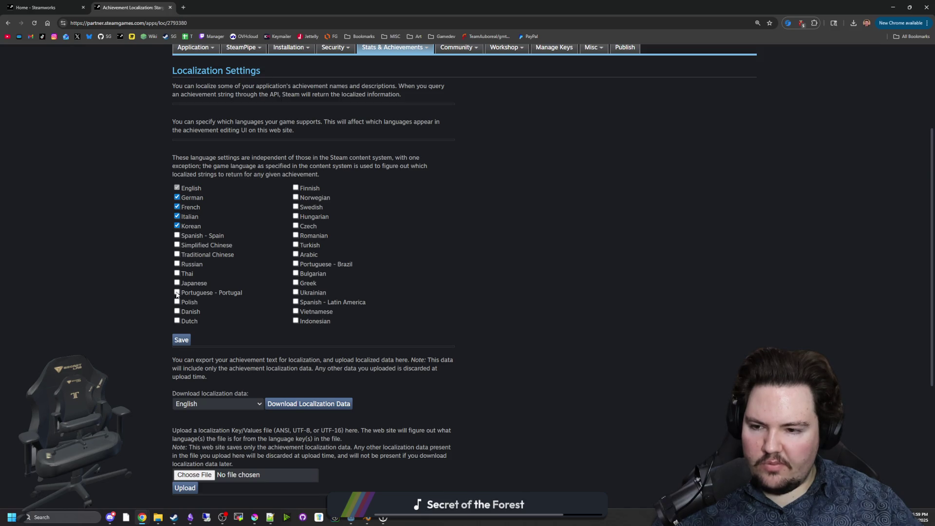
left_click(177, 263)
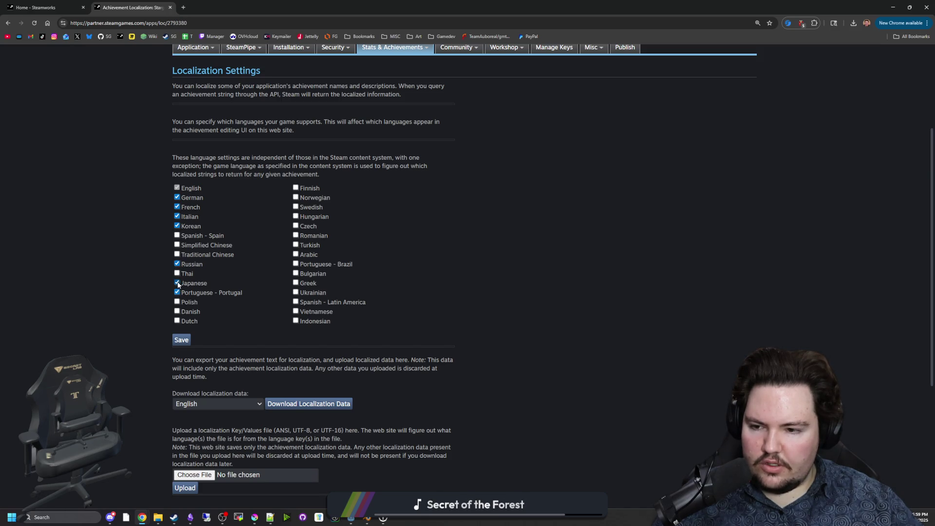
left_click(176, 283)
left_click(177, 244)
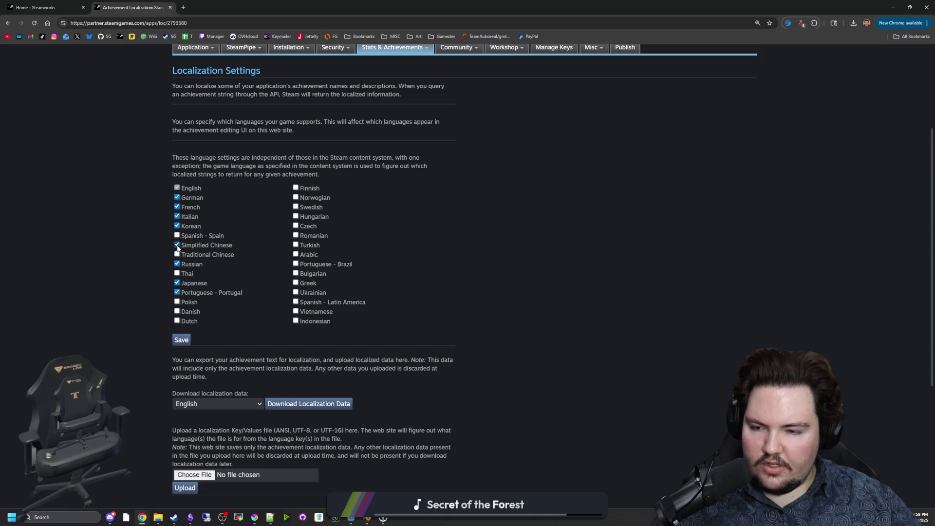
left_click(177, 235)
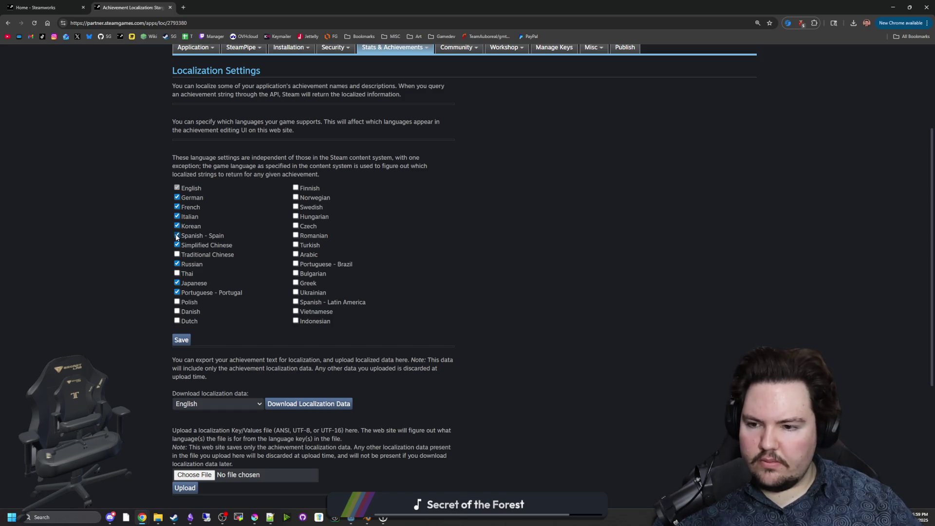
left_click(177, 302)
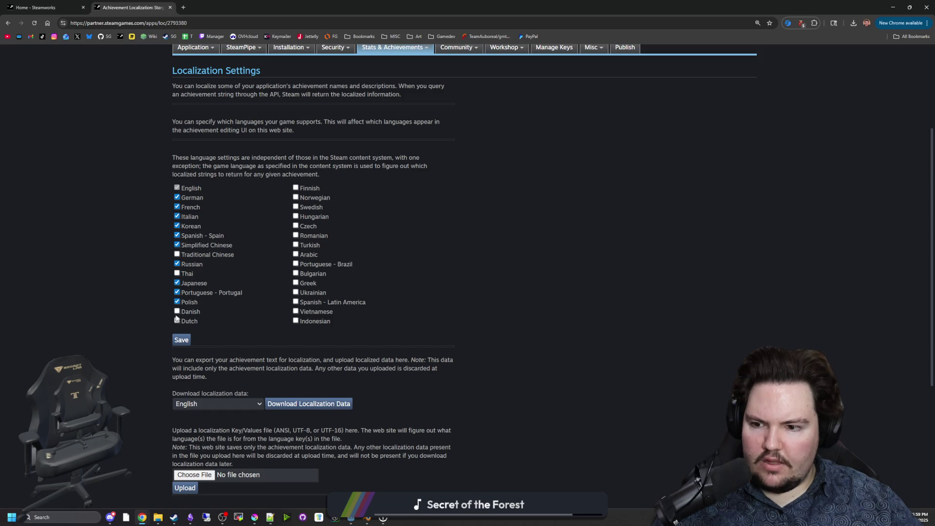
left_click(176, 311)
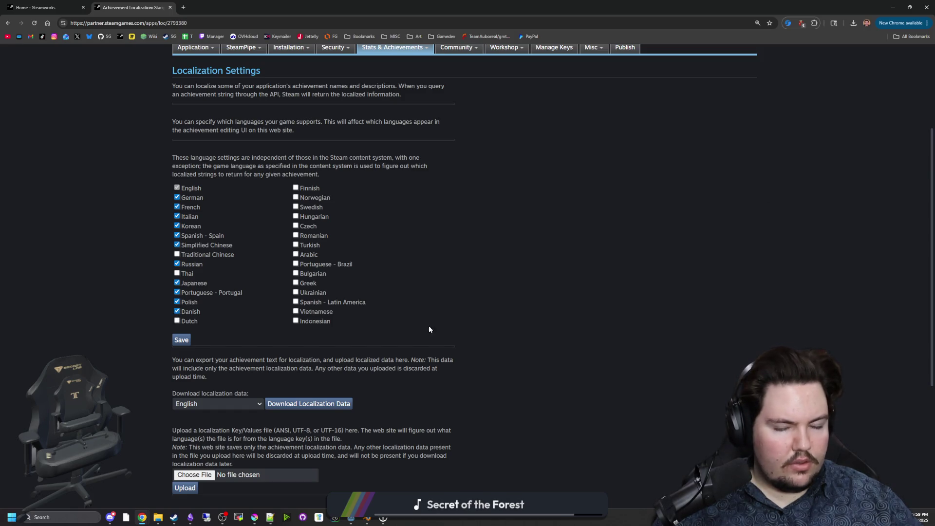
mouse_move(142, 517)
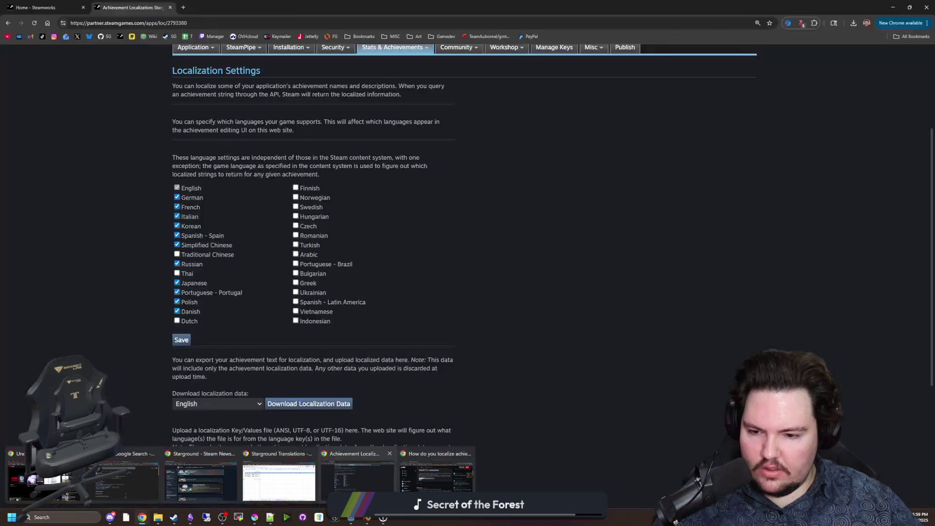
left_click(282, 489)
Step: Compare the General sheet's language columns beside Steamworks and tick Dutch
left_click_drag(541, 434, 691, 74)
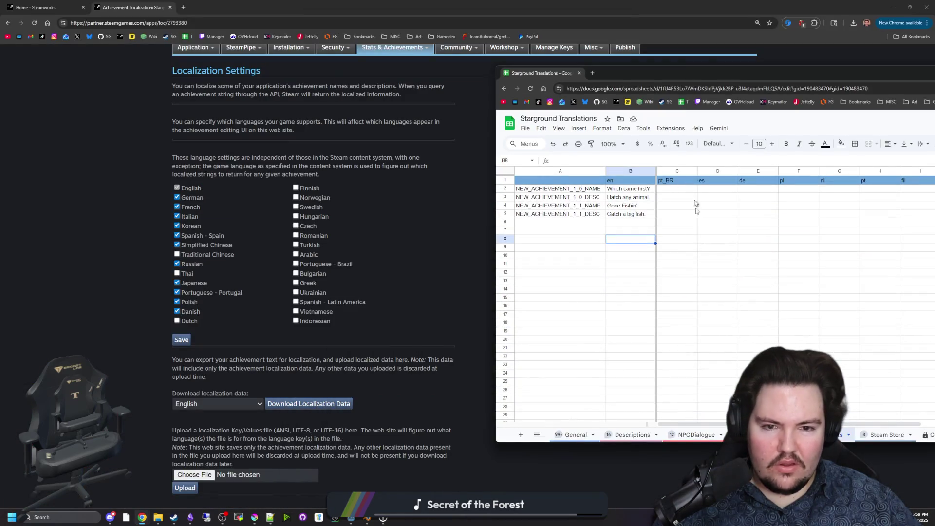
scroll(729, 356, "right", 1)
scroll(729, 355, "right", 2)
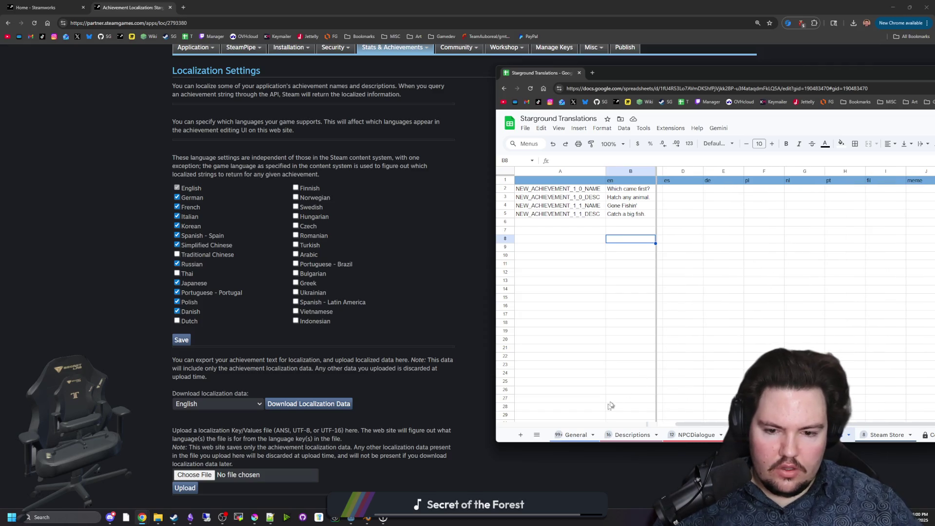
key("ctrl+shift+Page_Up")
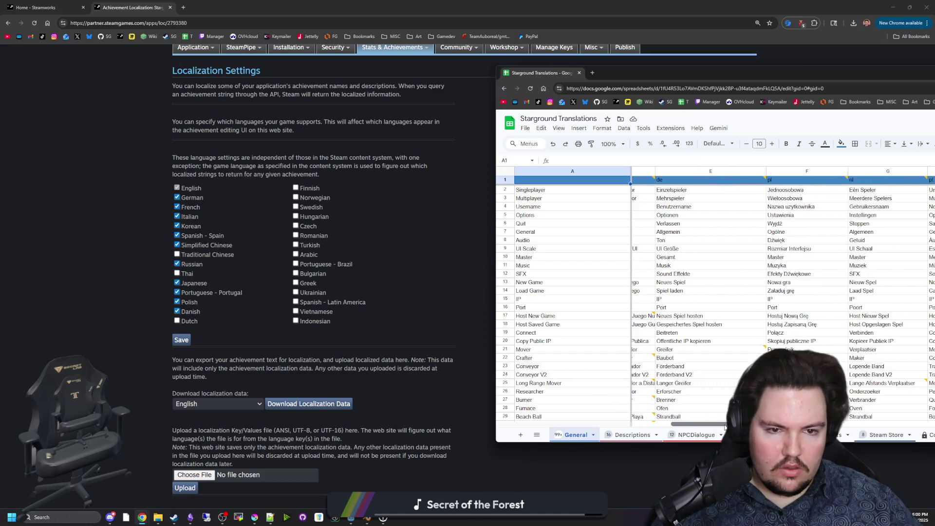
left_click_drag(686, 427, 730, 427)
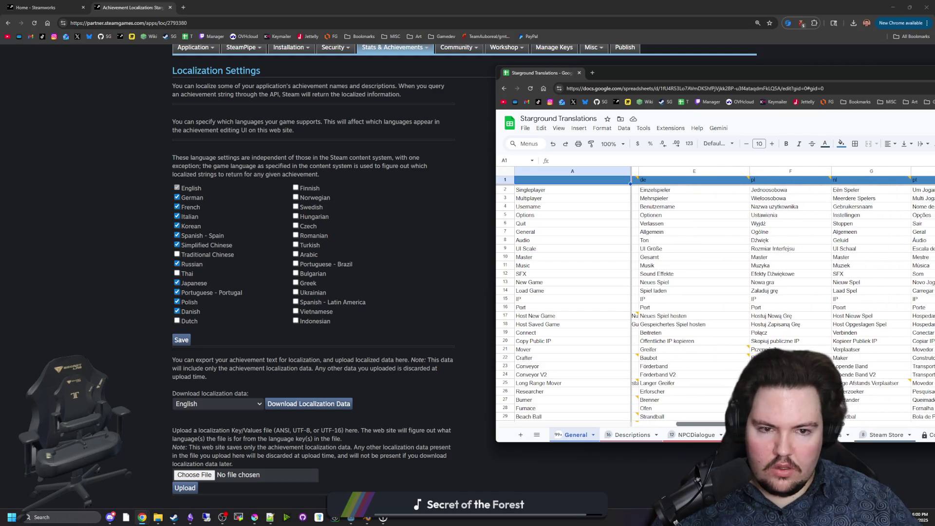
scroll(694, 182, "right", 5)
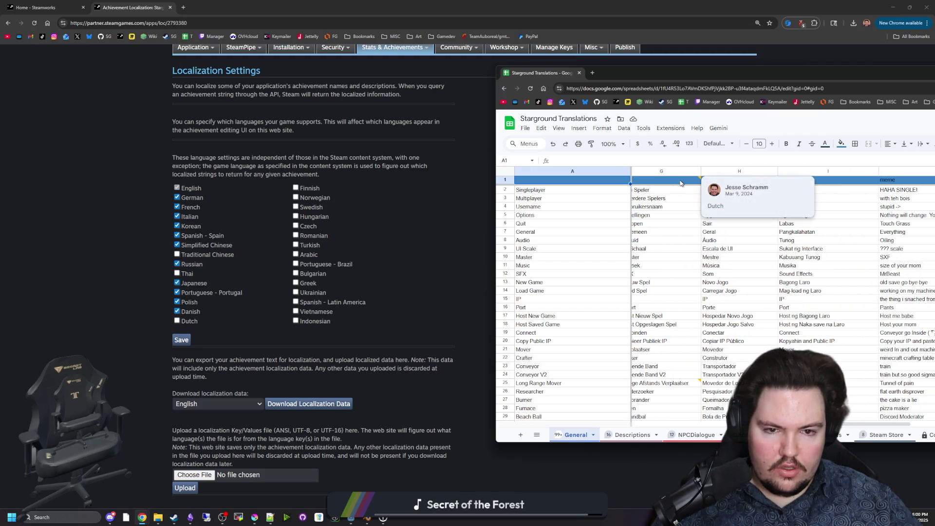
left_click(177, 321)
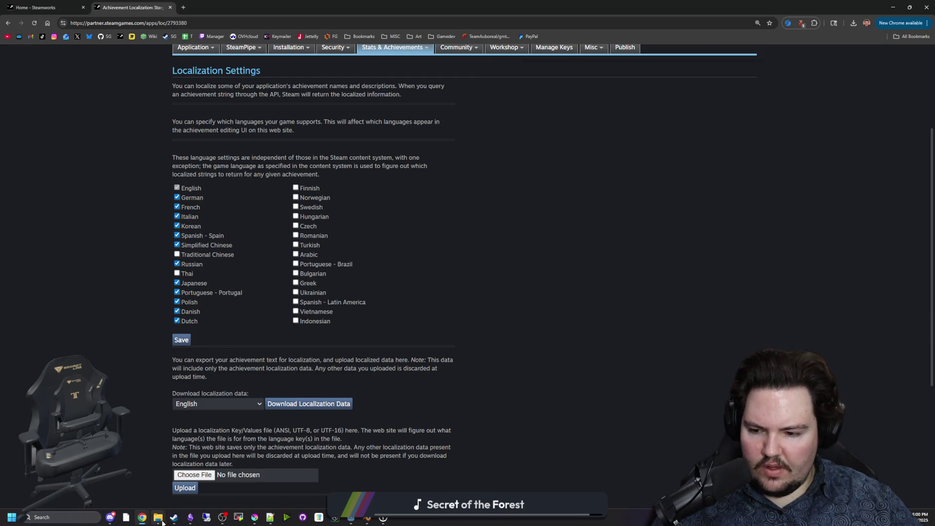
Step: Scroll further across the General sheet's language columns, then move the spreadsheet out of view
mouse_move(142, 517)
left_click(319, 484)
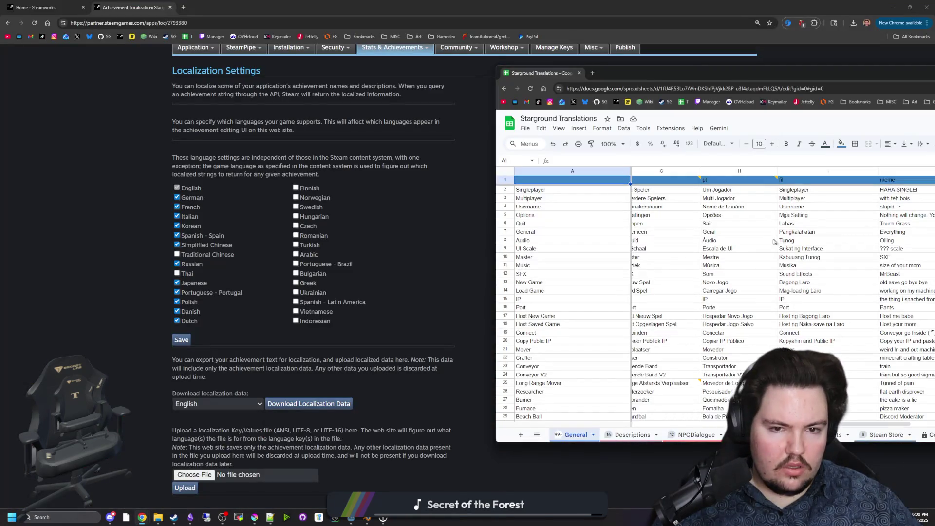
mouse_move(794, 184)
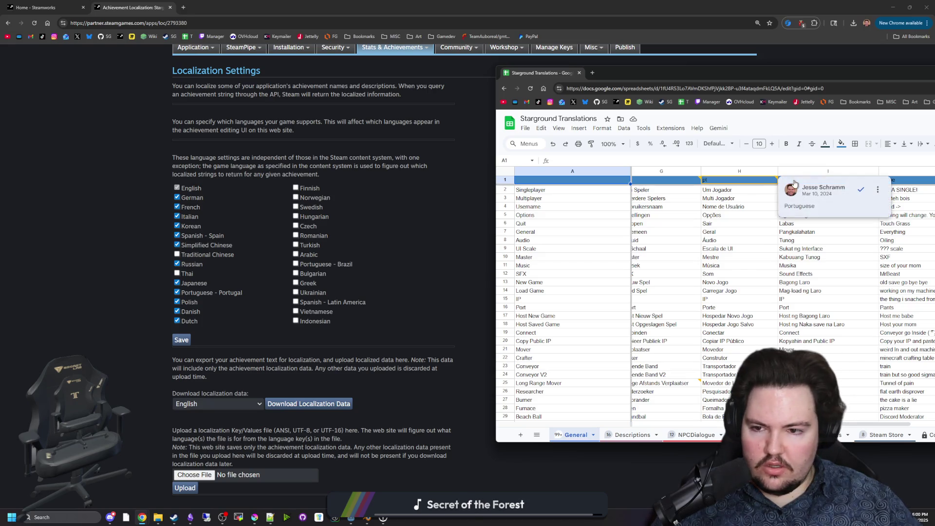
scroll(779, 292, "right", 2)
scroll(912, 421, "right", 6)
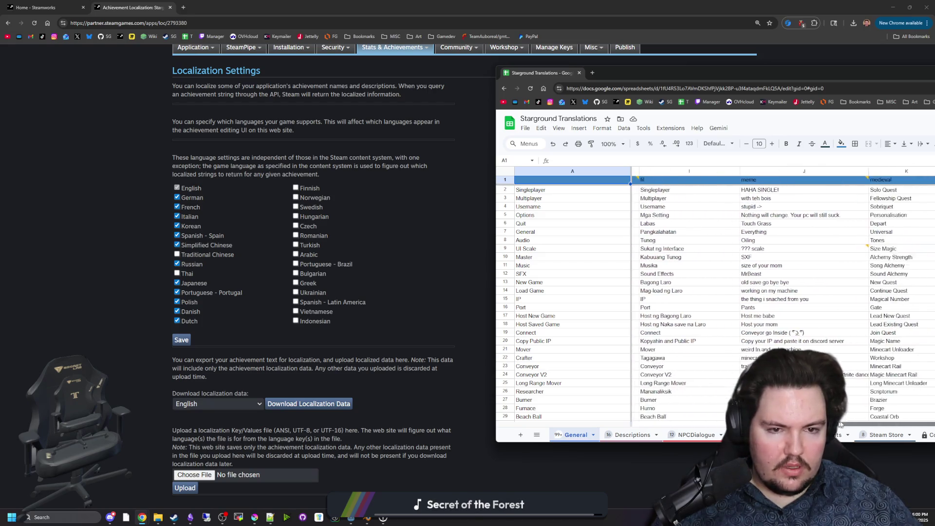
scroll(912, 421, "right", 5)
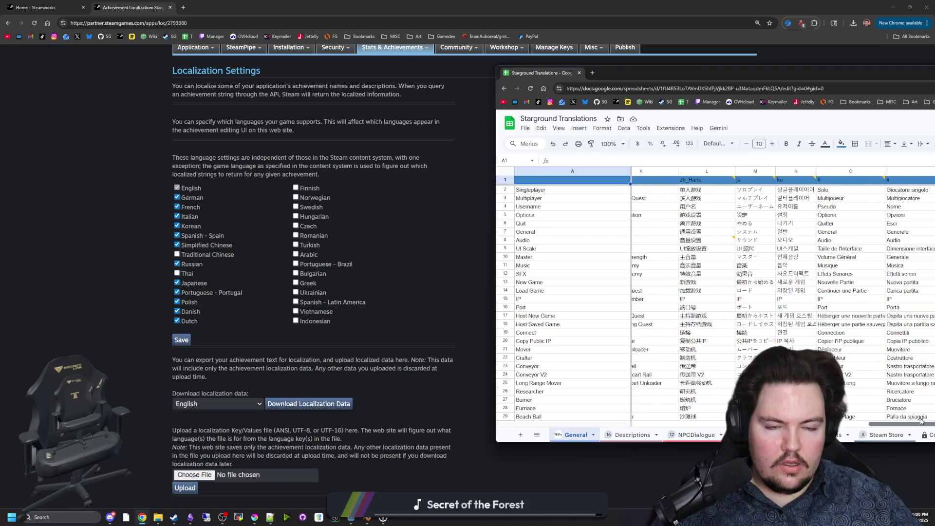
scroll(862, 334, "right", 4)
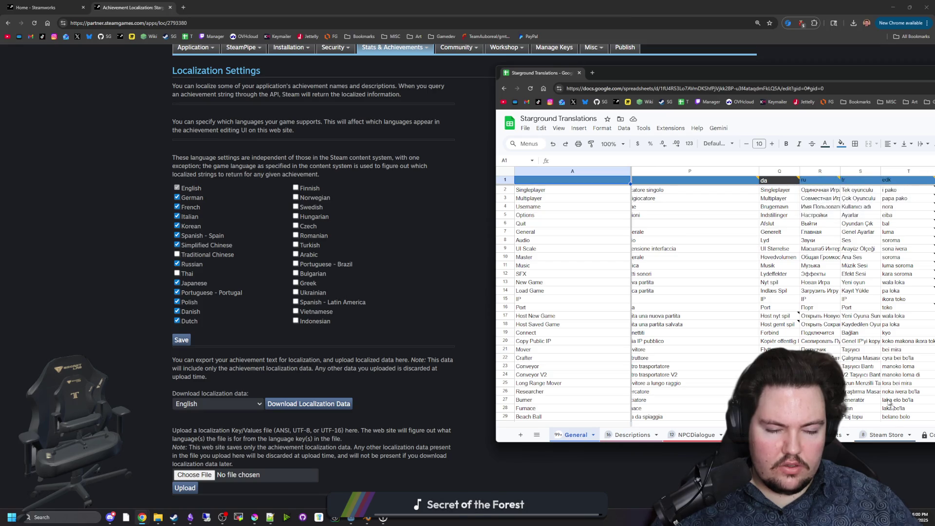
mouse_move(858, 72)
left_mouse_down()
mouse_move(750, 82)
mouse_move(598, 117)
mouse_move(0, 126)
left_mouse_up()
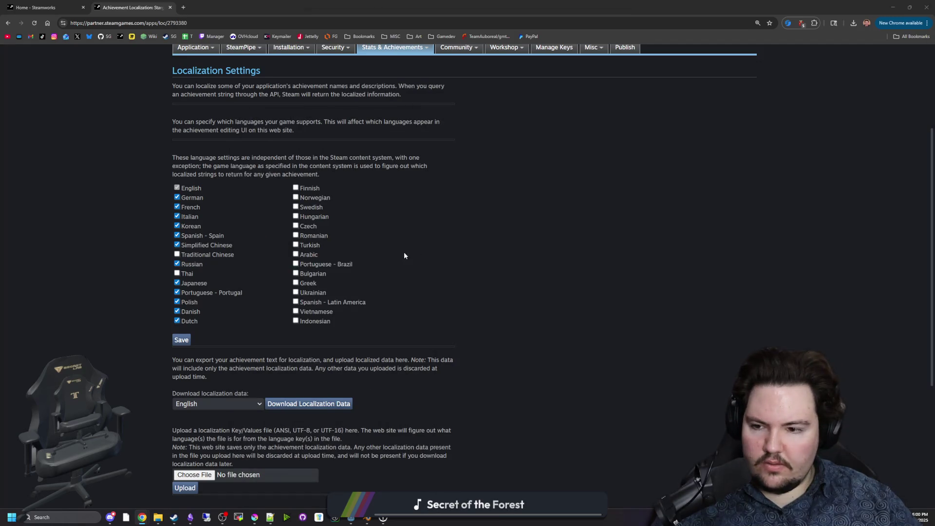
Step: Tick the Czech and Turkish checkboxes in Localization Settings
left_click(271, 217)
left_click(296, 227)
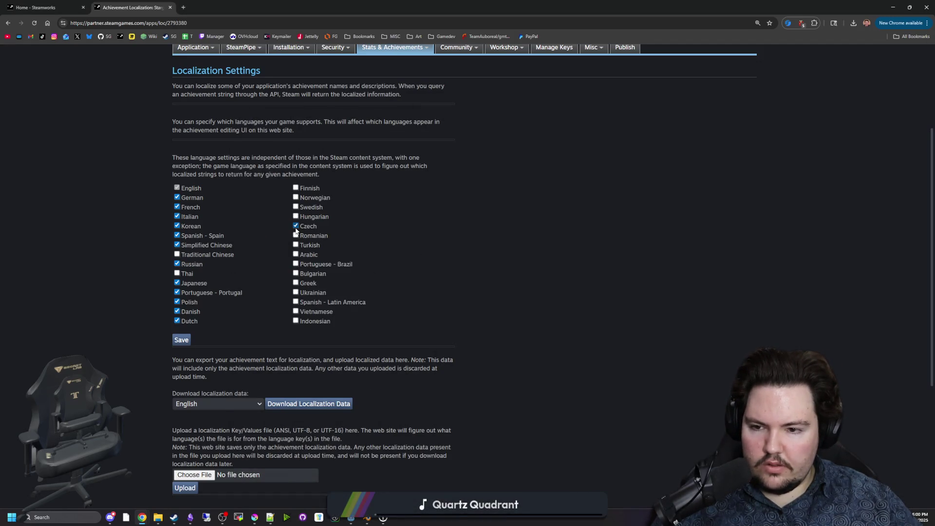
left_click(296, 245)
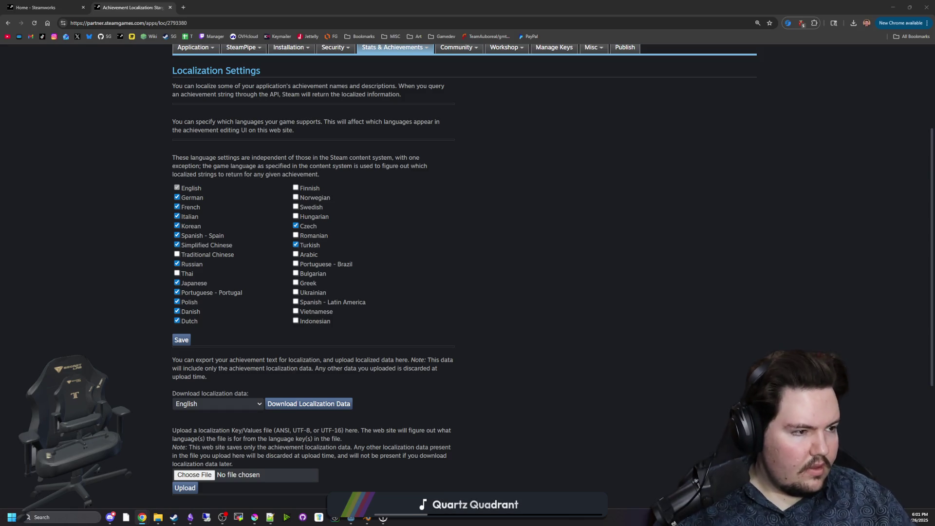
Step: Read the language settings note, then tick Portuguese - Brazil as the sixteenth language
left_click(572, 192)
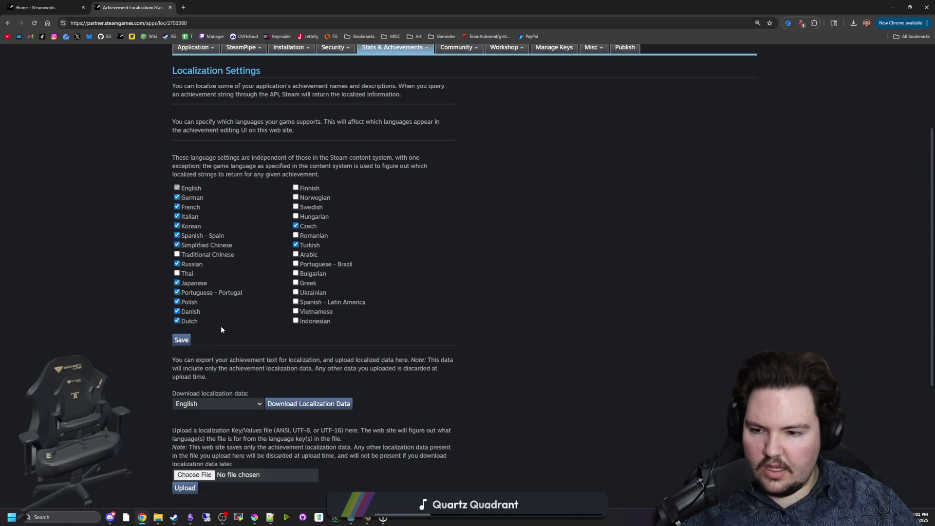
scroll(109, 285, "down", 2)
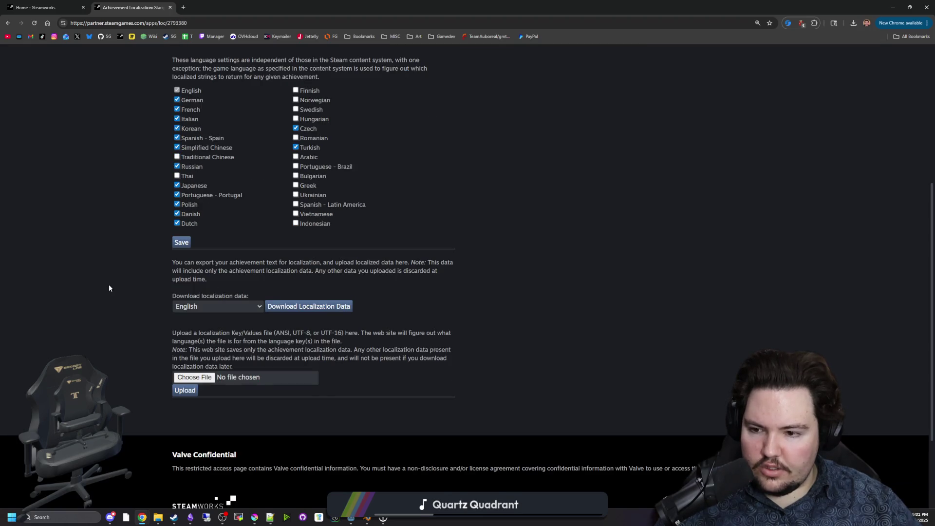
scroll(115, 284, "up", 2)
mouse_move(225, 156)
left_mouse_down()
mouse_move(431, 157)
mouse_move(378, 173)
mouse_move(299, 166)
mouse_move(430, 165)
mouse_move(292, 174)
left_mouse_up()
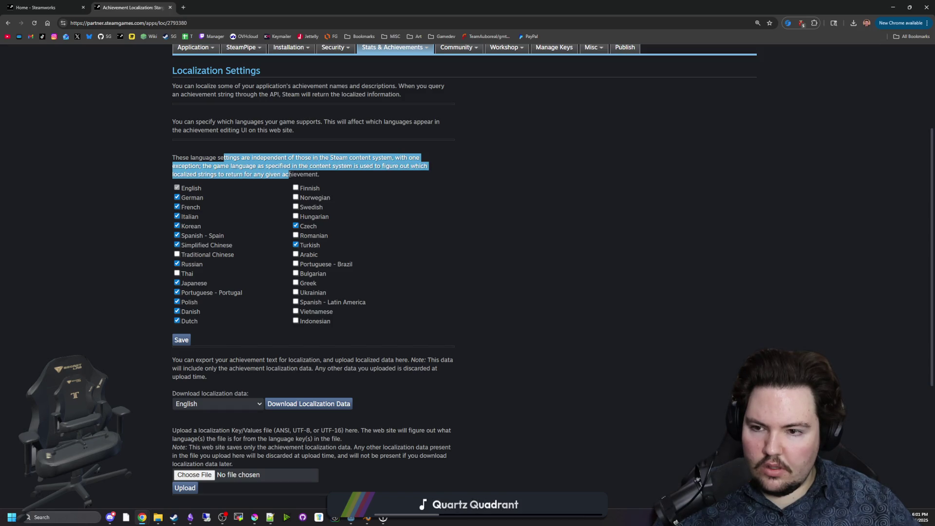
left_click(354, 233)
scroll(357, 258, "down", 1)
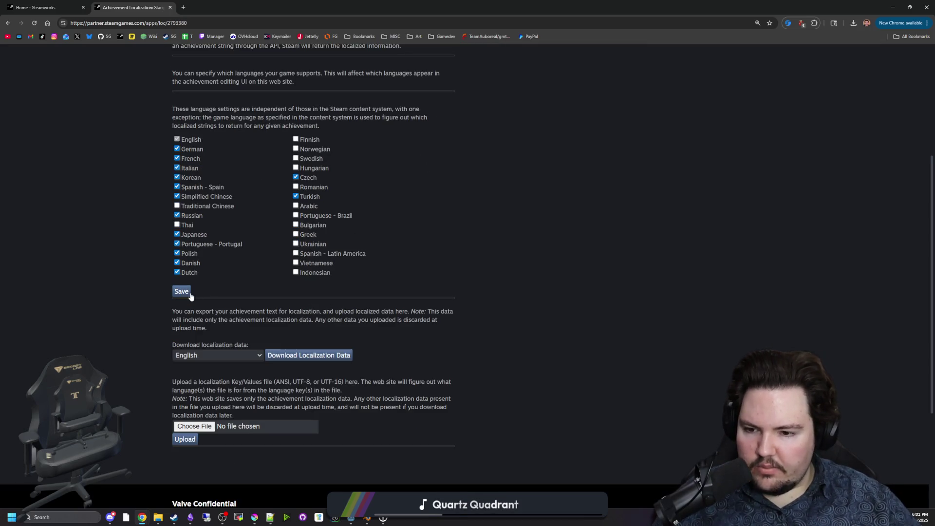
scroll(281, 377, "up", 1)
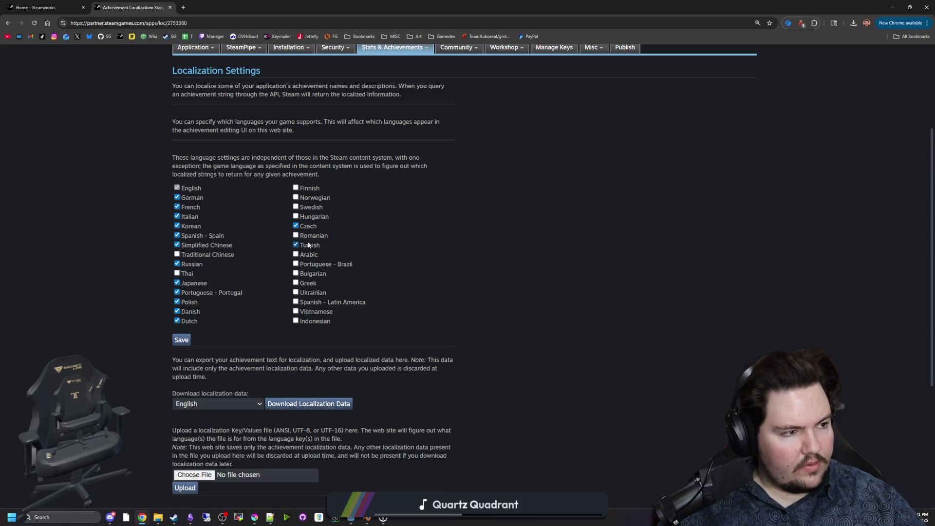
left_click(340, 265)
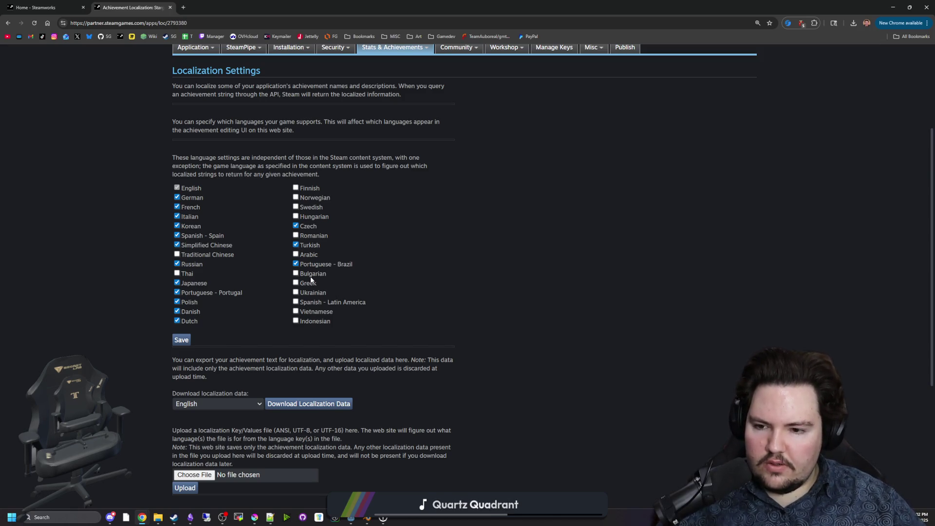
Step: Save the sixteen-language list and download the All Languages localization file 2793380_loc_all.vdf
left_click(182, 339)
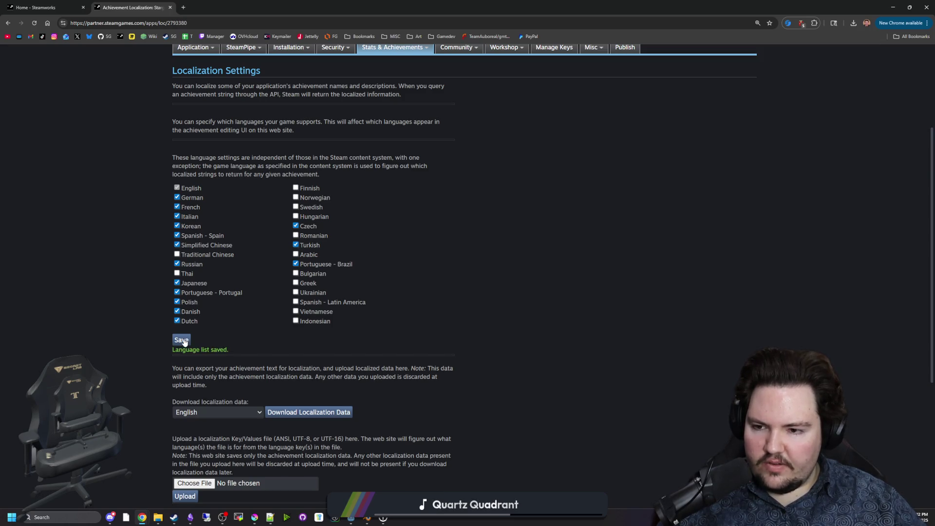
scroll(406, 296, "down", 3)
left_click(195, 267)
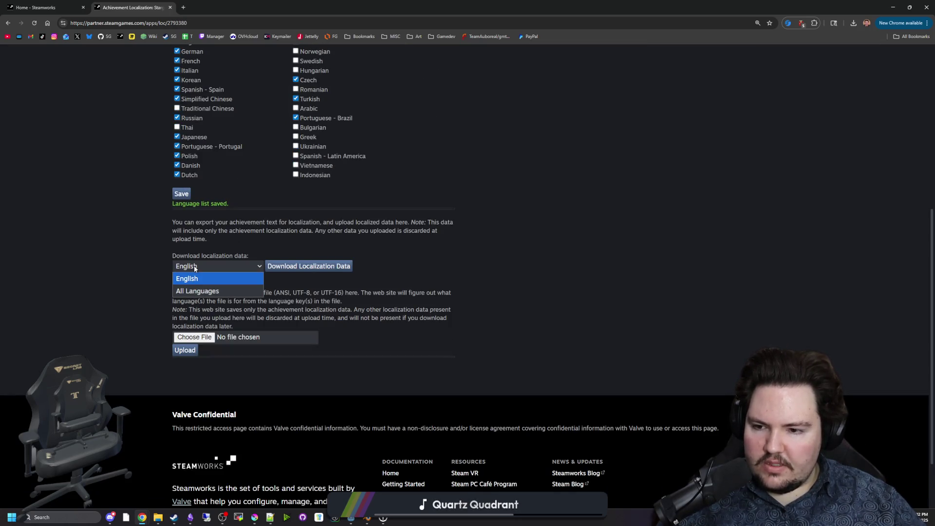
left_click(199, 291)
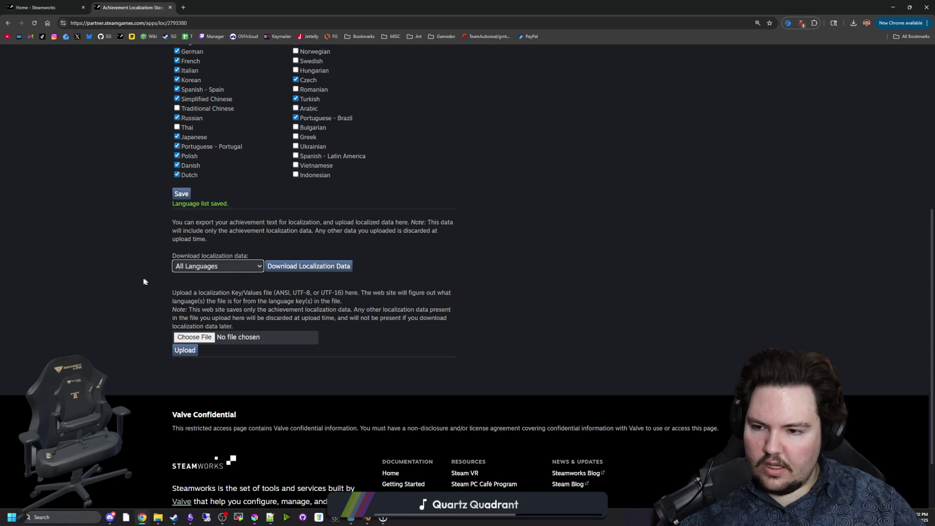
left_click(313, 268)
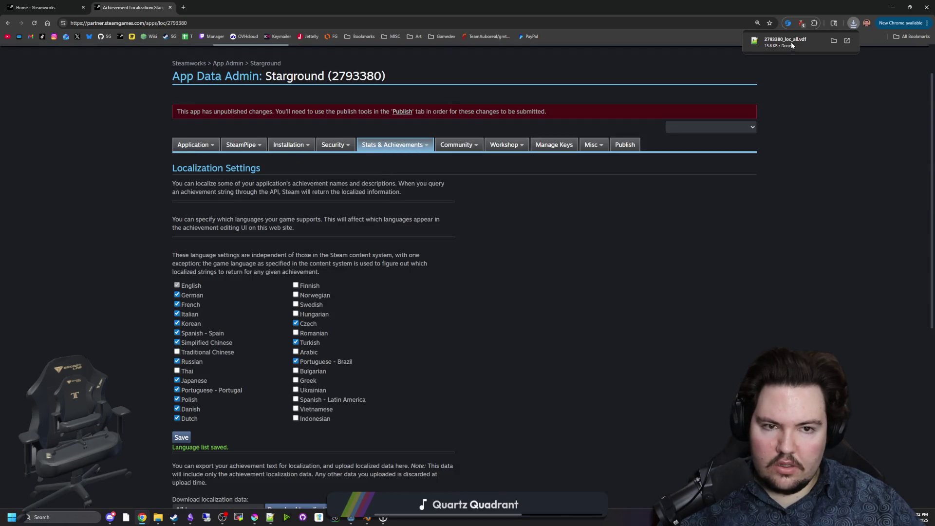
Step: Open 2793380_loc_all.vdf in Notepad++ and confirm non-English achievement strings are empty
left_click(793, 44)
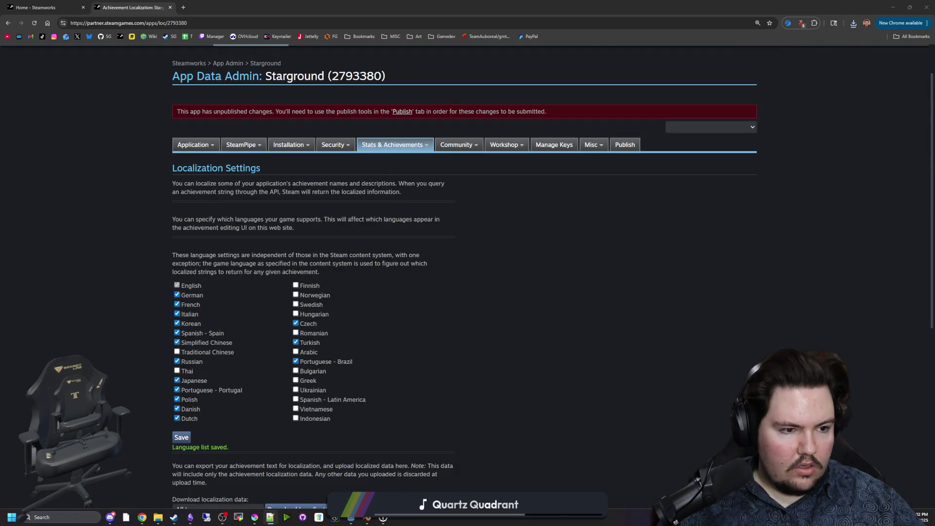
scroll(391, 245, "down", 10)
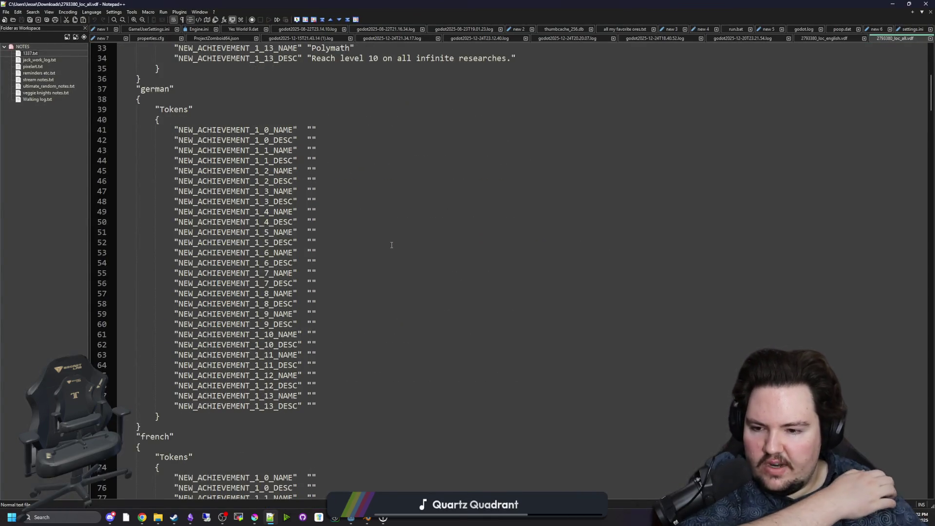
scroll(391, 246, "down", 20)
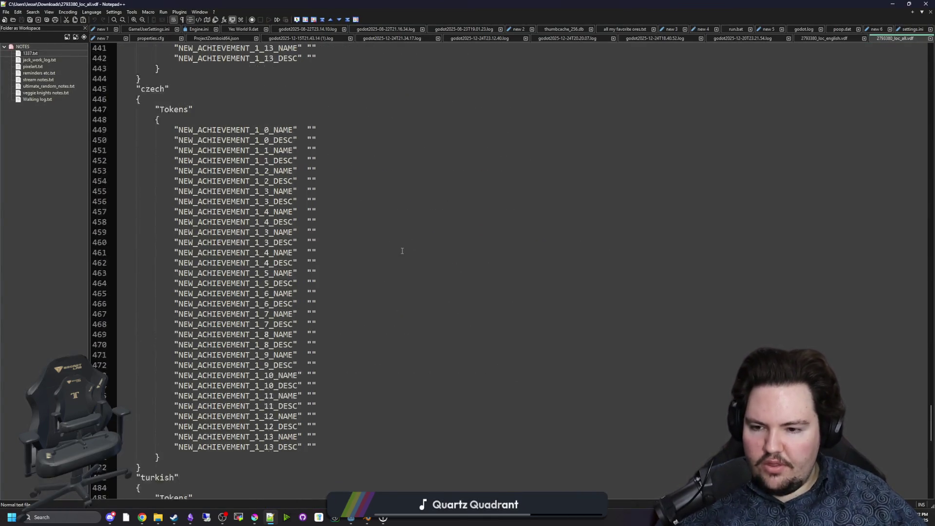
scroll(402, 251, "down", 20)
scroll(417, 302, "up", 20)
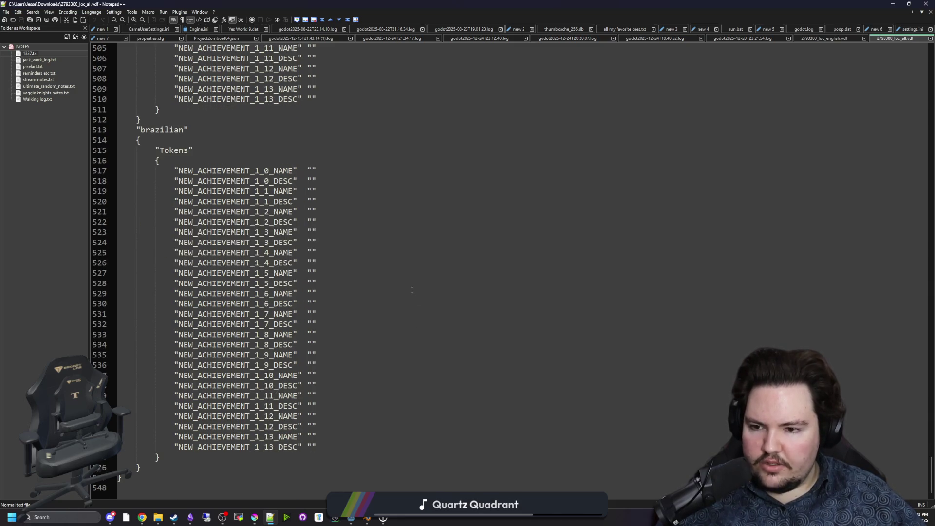
scroll(386, 314, "up", 20)
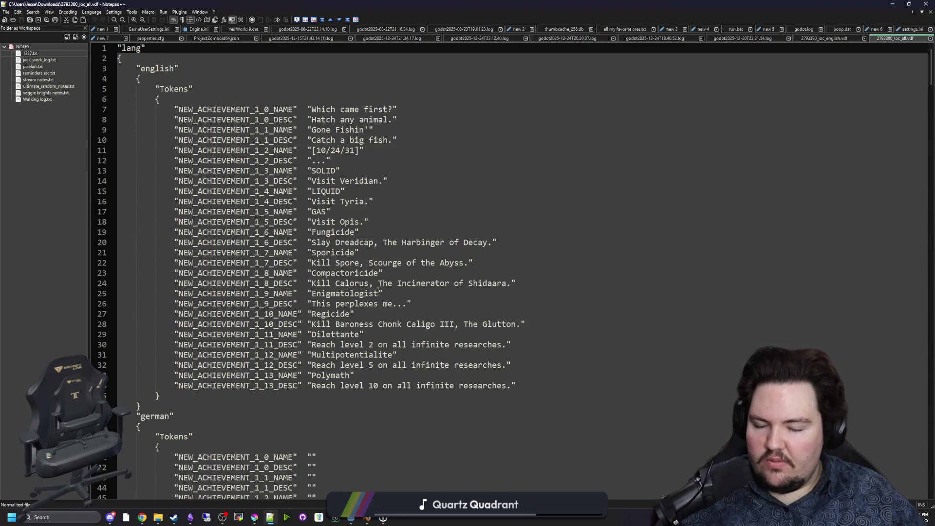
key("alt+Tab")
scroll(495, 327, "down", 5)
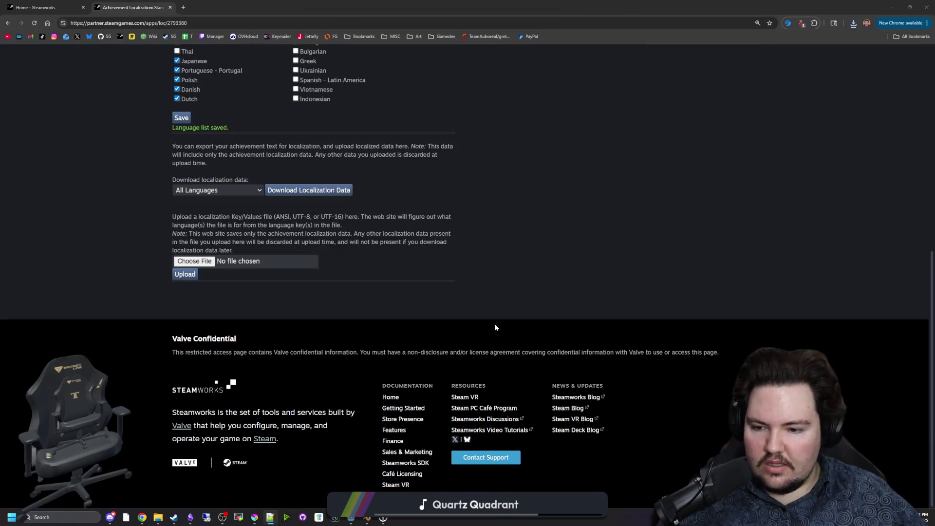
Step: Read the Steamworks upload note about replacing existing localization data, then switch to Godot
left_click(125, 279)
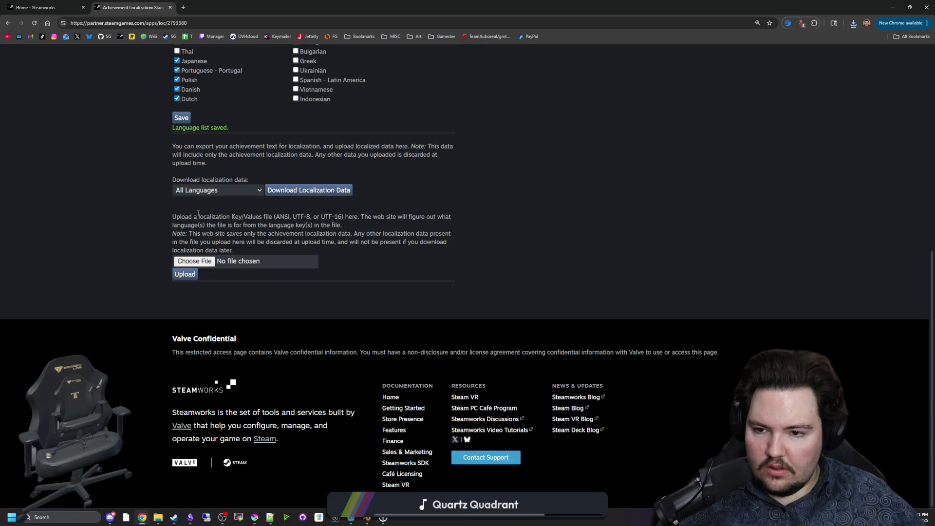
left_click_drag(190, 235, 464, 246)
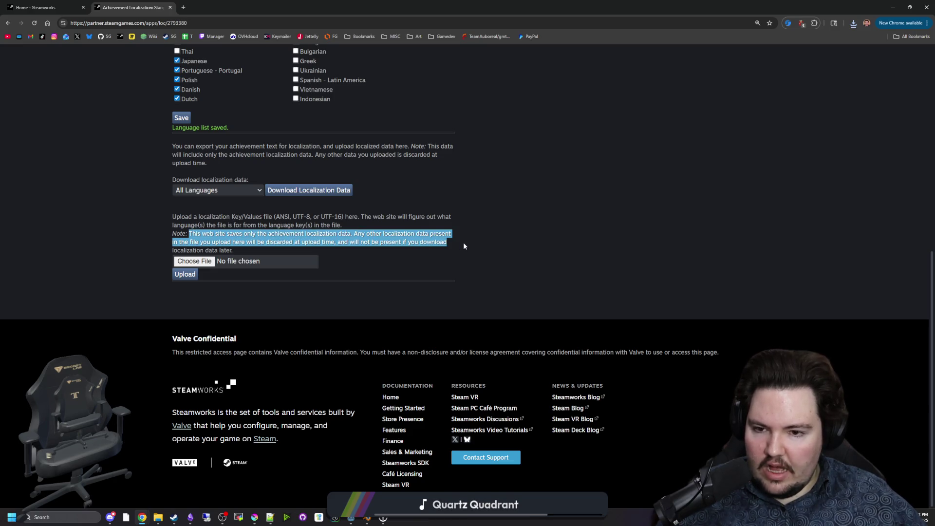
left_click(210, 239)
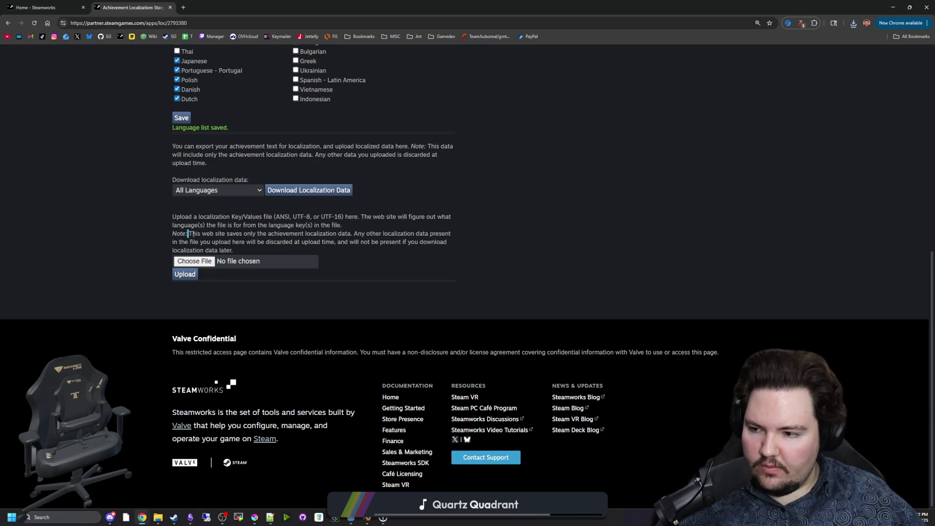
mouse_move(188, 234)
left_mouse_down()
mouse_move(416, 236)
mouse_move(282, 242)
mouse_move(450, 250)
left_mouse_up()
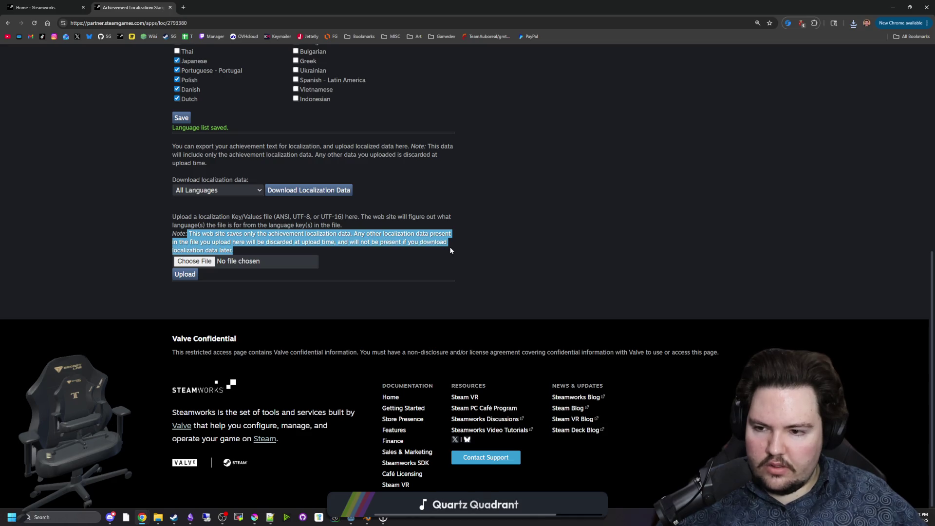
key("alt+Tab")
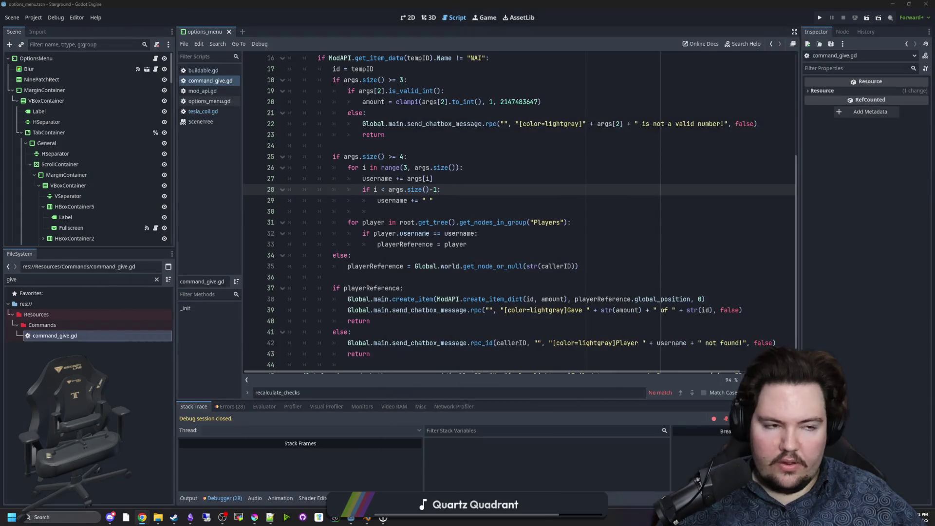
Step: On the Achievements sheet, paste keys NEW_ACHIEVEMENT_1_2_NAME and NEW_ACHIEVEMENT_1_2_DESC into A6 and A7
key("alt+Tab")
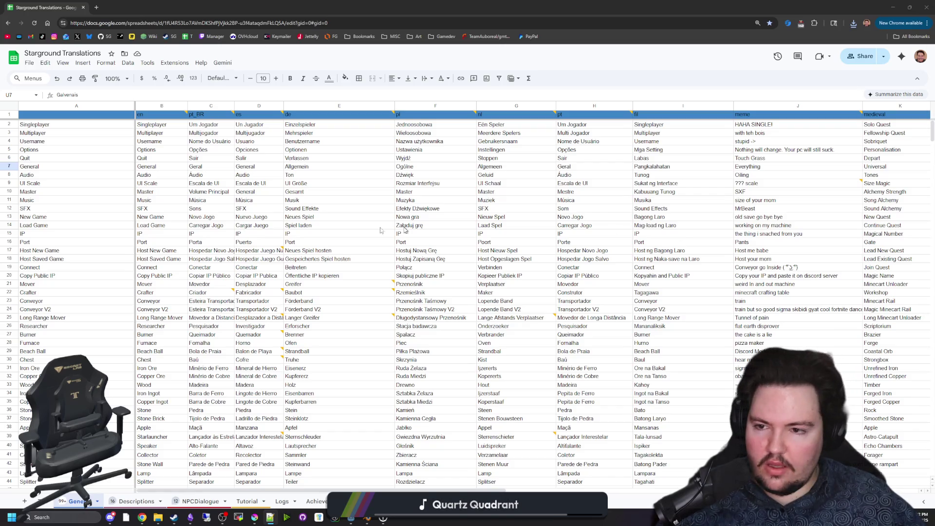
left_click(315, 501)
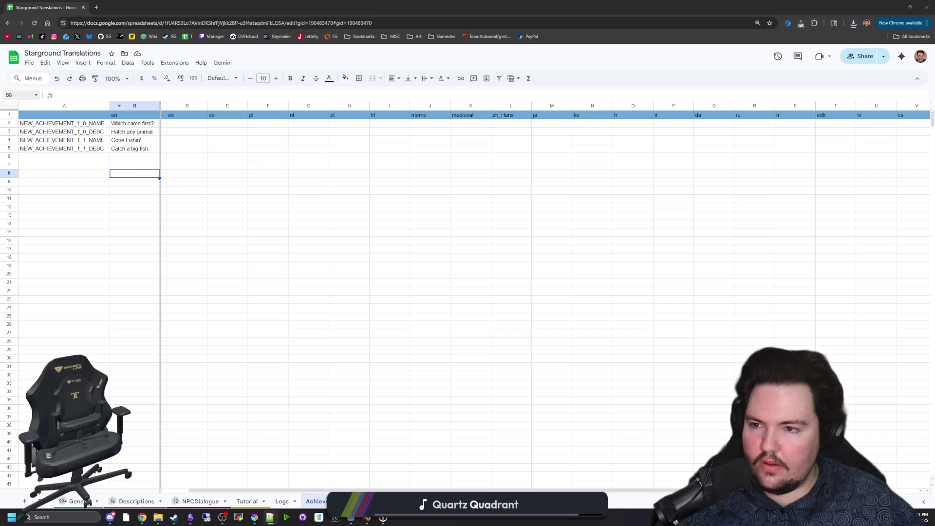
left_click(77, 160)
type("NEW_ACHIEVEMENT_1_2_NAME")
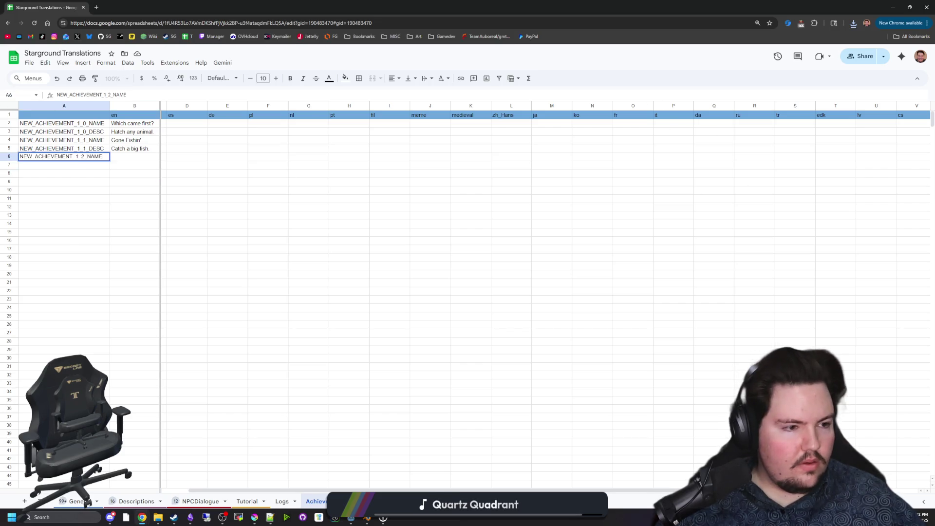
key("alt+Tab")
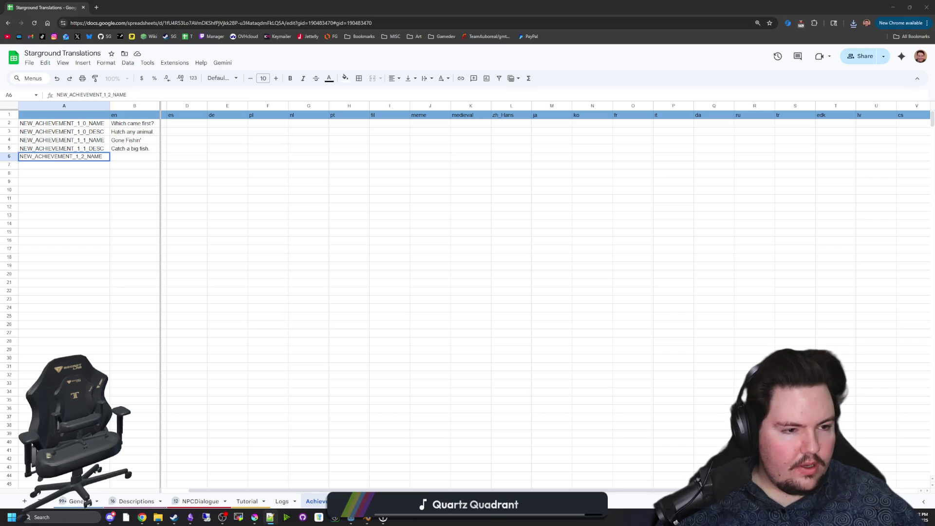
left_click(75, 167)
type("NEW_ACHIEVEMENT_1_2_DESC")
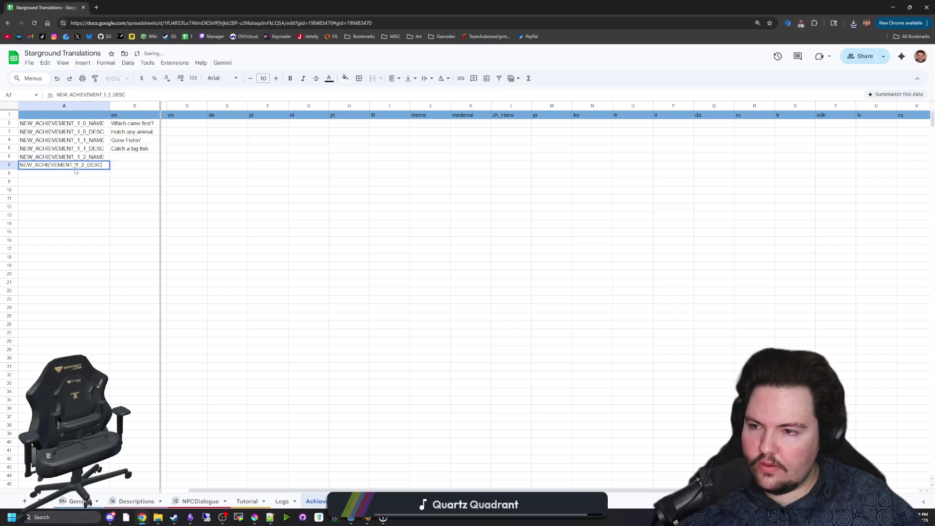
left_click(77, 183)
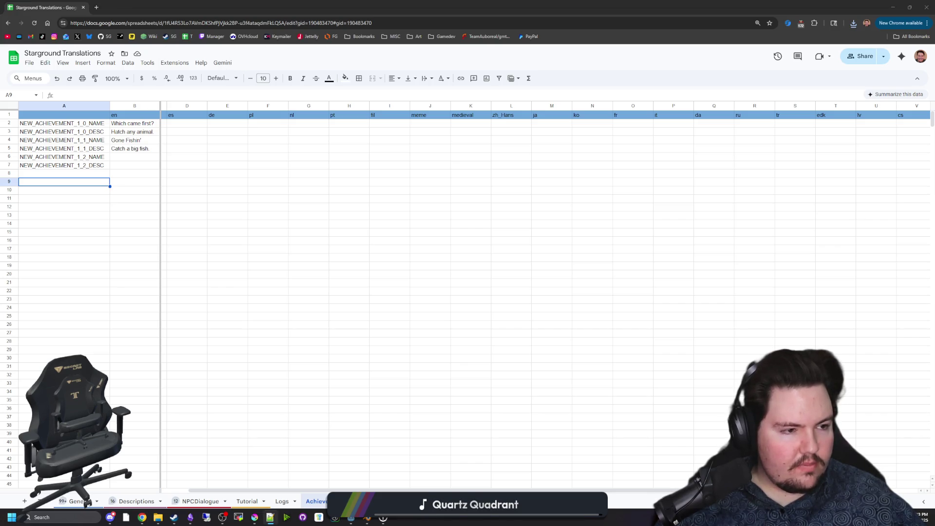
Step: Enter the English achievement name in B6, then switch over to Steamworks
left_click(139, 157)
type("[10/24/31]")
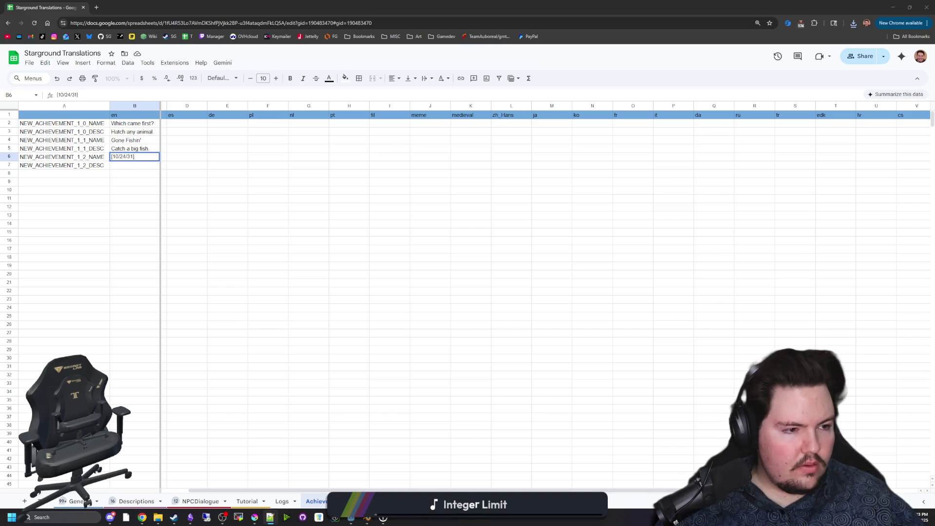
key("Return")
left_click(215, 201)
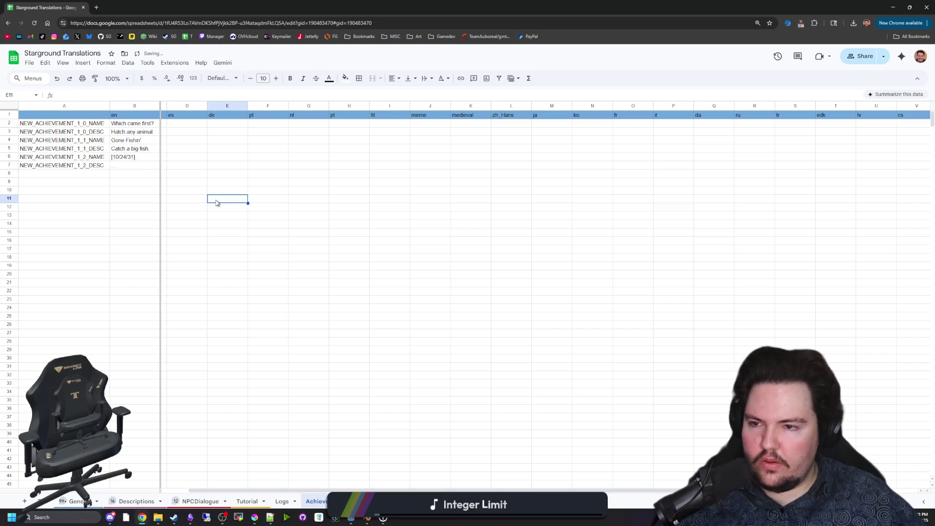
key("alt+Tab")
key("alt+Tab")
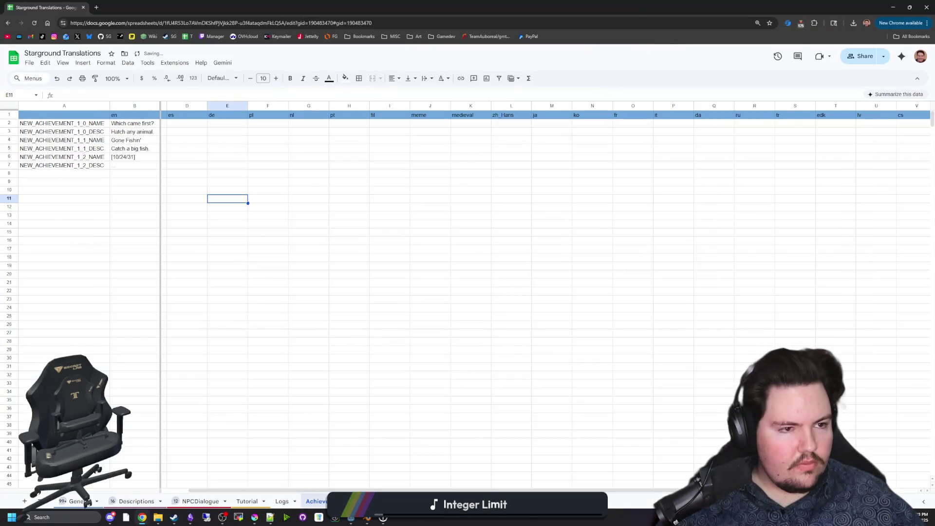
key("alt+Tab")
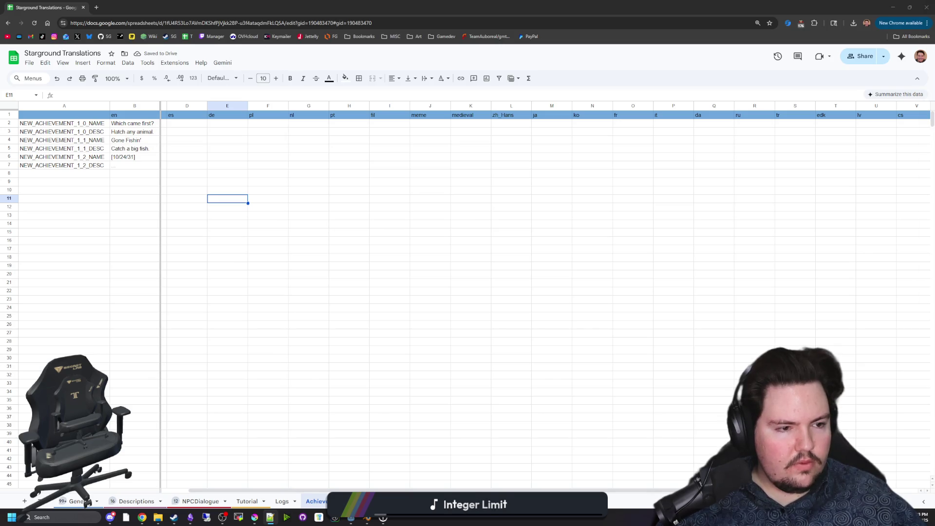
key("alt+Tab")
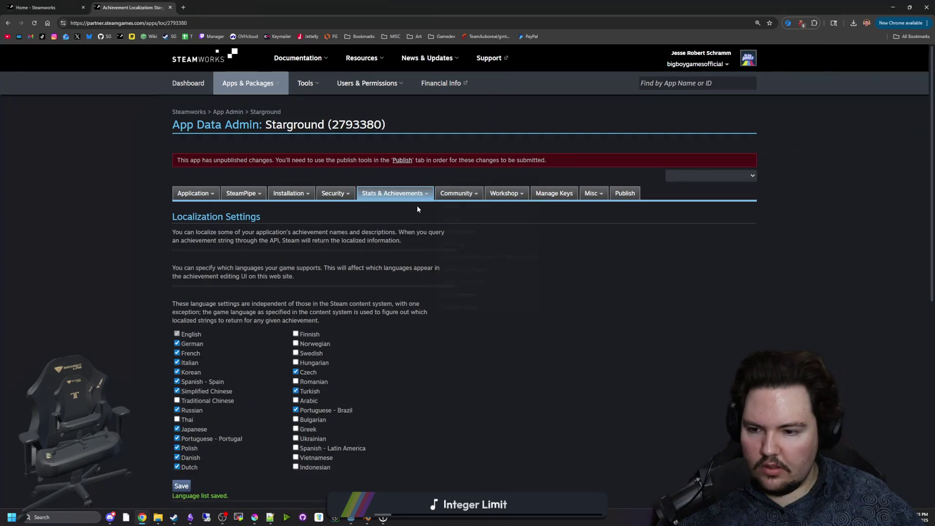
mouse_move(368, 194)
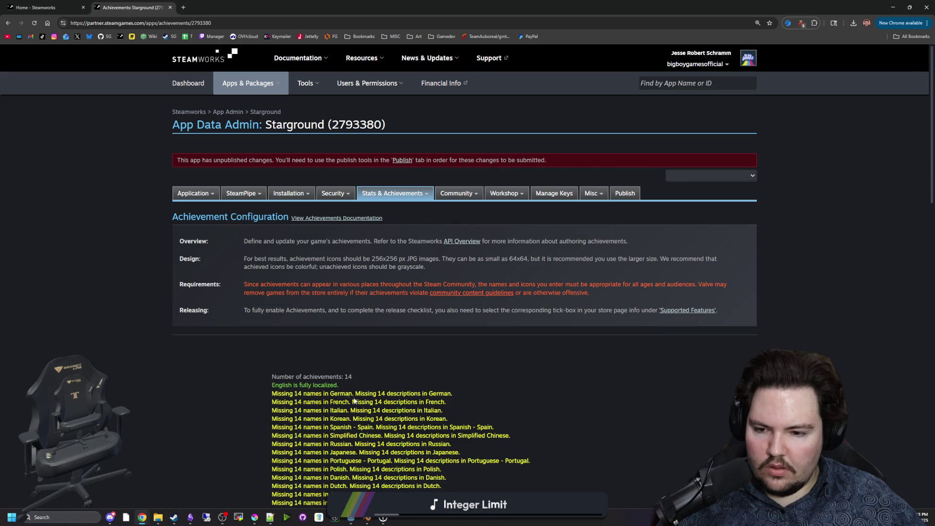
Step: Scroll through the 14 achievements and their untranslated languages, then un-maximize the Steamworks window
scroll(321, 385, "down", 2)
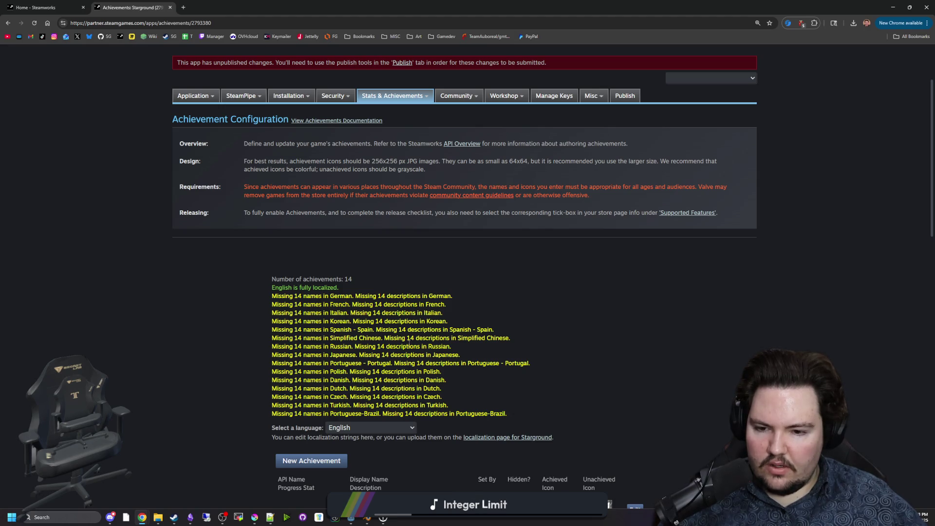
scroll(408, 342, "down", 3)
scroll(438, 373, "down", 3)
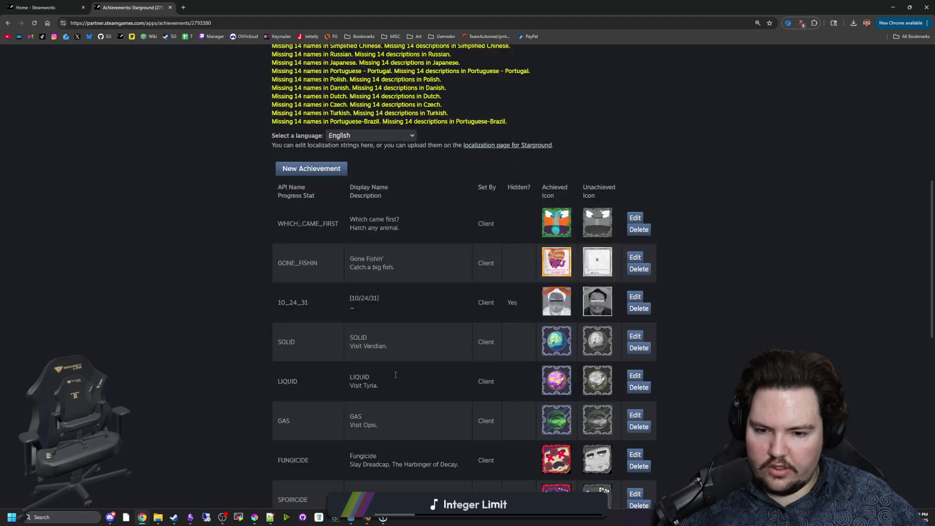
scroll(423, 371, "down", 5)
scroll(403, 368, "up", 5)
scroll(403, 368, "up", 4)
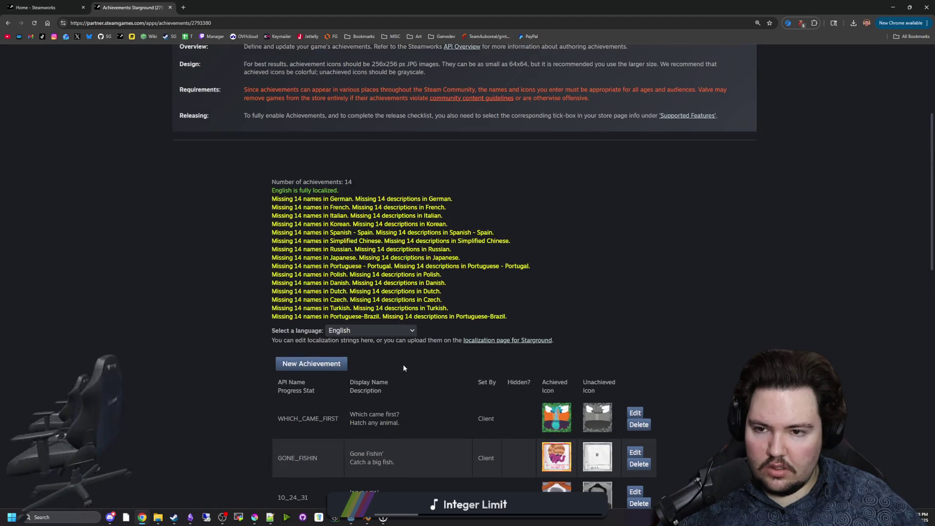
scroll(349, 263, "down", 14)
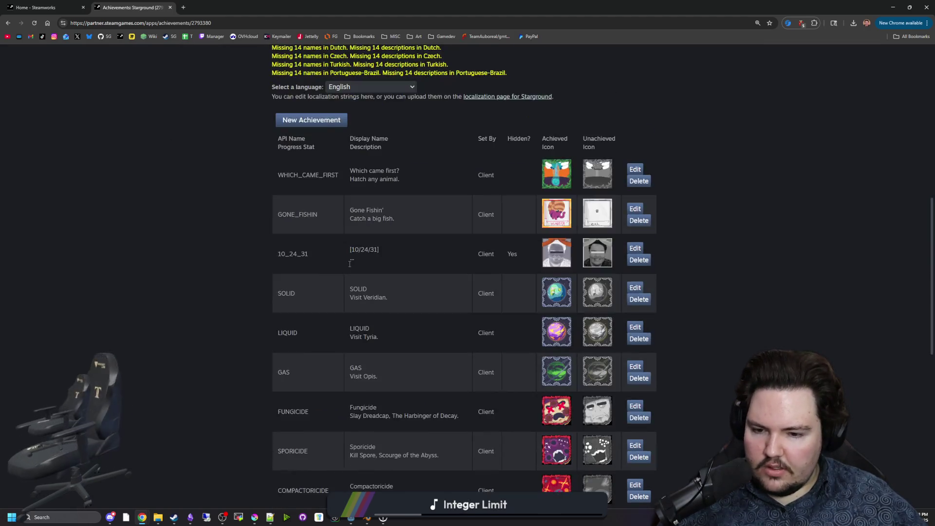
scroll(394, 281, "up", 20)
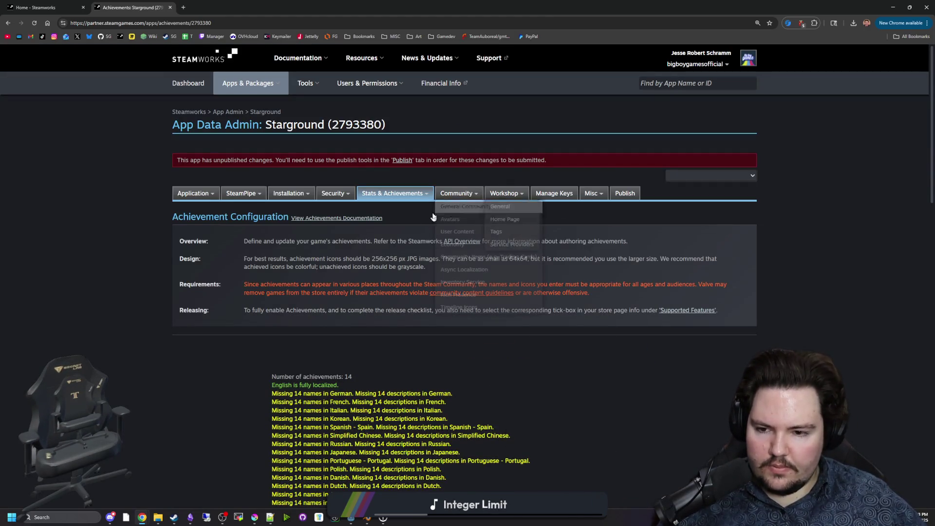
mouse_move(475, 8)
left_mouse_down()
mouse_move(453, 179)
mouse_move(373, 310)
left_mouse_up()
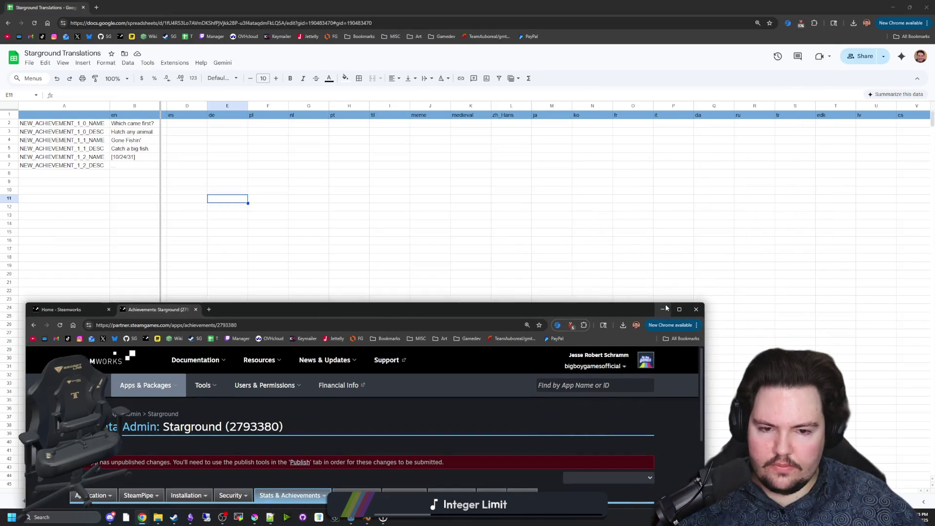
Step: Minimize Steamworks, paste the achievement block into A8, and auto-fit column C to reveal pt_BR
left_click(664, 309)
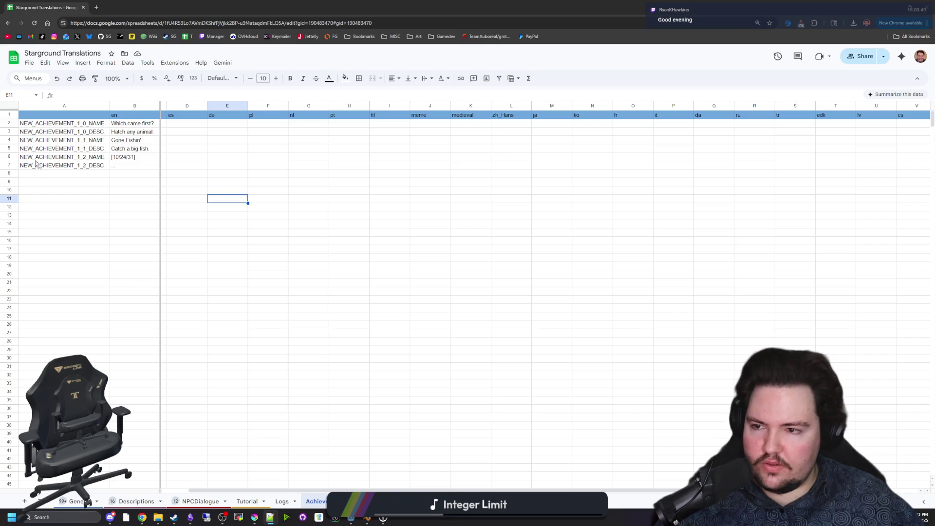
double_click(75, 174)
key("ctrl+v")
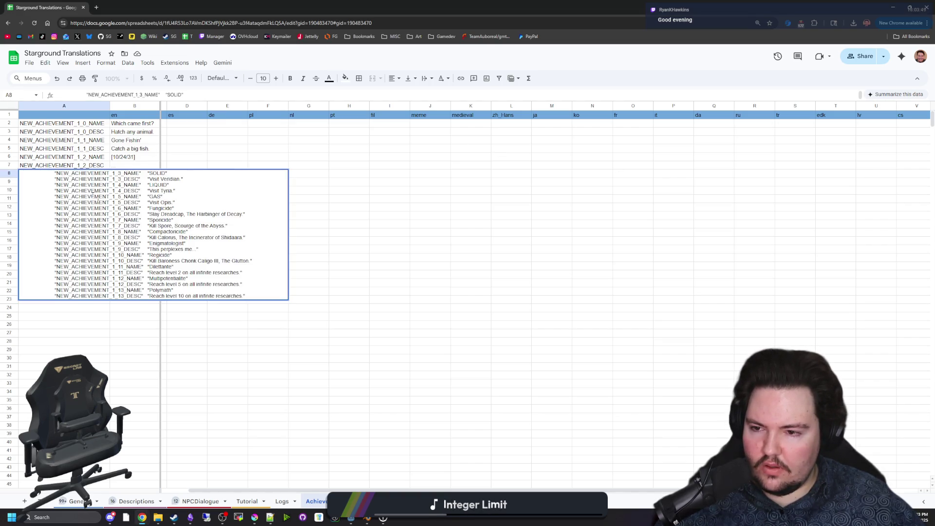
left_click(135, 325)
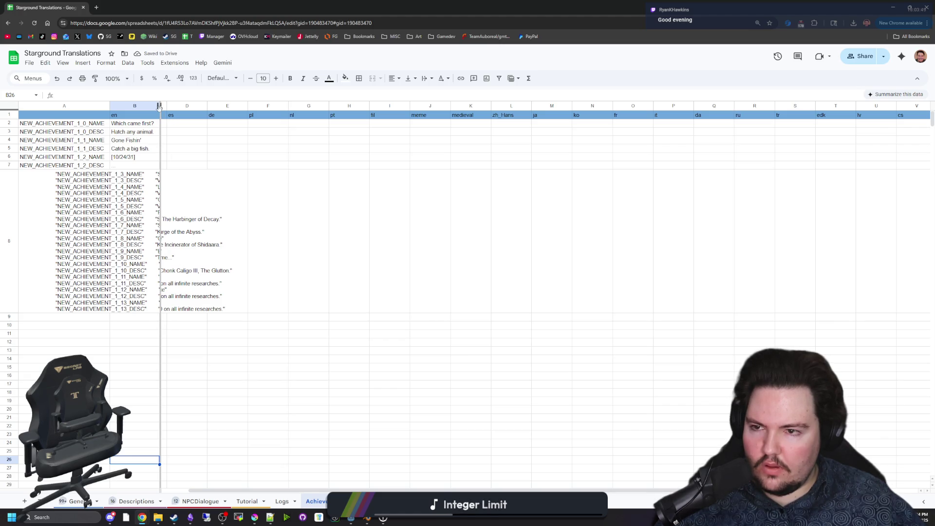
left_click_drag(187, 108, 162, 108)
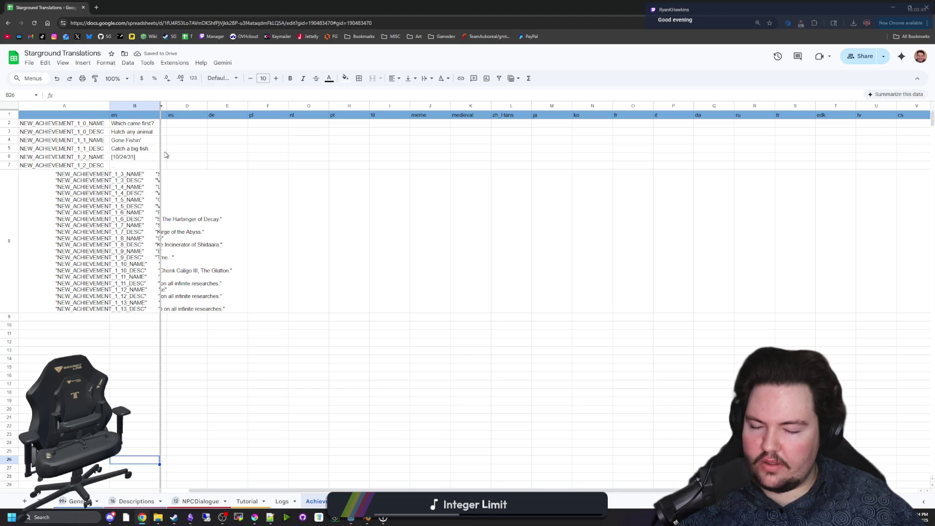
left_click_drag(166, 106, 198, 108)
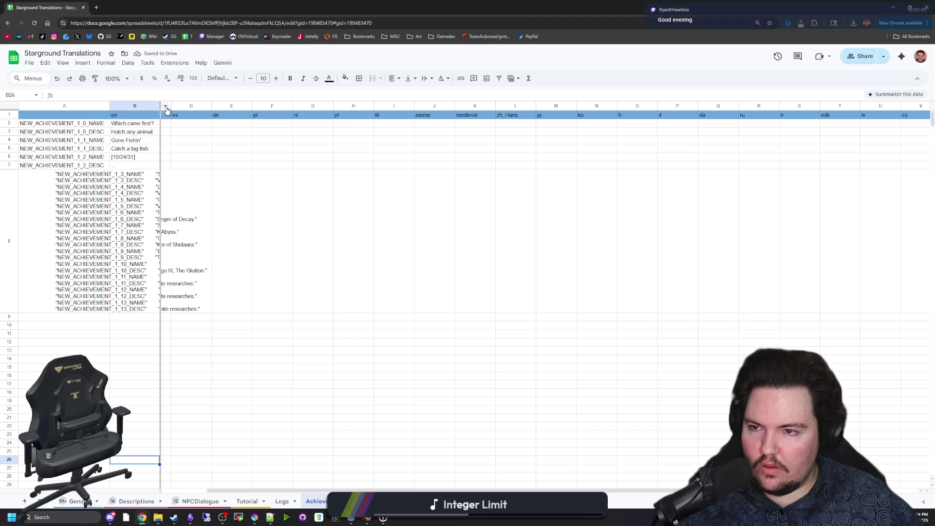
double_click(159, 105)
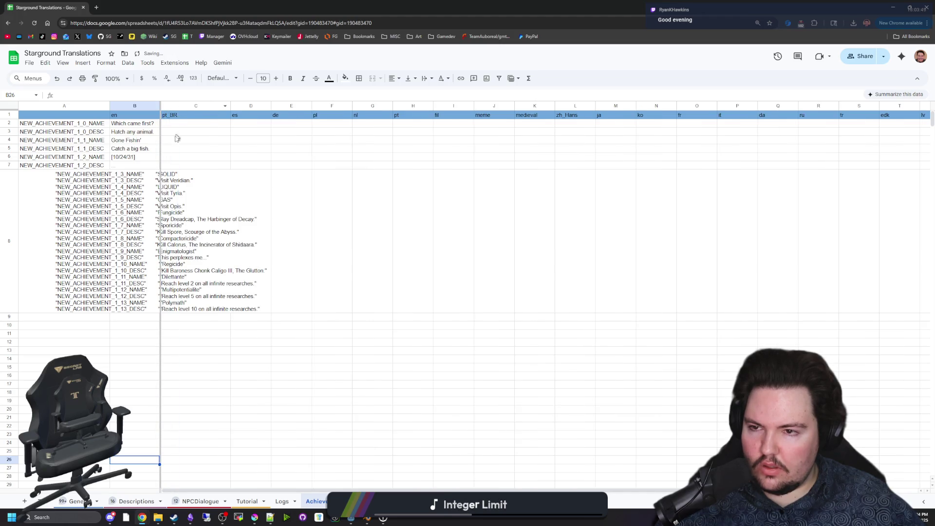
Step: Clear the pasted block of achievement strings out of cell A8
left_click(133, 234)
left_click(78, 253)
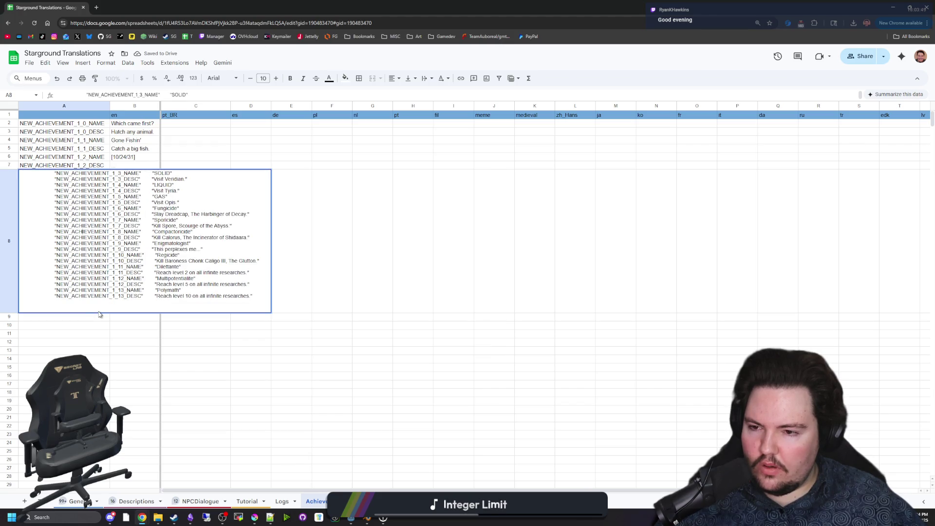
triple_click(99, 272)
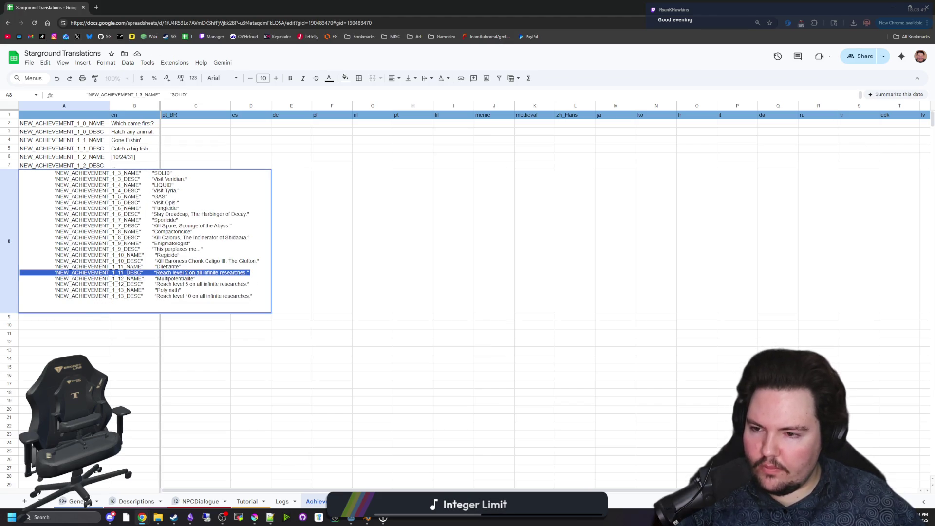
key("ctrl+a")
key("Delete")
left_click_drag(216, 179, 30, 167)
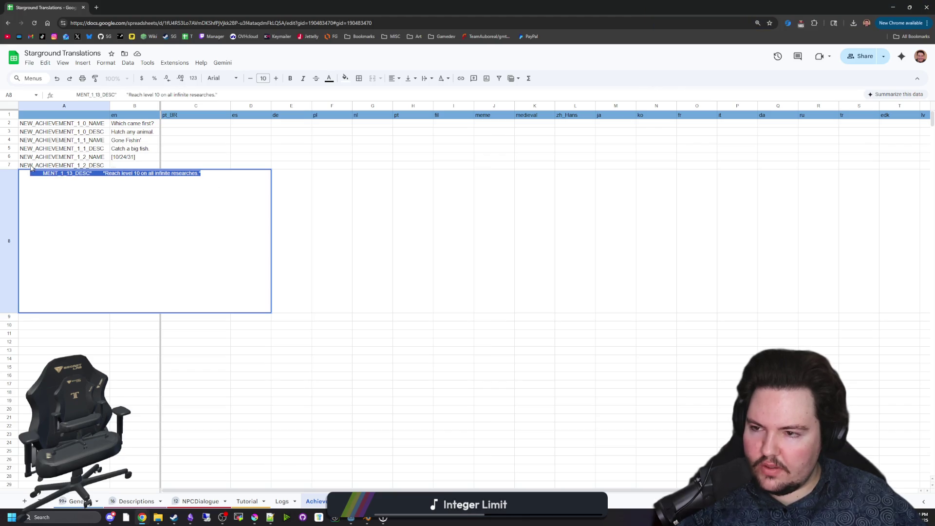
key("BackSpace")
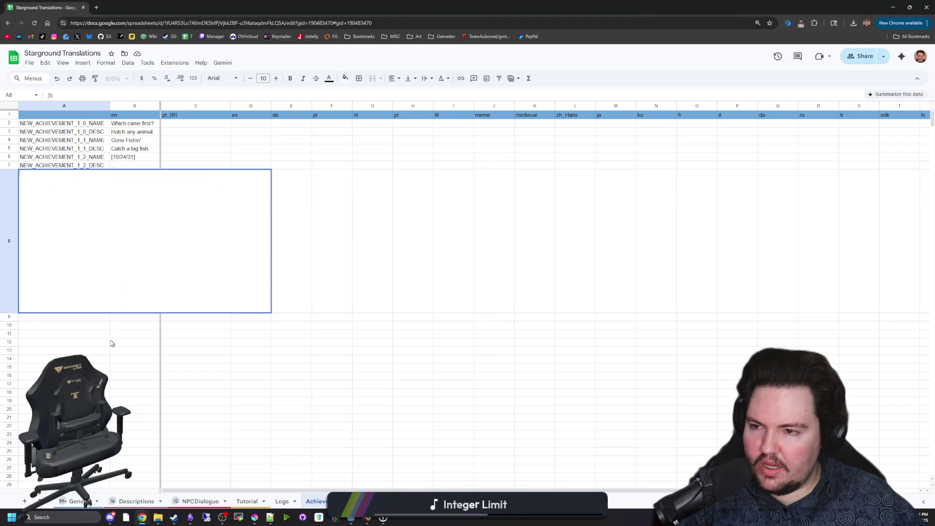
left_click(111, 344)
left_click(103, 174)
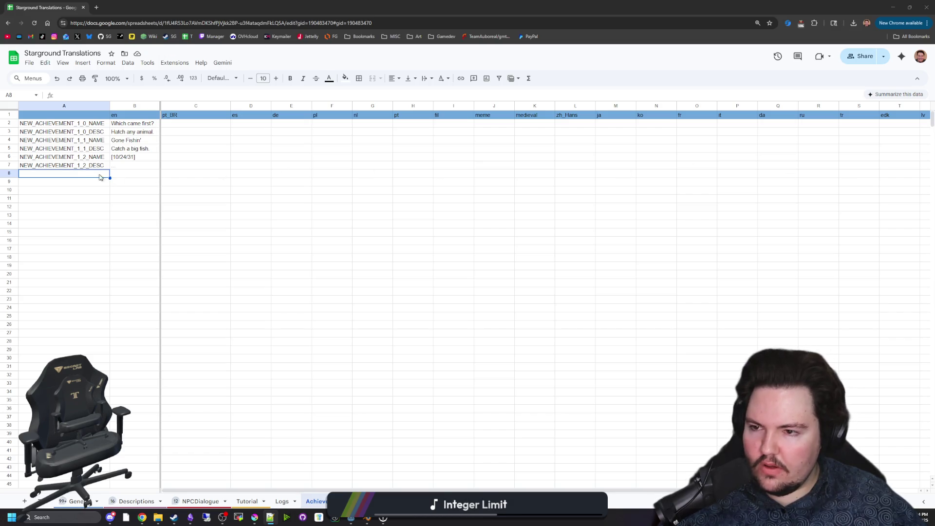
Step: Enter keys NEW_ACHIEVEMENT_1_3_NAME and NEW_ACHIEVEMENT_1_3_DESC in A8 and A9
type("NEW_ACHIEVEMENT_1_3_NAME")
key("alt+Tab")
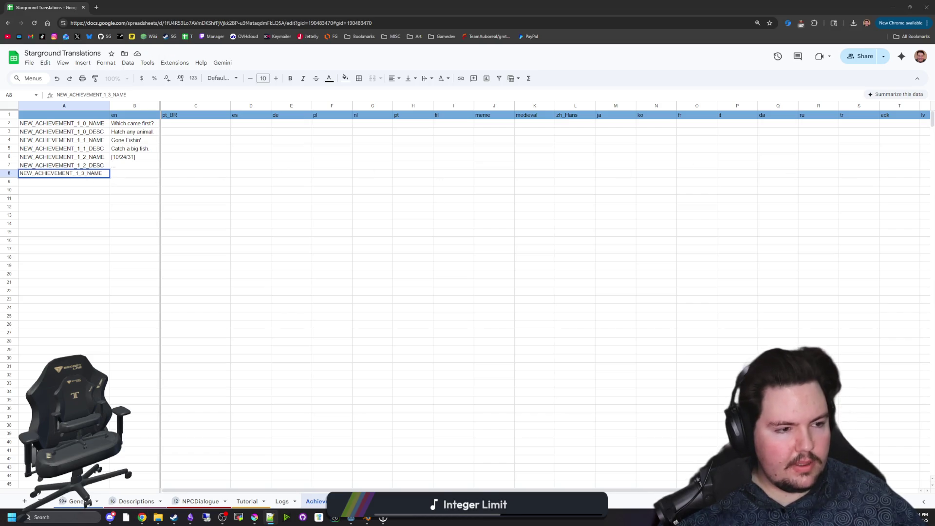
key("alt+Tab")
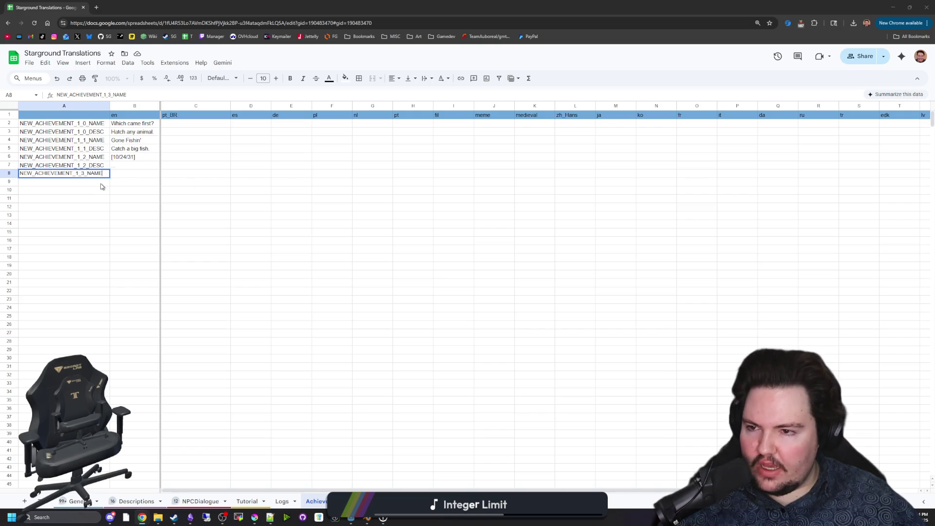
key("Return")
type("NEW_ACHIEVEMENT_1_3_DESC")
left_click(249, 198)
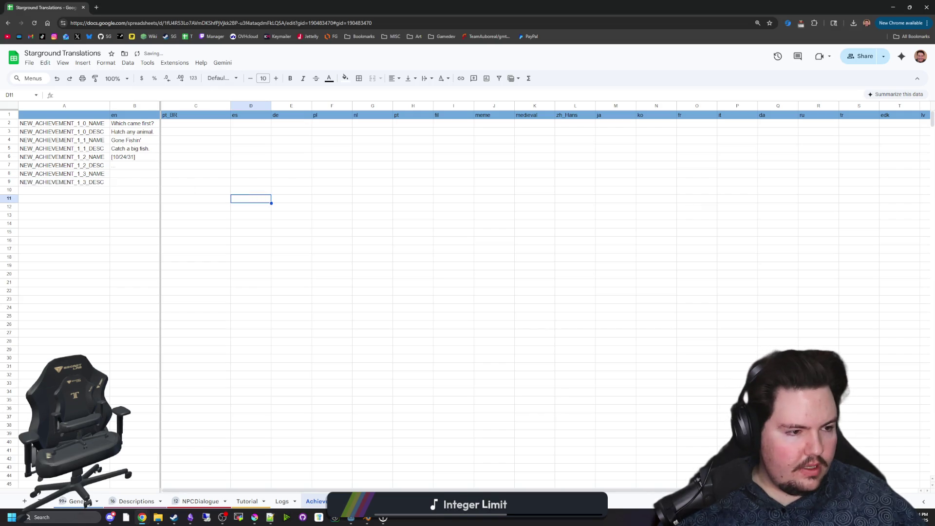
Step: Fill B8 and B9 with English 'Visit Veridian.' and 'LIQUID', and narrow column C slightly
key("alt+Tab")
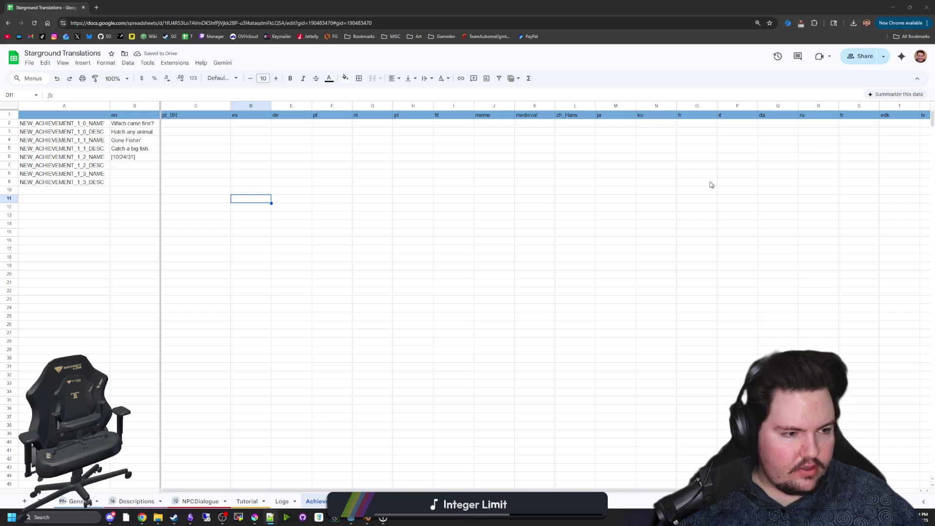
key("alt+Tab")
double_click(120, 174)
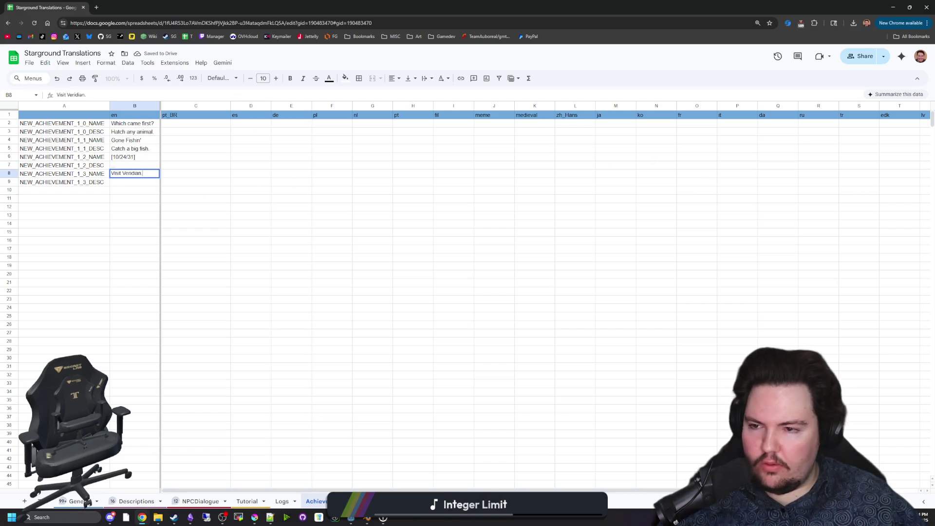
key("alt+Tab")
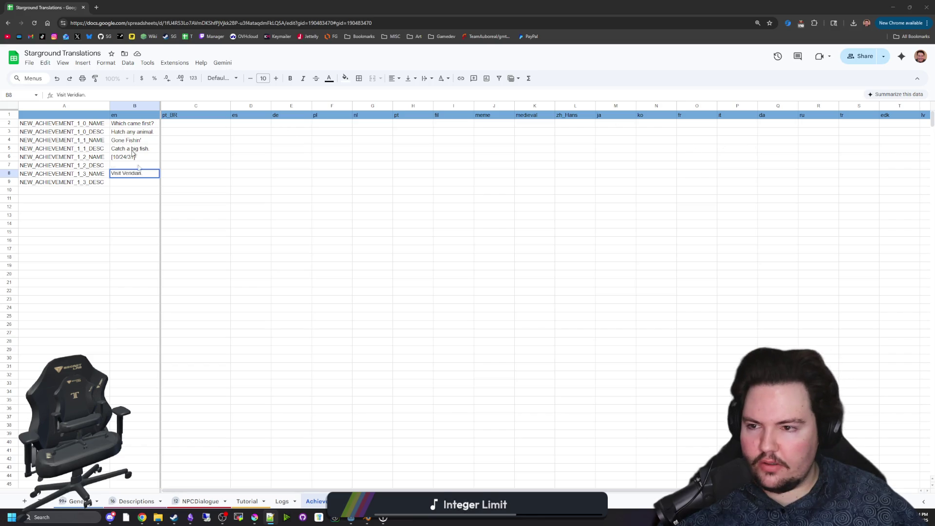
left_click(152, 183)
type("LIQUID")
left_click(138, 215)
left_click(183, 152)
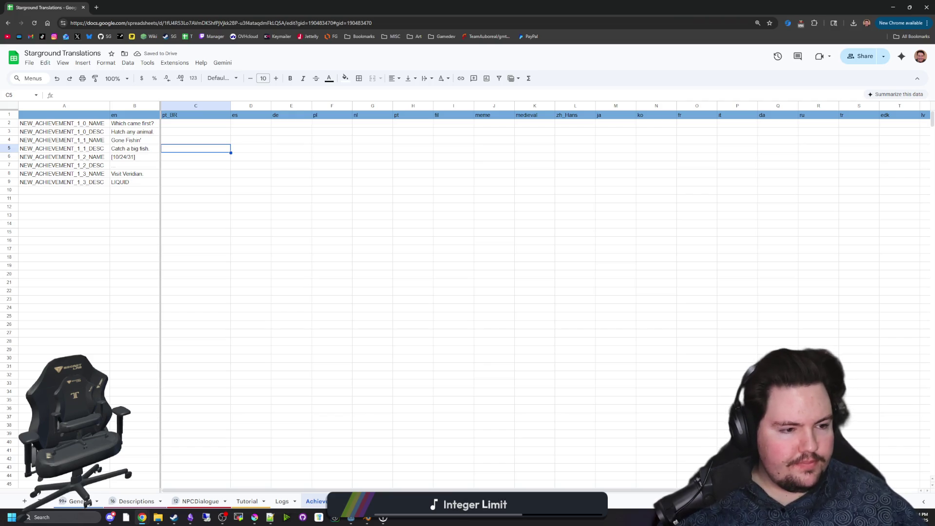
key("alt+Tab")
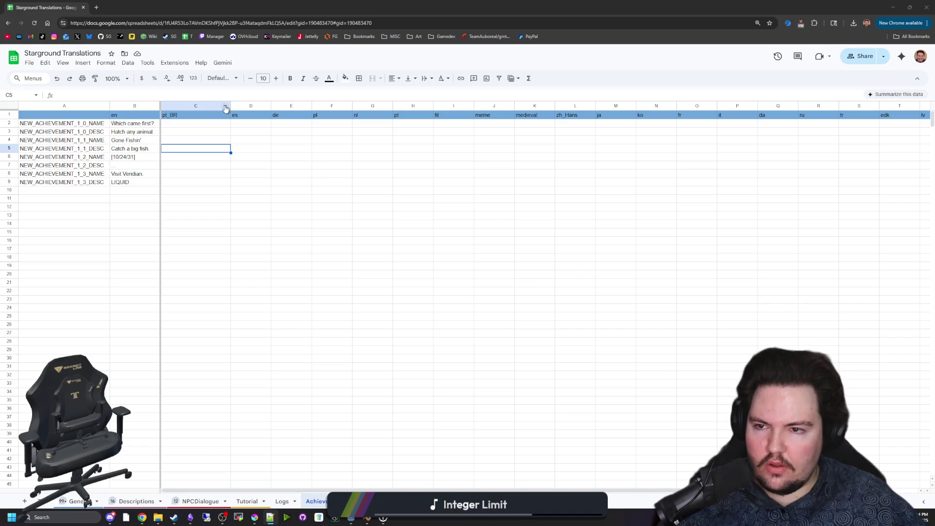
left_click_drag(230, 105, 216, 106)
left_click(295, 176)
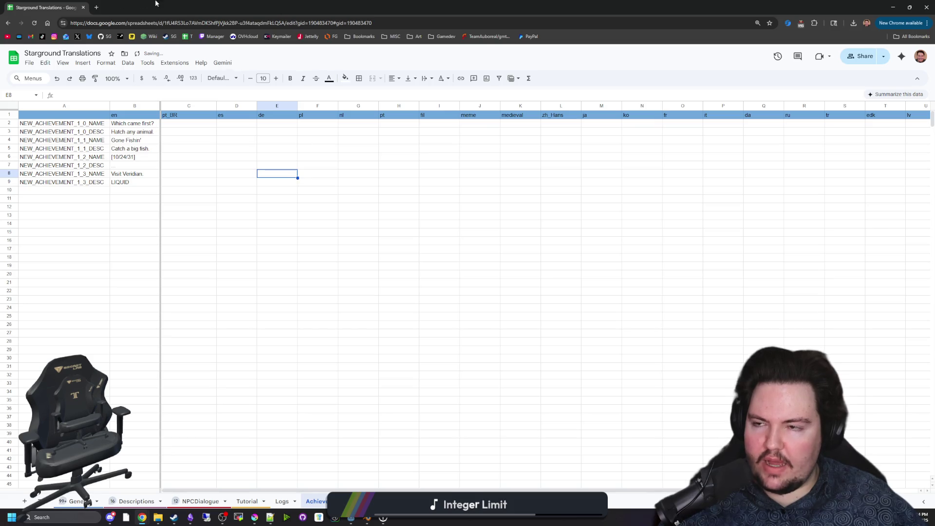
key("alt+Tab")
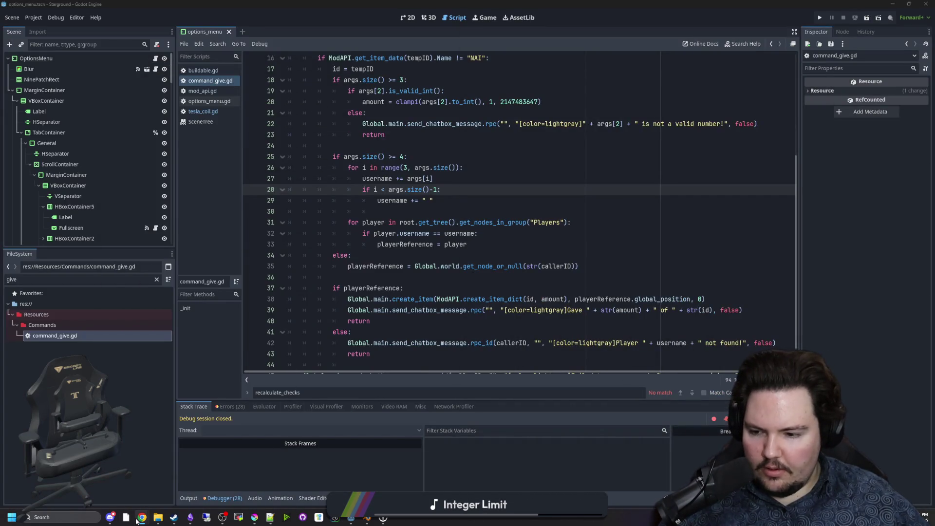
Step: Maximize Steamworks and show the achievement strings for [All] languages
mouse_move(142, 517)
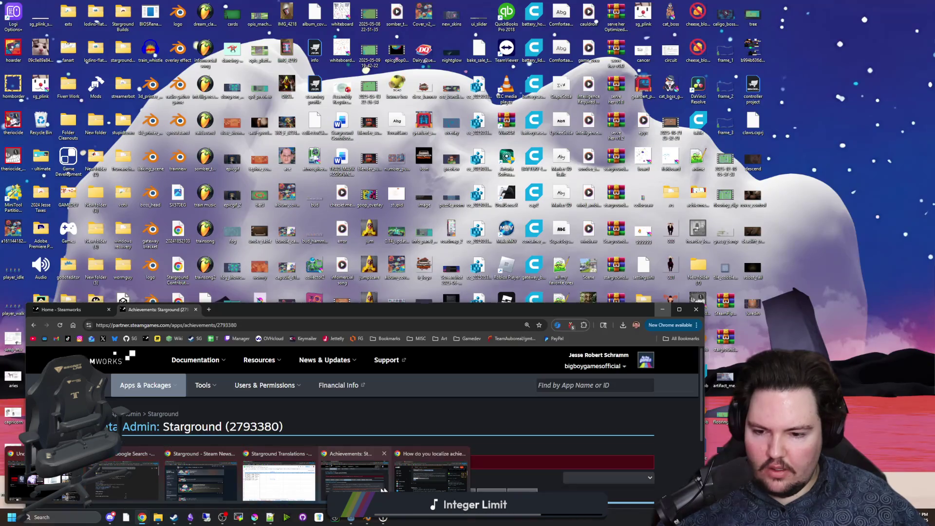
left_click(382, 489)
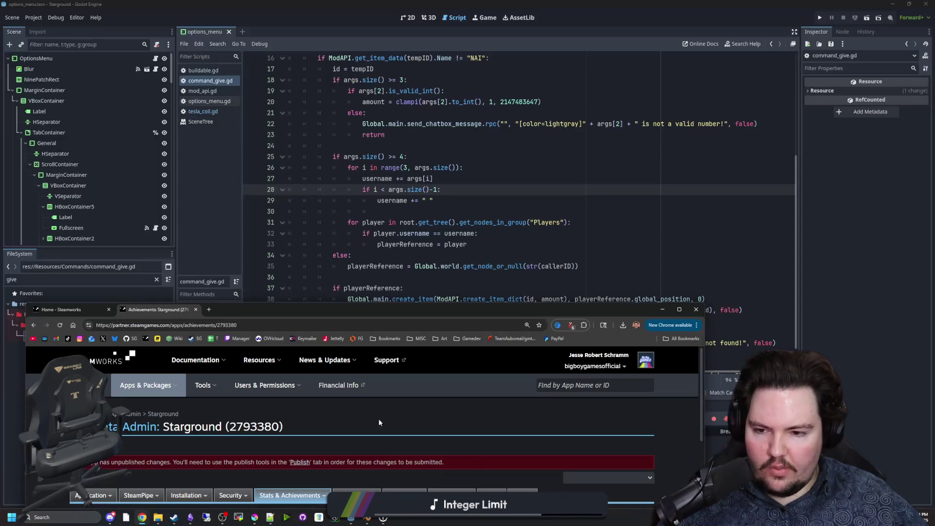
double_click(365, 311)
scroll(371, 310, "down", 4)
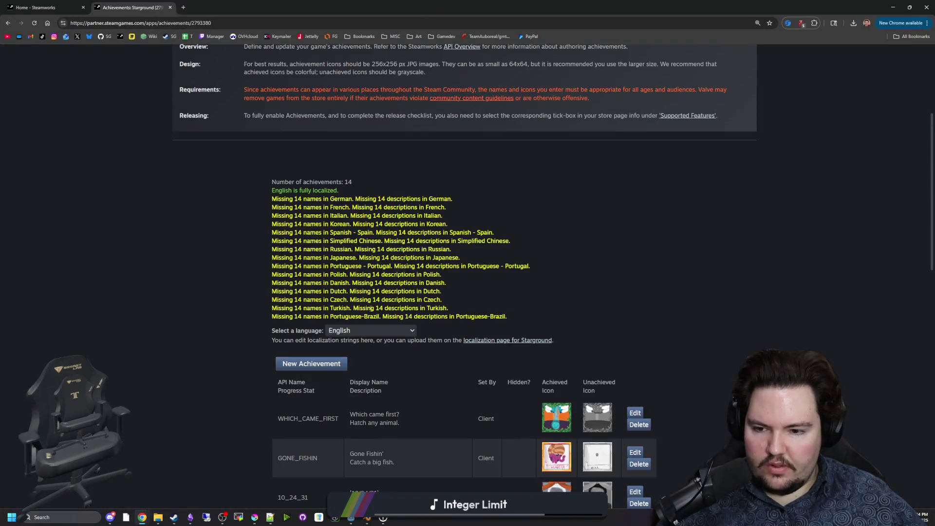
left_click(372, 331)
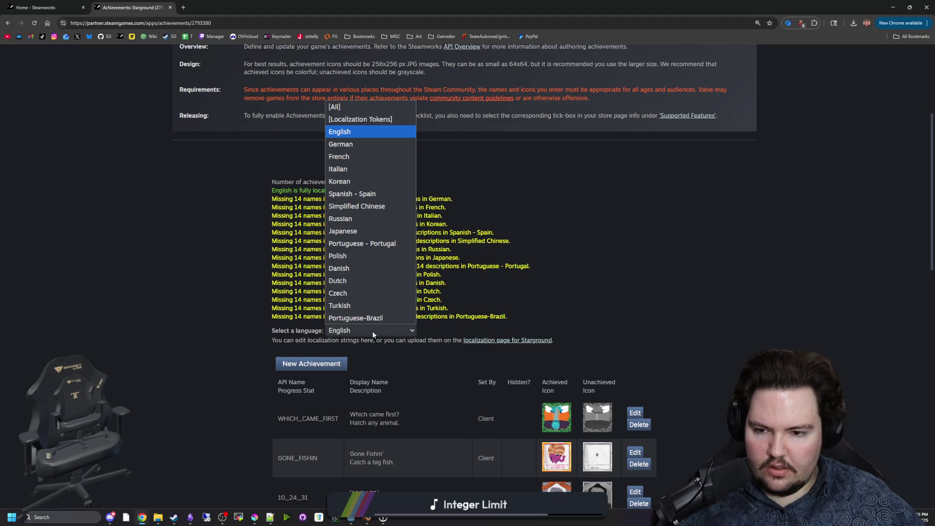
left_click(346, 109)
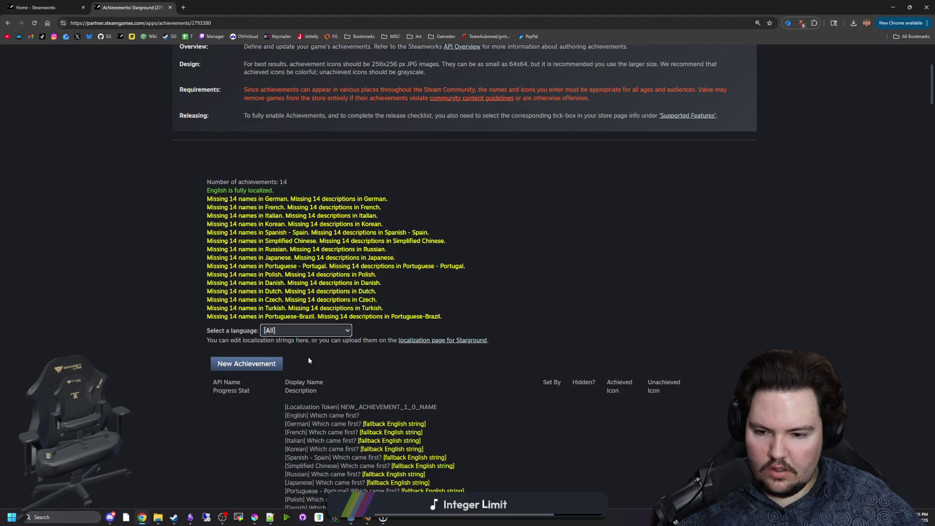
scroll(390, 373, "down", 10)
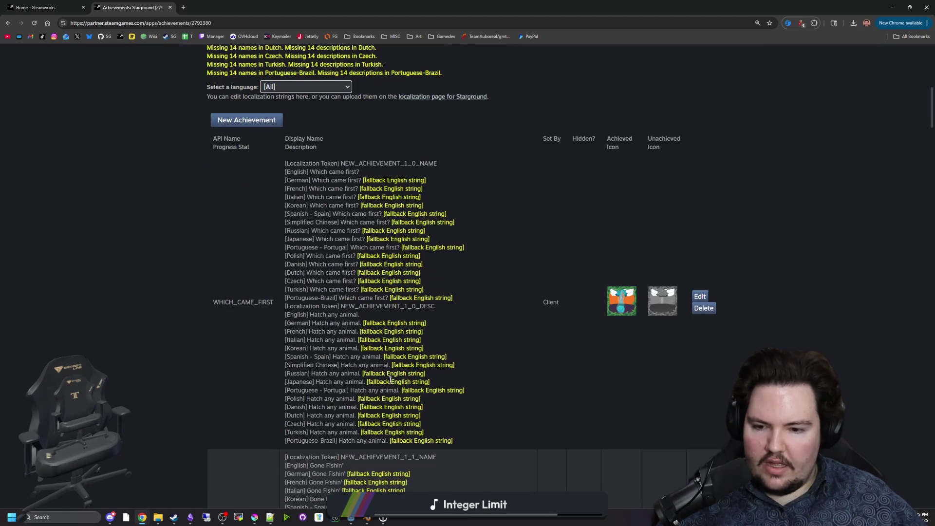
scroll(389, 373, "down", 8)
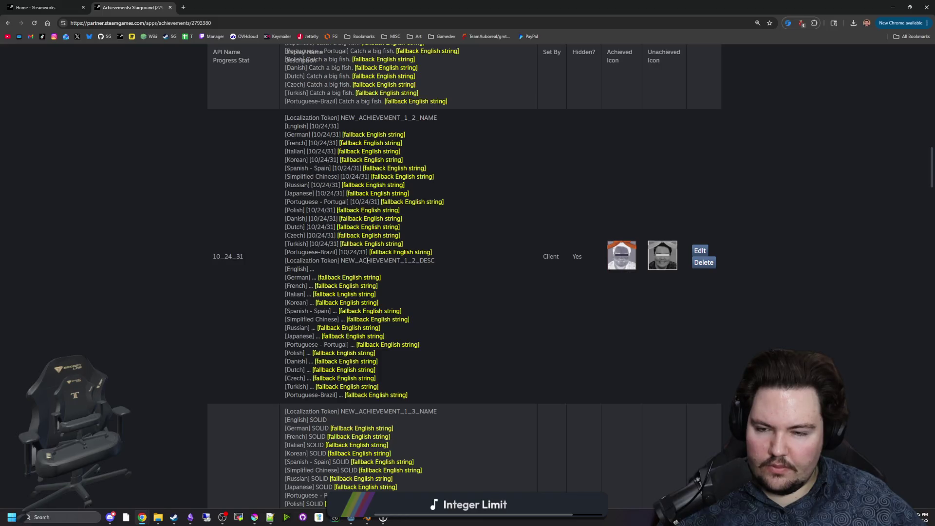
scroll(368, 260, "down", 15)
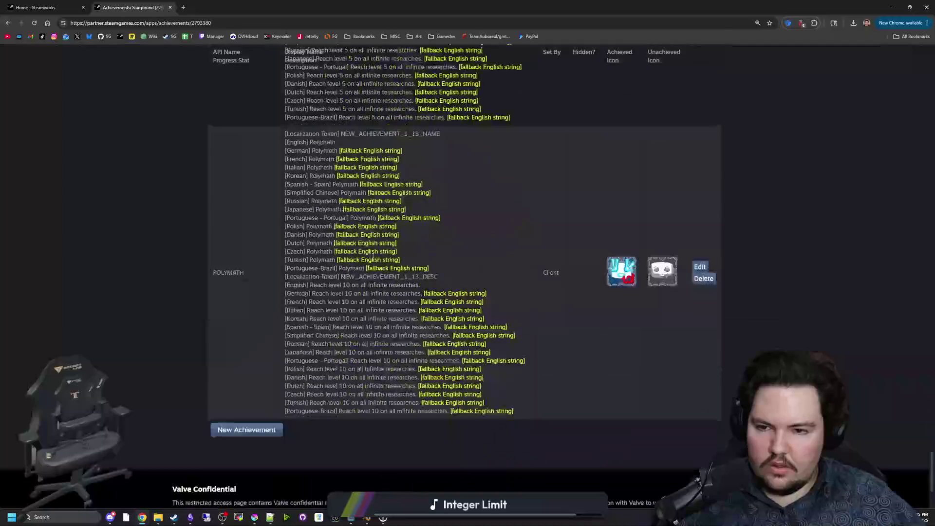
scroll(384, 289, "up", 20)
scroll(341, 243, "down", 7)
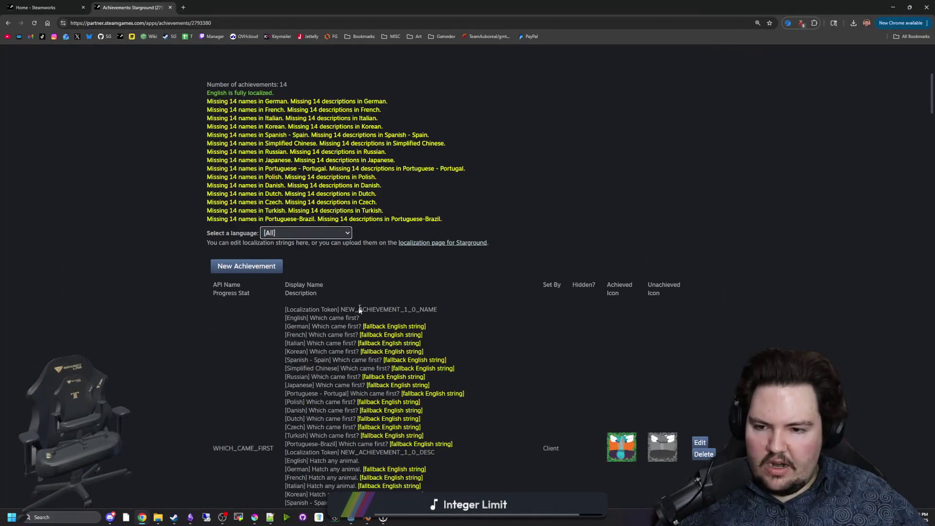
Step: Check the German achievement strings, then set the language view back to English
left_click(321, 233)
left_click(284, 281)
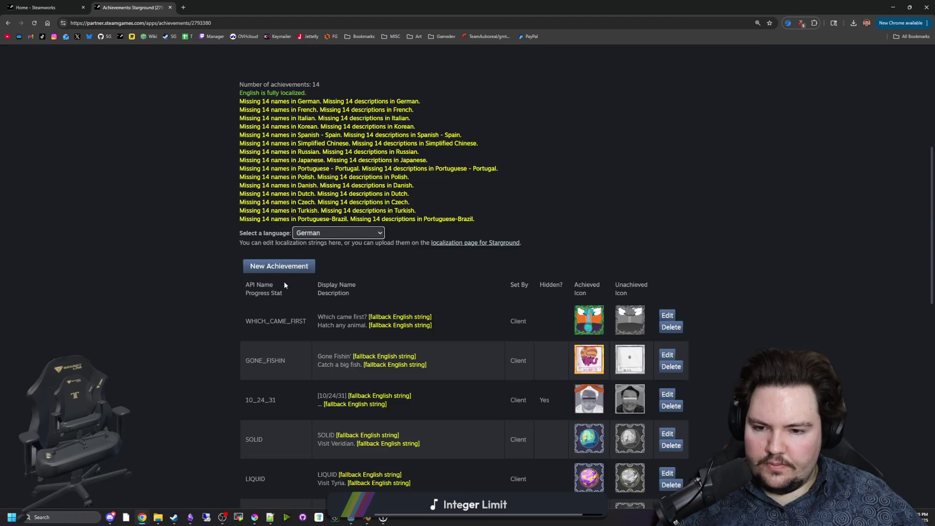
left_click(341, 233)
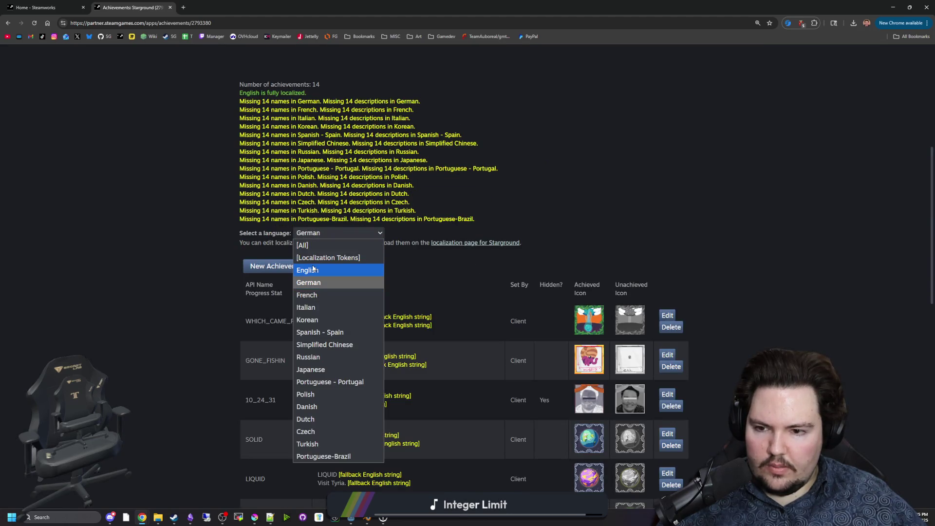
left_click(317, 270)
scroll(278, 252, "up", 6)
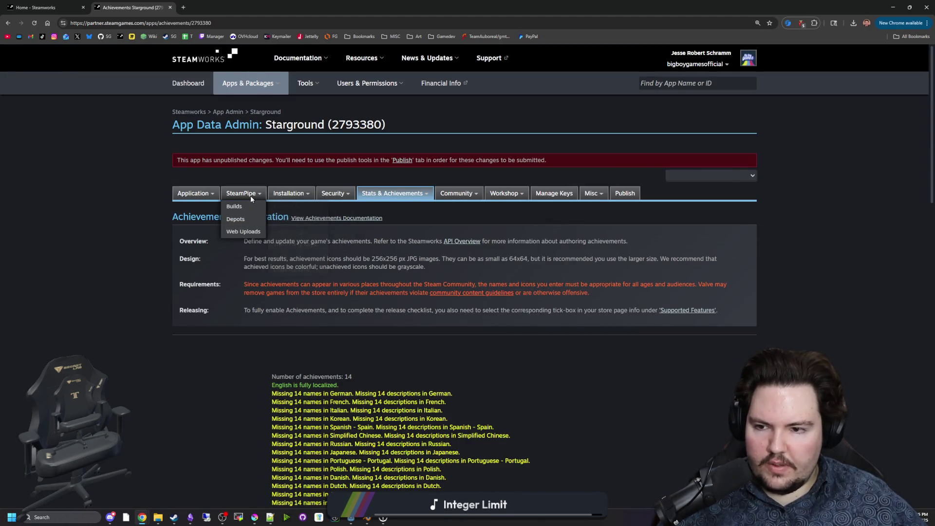
mouse_move(233, 196)
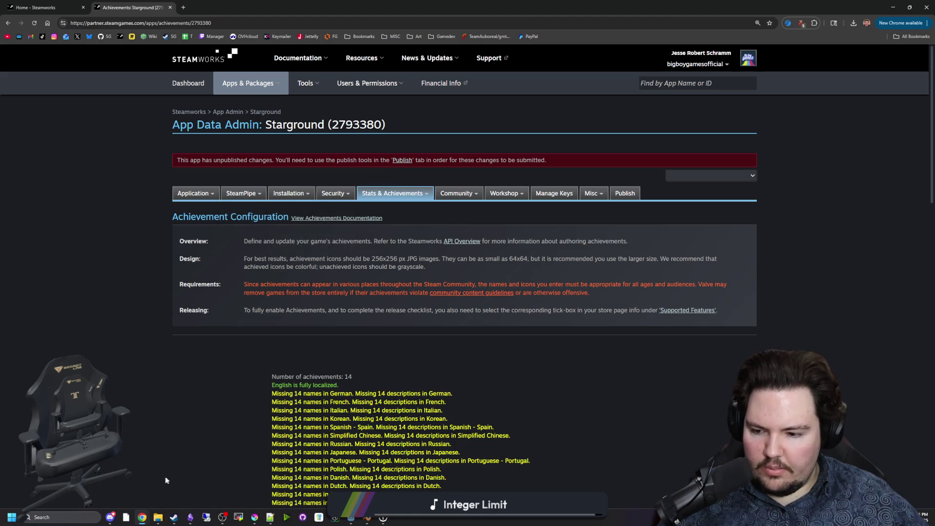
mouse_move(351, 517)
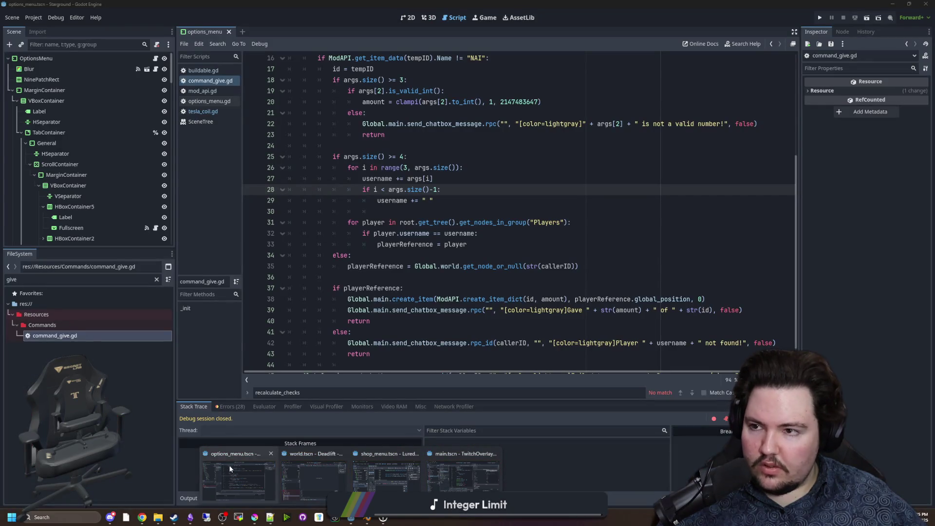
Step: Save the current scene in the Godot editor with Ctrl+S
left_click(230, 469)
left_click(377, 211)
key("ctrl+s")
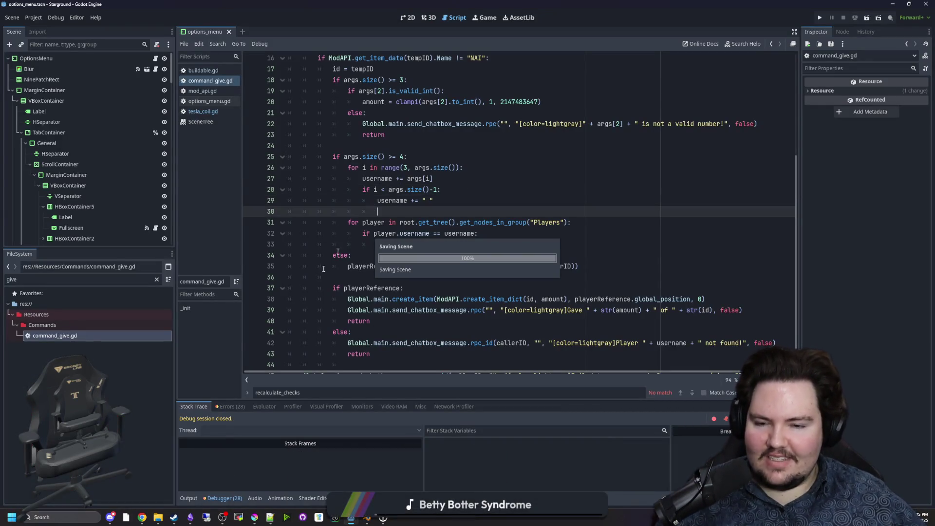
mouse_move(158, 517)
left_click(198, 480)
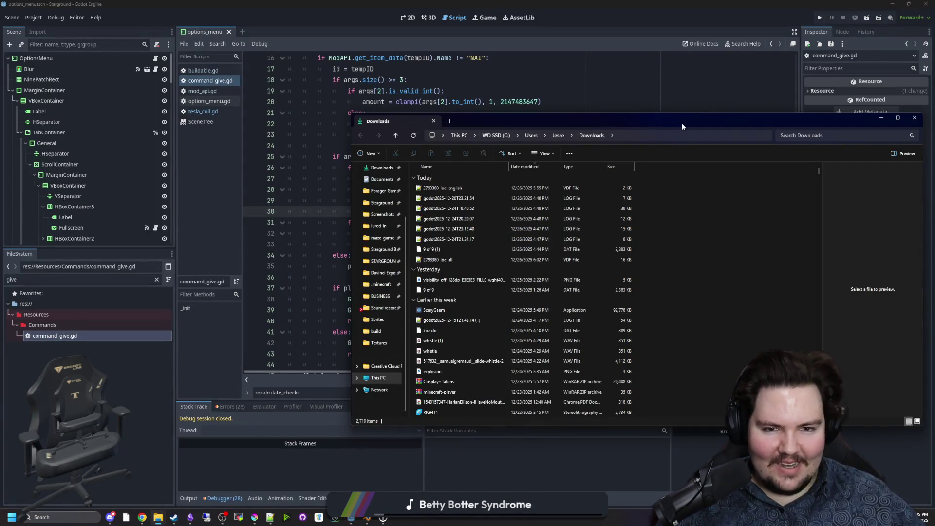
key("alt+Tab")
left_click(421, 124)
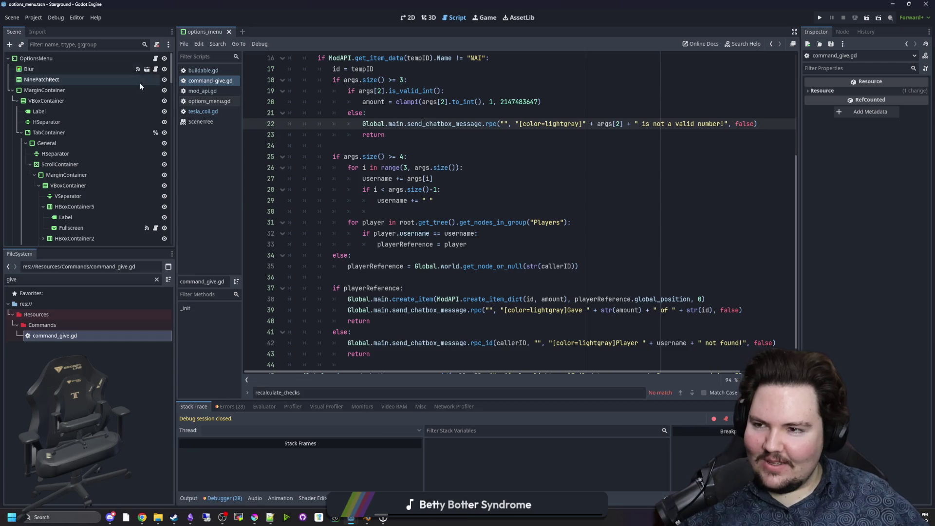
Step: Review Project Settings' Run, Boot Splash and Display > Window sections, closing without changes
left_click(33, 18)
left_click(42, 28)
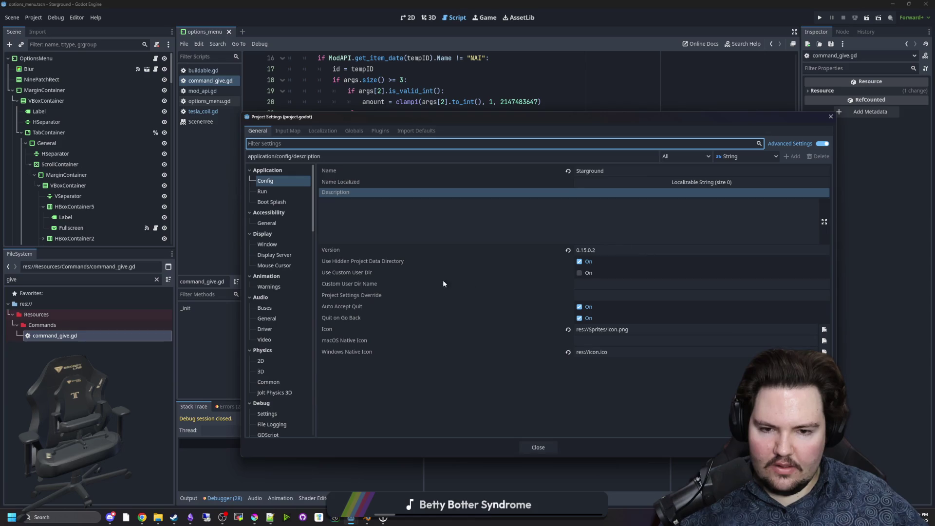
left_click(273, 191)
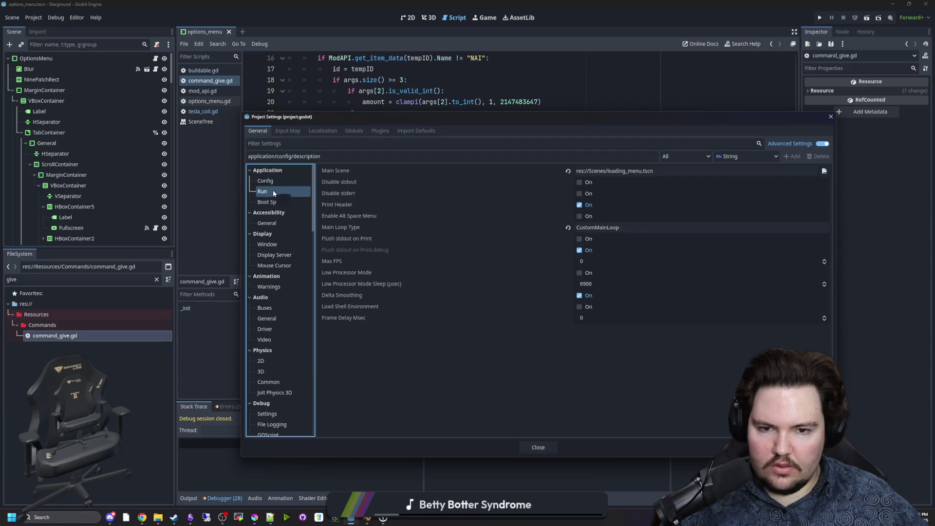
left_click(271, 201)
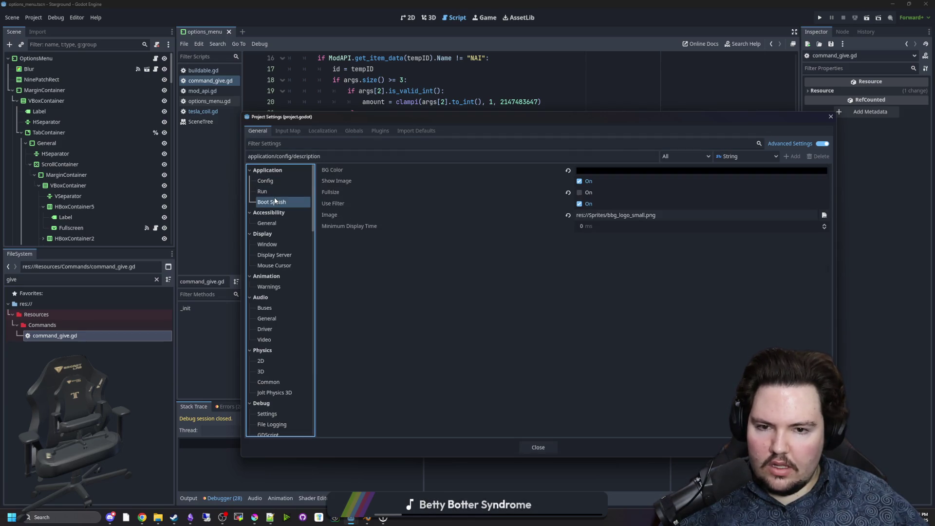
left_click(287, 224)
left_click(279, 243)
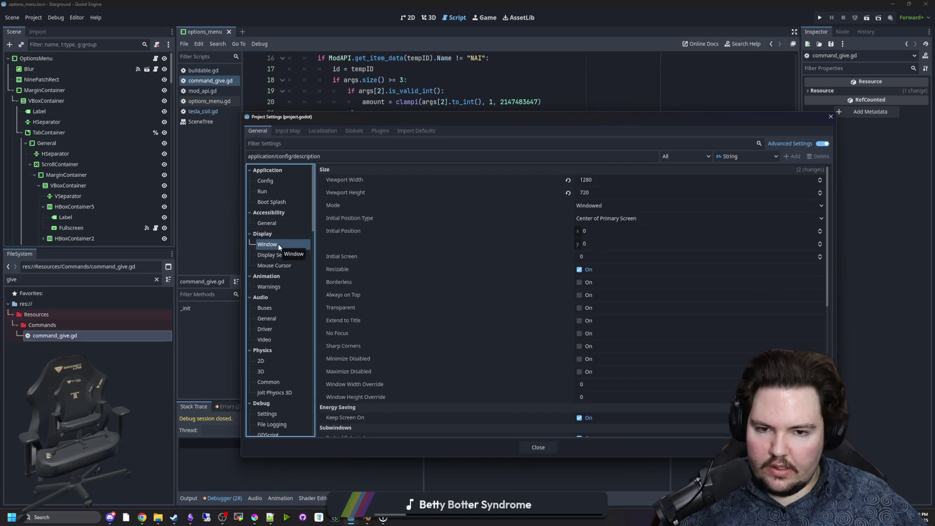
scroll(407, 320, "down", 5)
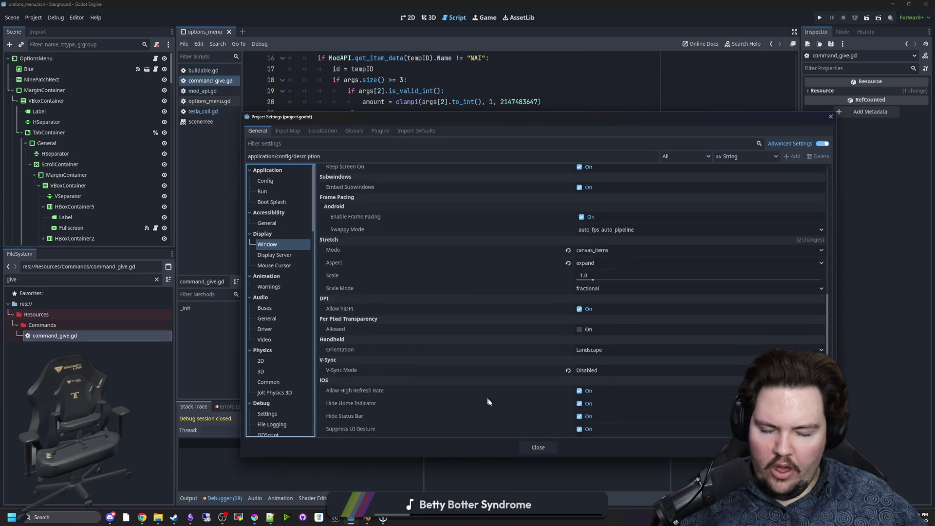
left_click(528, 449)
left_click(350, 255)
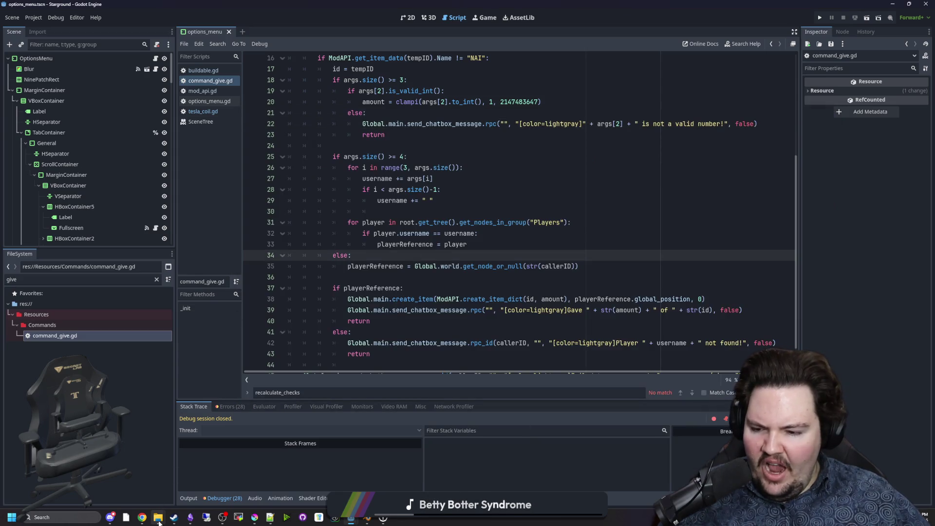
Step: Inspect the WindowsServer and Windows output folders under Forager-Game's build folder
mouse_move(158, 517)
left_click(139, 491)
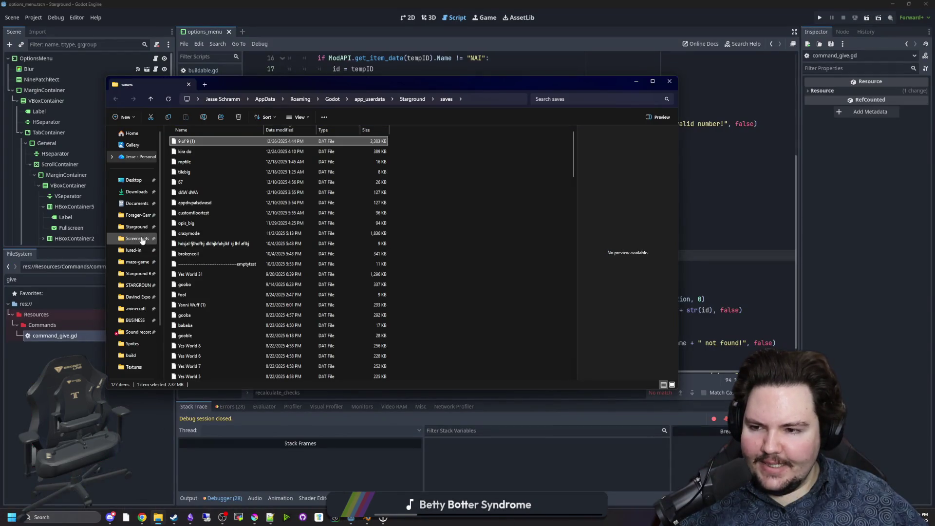
left_click(138, 217)
scroll(215, 182, "down", 15)
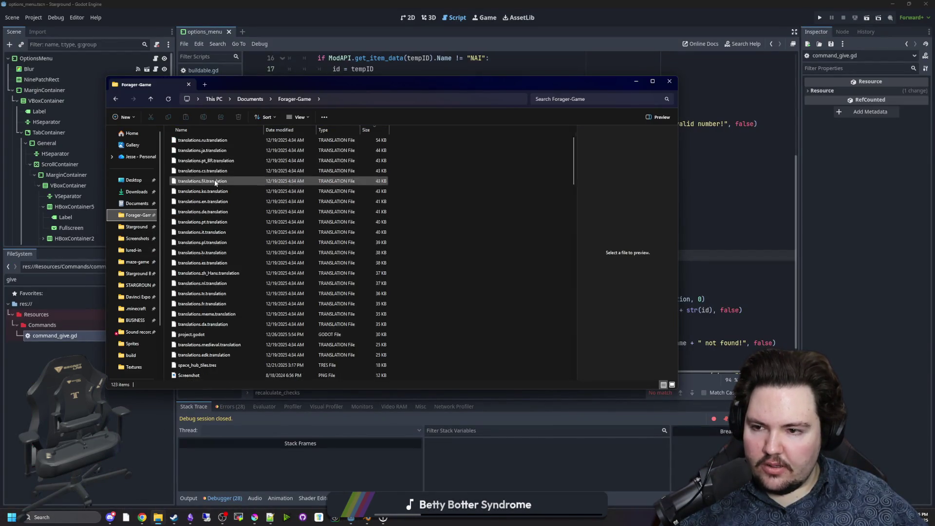
scroll(214, 182, "down", 5)
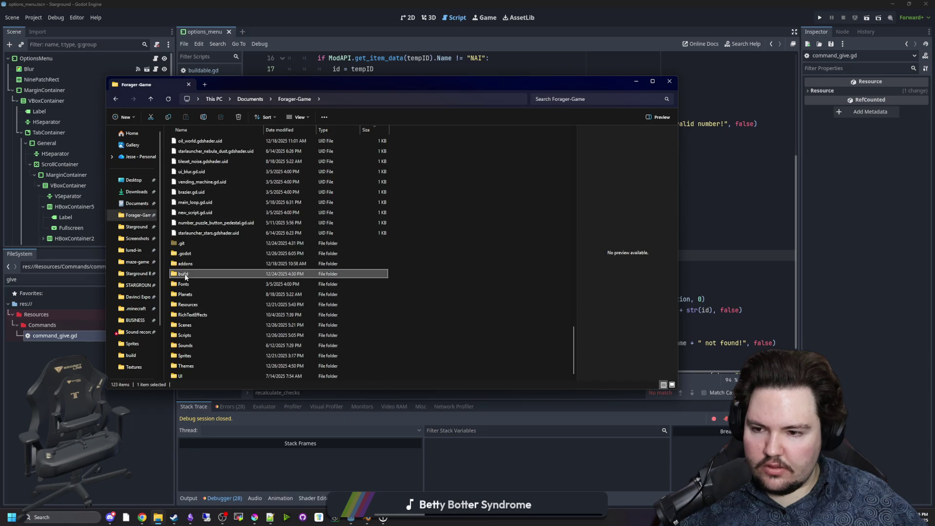
double_click(185, 273)
double_click(194, 182)
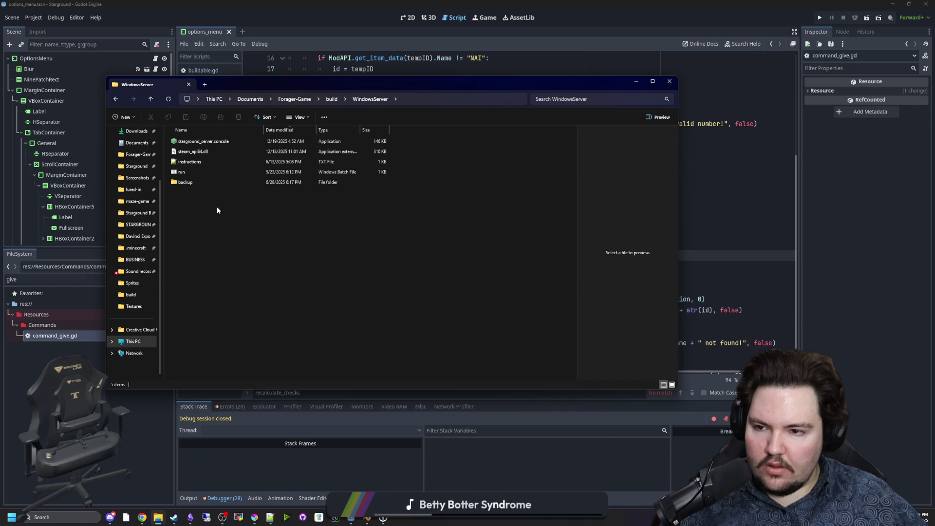
key("alt+Left")
double_click(190, 172)
key("alt+Left")
left_click(308, 5)
left_click(26, 17)
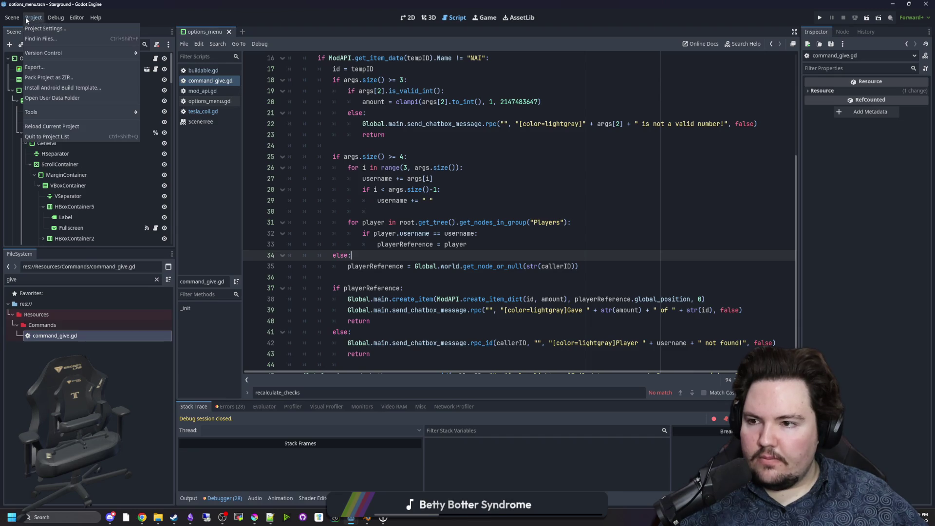
Step: Export all presets as Release builds from the Export dialog
left_click(48, 67)
left_click(211, 445)
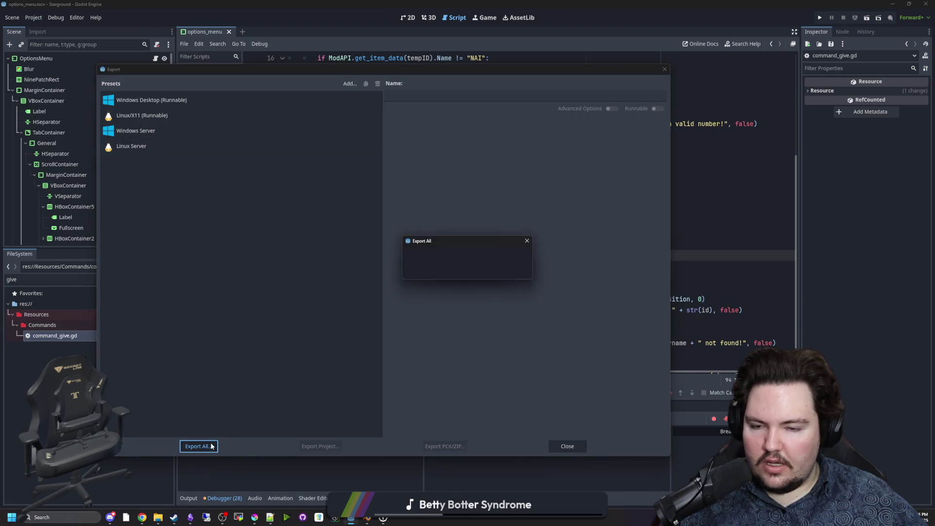
left_click(508, 271)
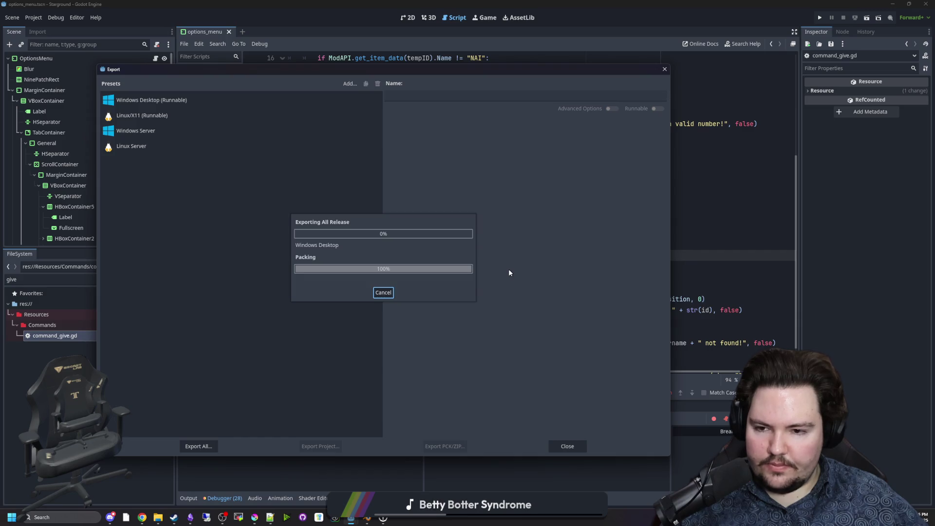
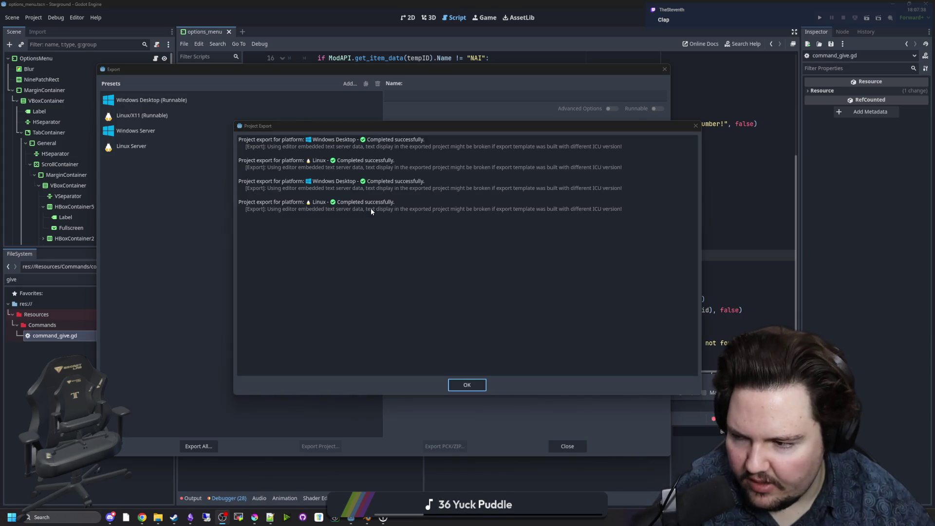
Step: Acknowledge the successful Project Export results with OK, keeping the Export window open
left_click(466, 387)
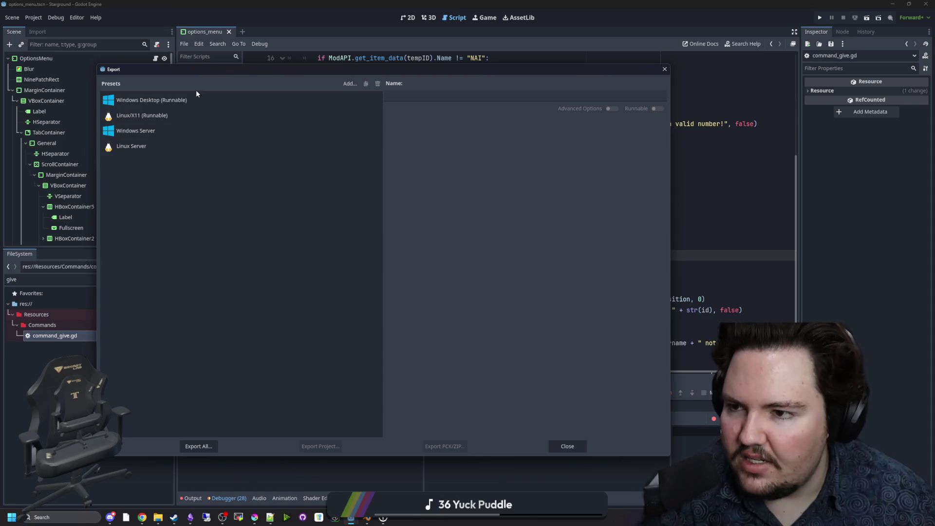
left_click(369, 271)
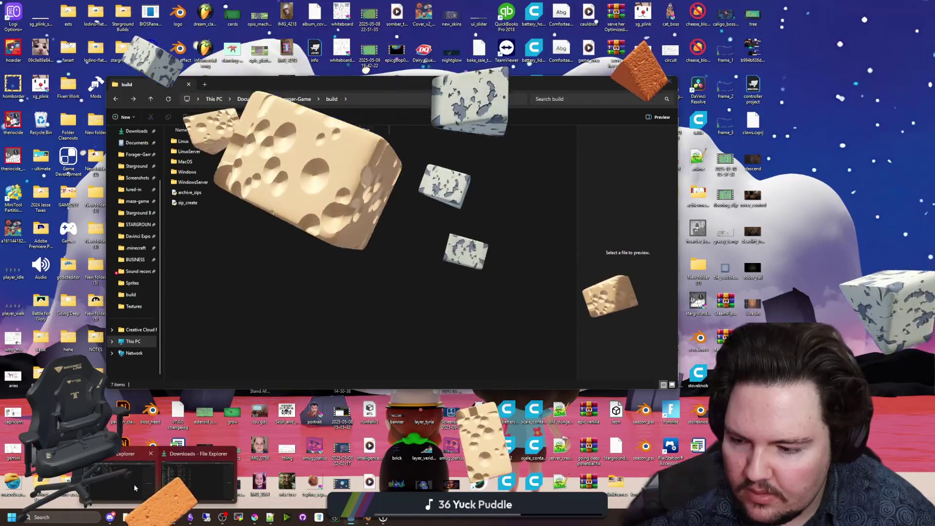
Step: Inspect the Windows, WindowsServer, LinuxServer and Linux build folders, returning to build after each
left_click(189, 490)
double_click(203, 174)
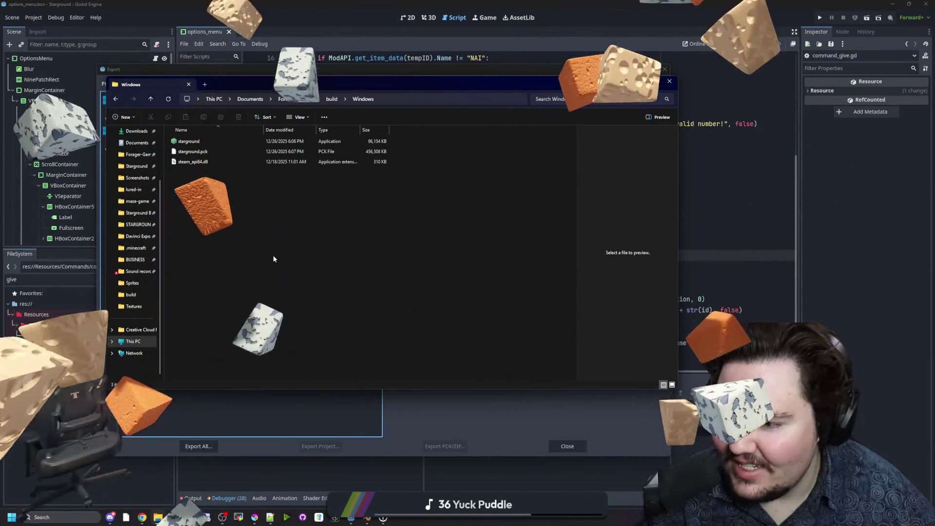
key("alt+Left")
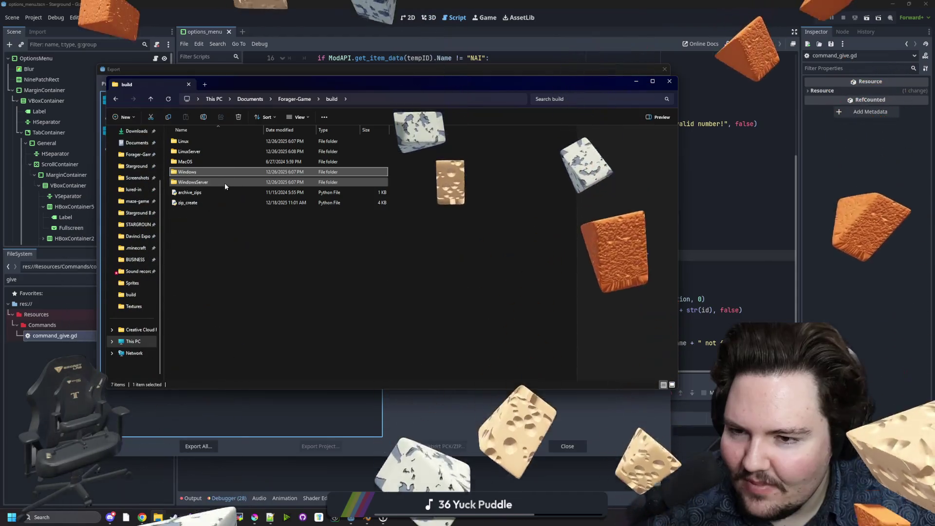
double_click(224, 182)
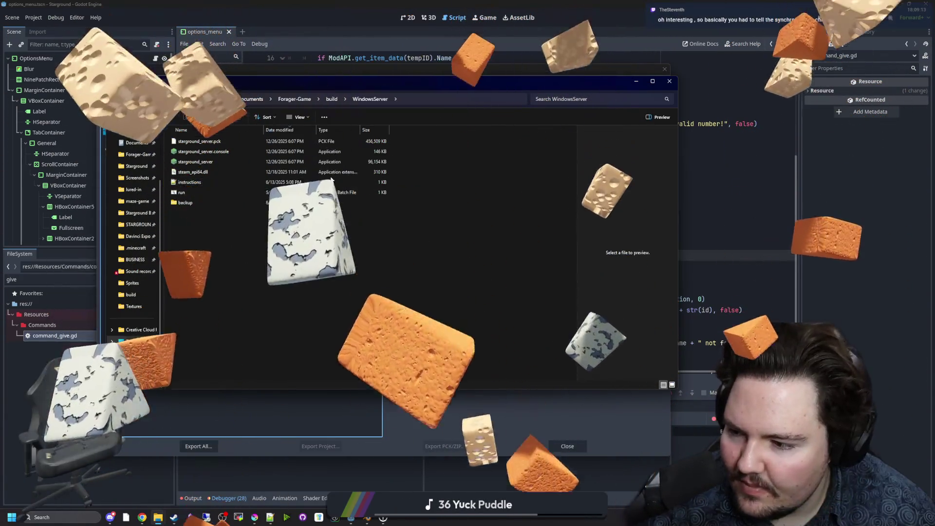
left_click(195, 161)
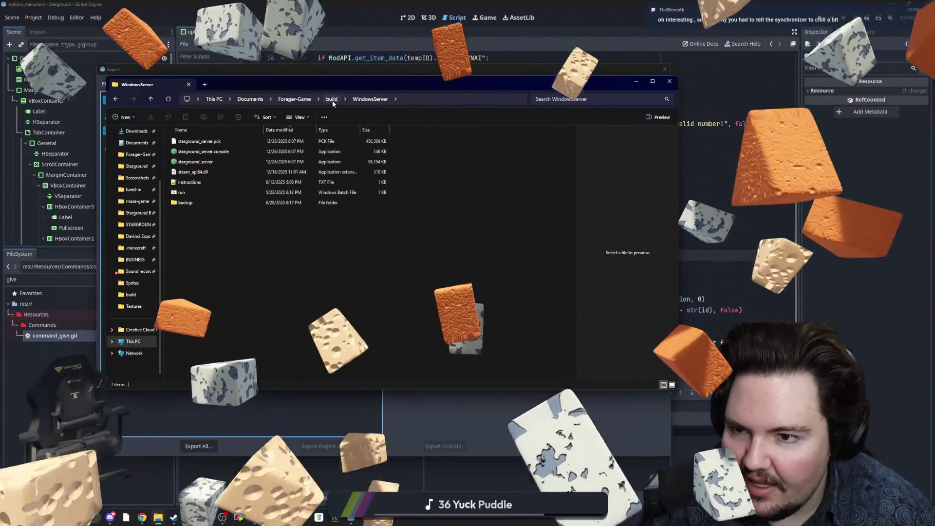
left_click(332, 99)
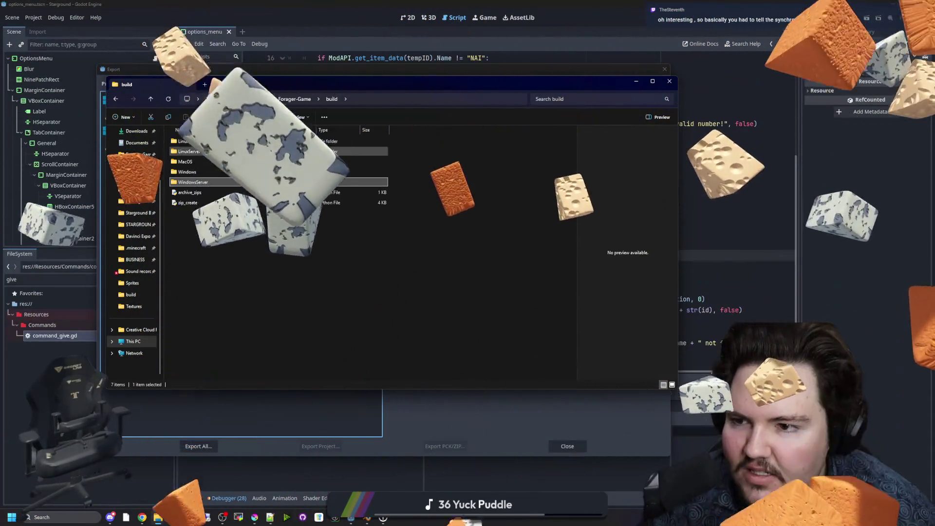
double_click(214, 152)
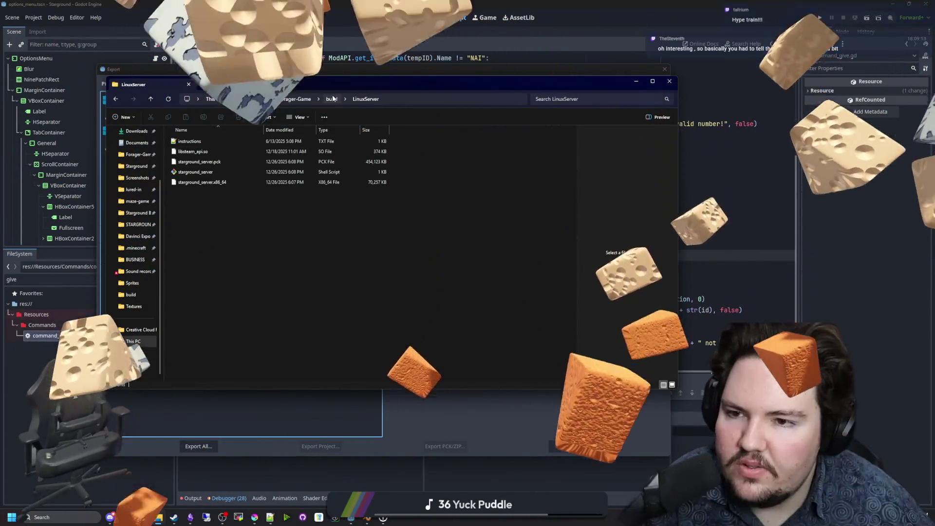
key("BackSpace")
left_click(199, 142)
double_click(200, 141)
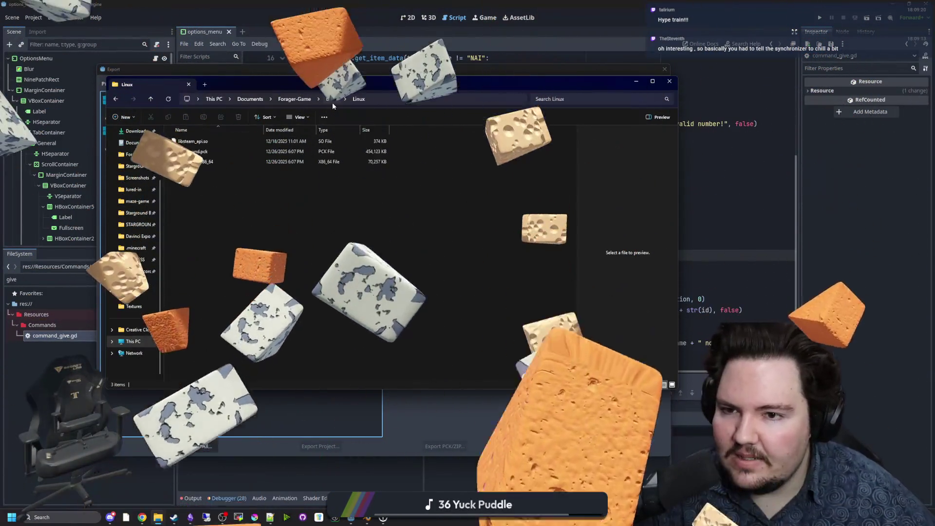
left_click(332, 100)
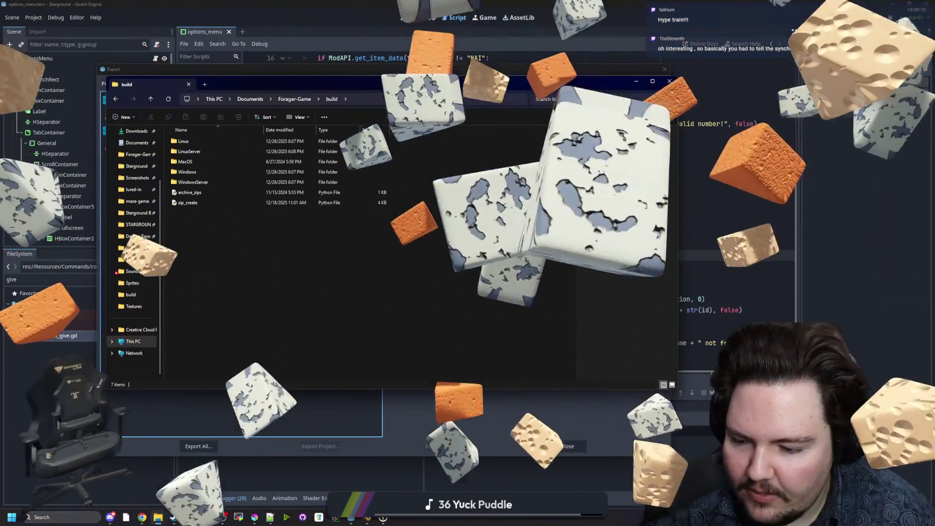
Step: Open a second File Explorer window from the taskbar icon's jump list
mouse_move(158, 517)
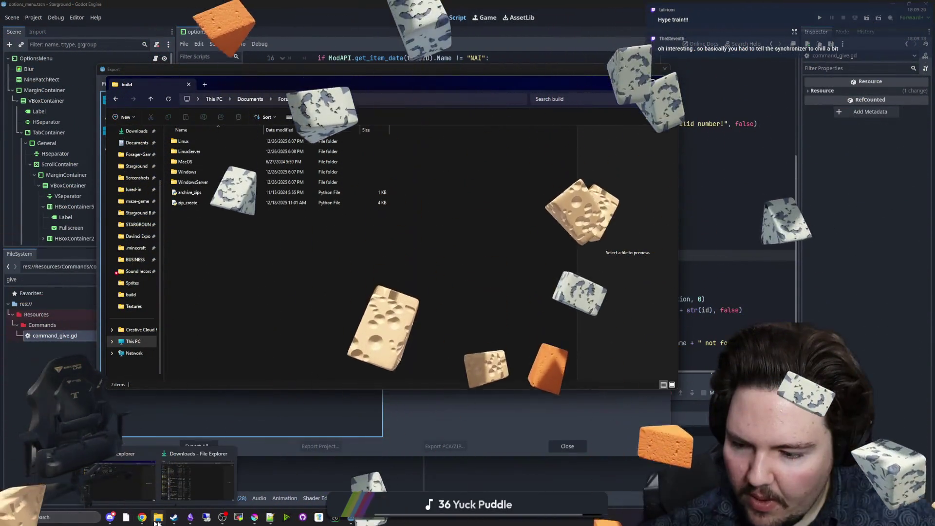
right_click(158, 517)
left_click(135, 474)
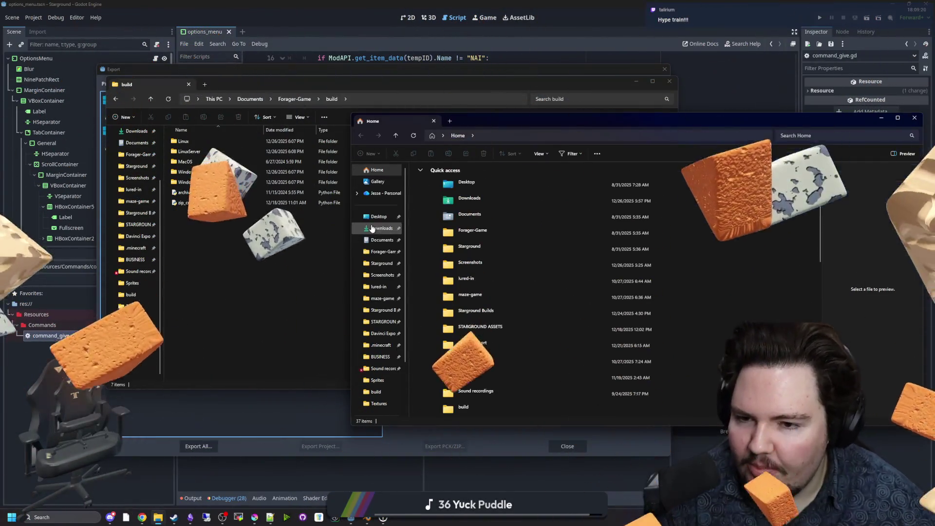
Step: Go to Desktop > godoteditor and launch the SteamPipeGUIServer build uploader
left_click(381, 228)
left_click(379, 216)
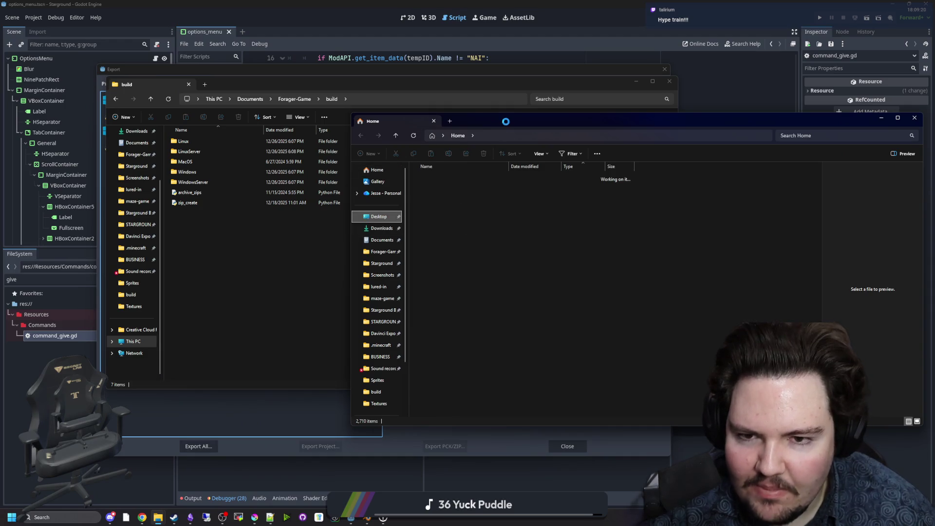
key("alt+Tab")
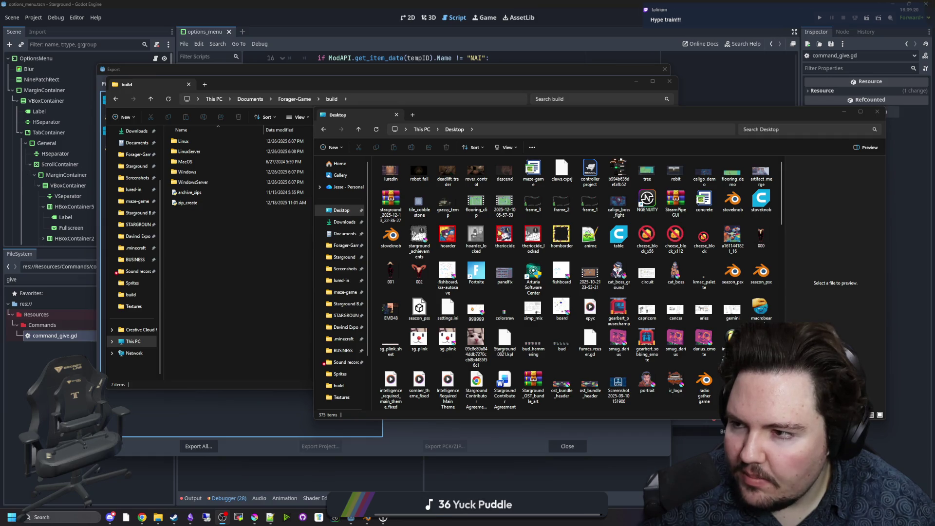
scroll(504, 210, "down", 5)
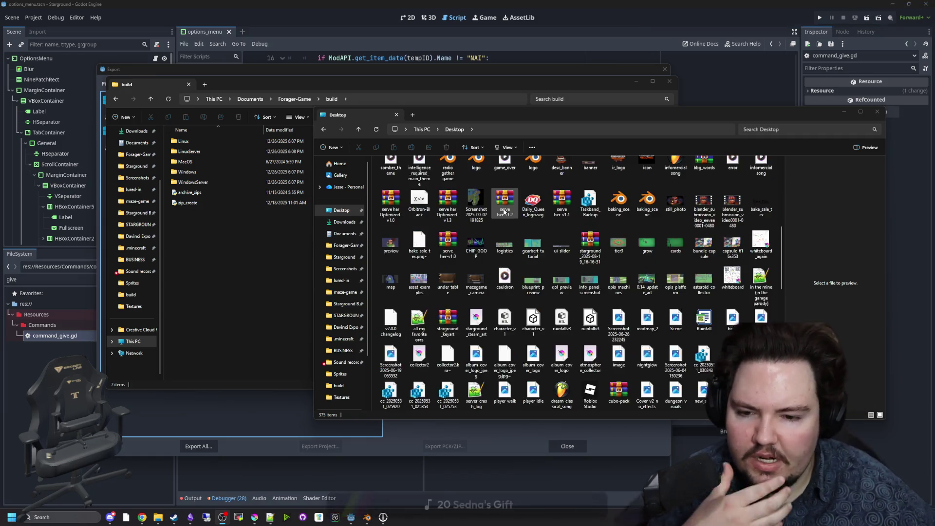
scroll(505, 211, "down", 10)
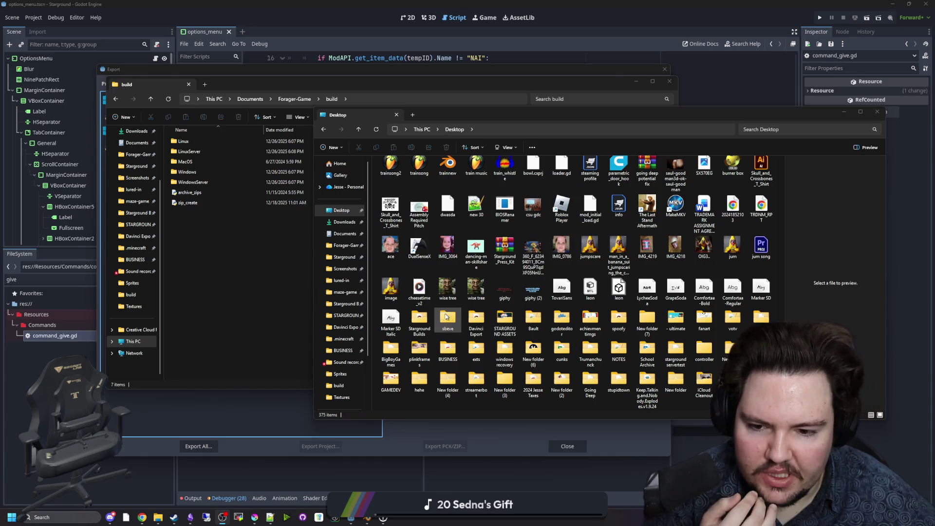
left_click(558, 320)
double_click(559, 320)
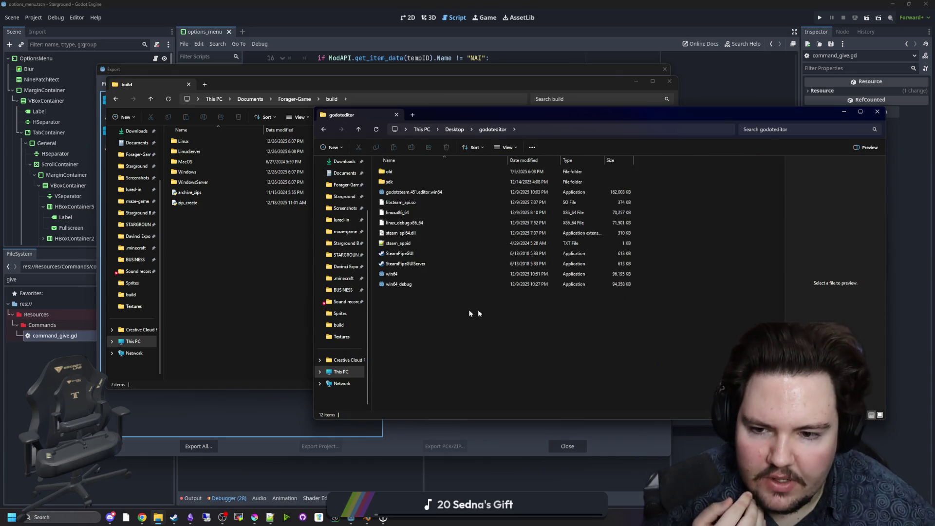
left_click(404, 263)
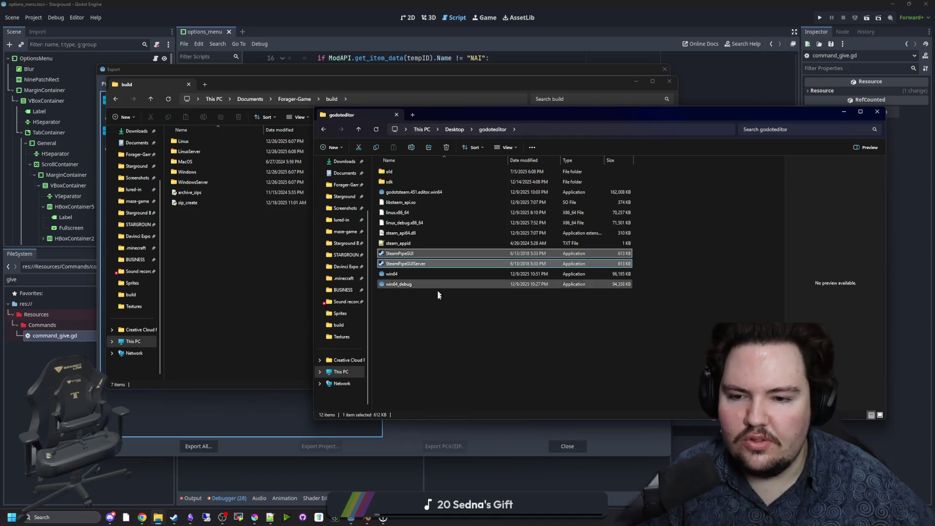
double_click(410, 254)
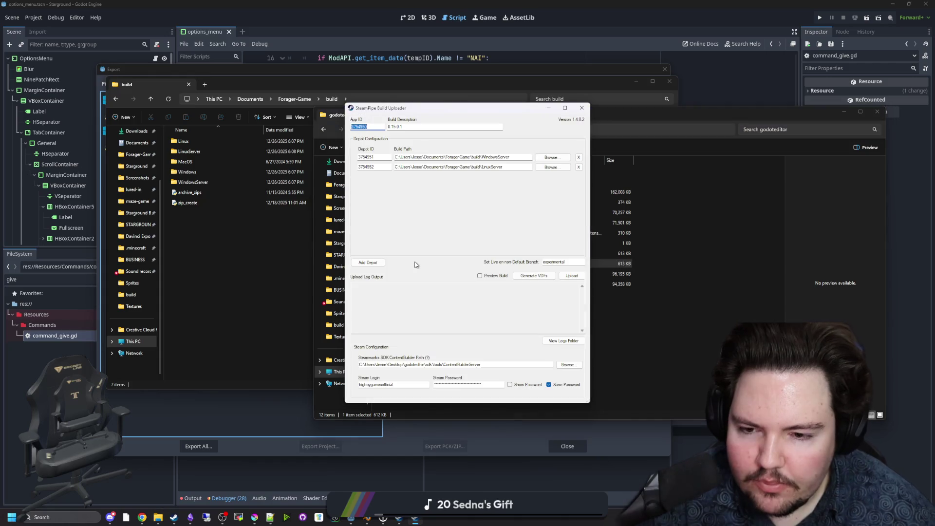
Step: Place the server and game uploaders side by side and set both build descriptions to 0.15.0.2
left_click_drag(423, 108, 201, 136)
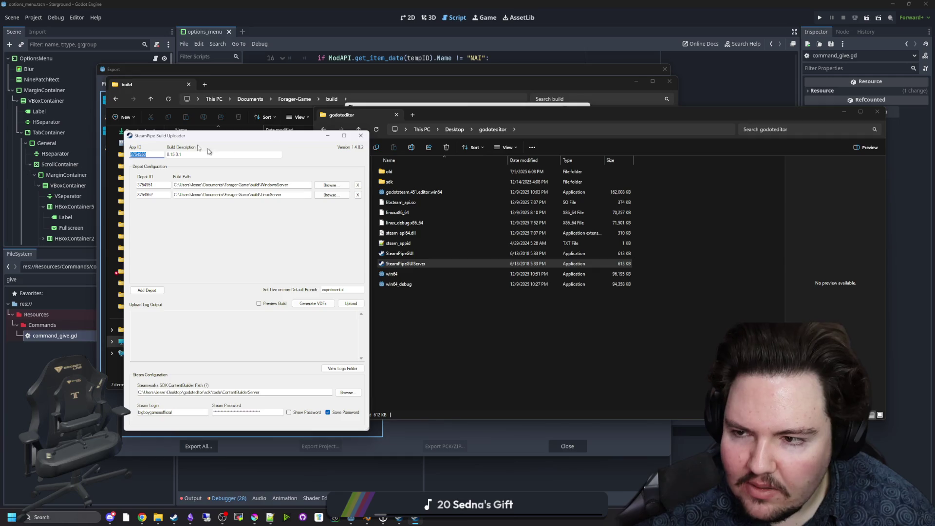
mouse_move(399, 517)
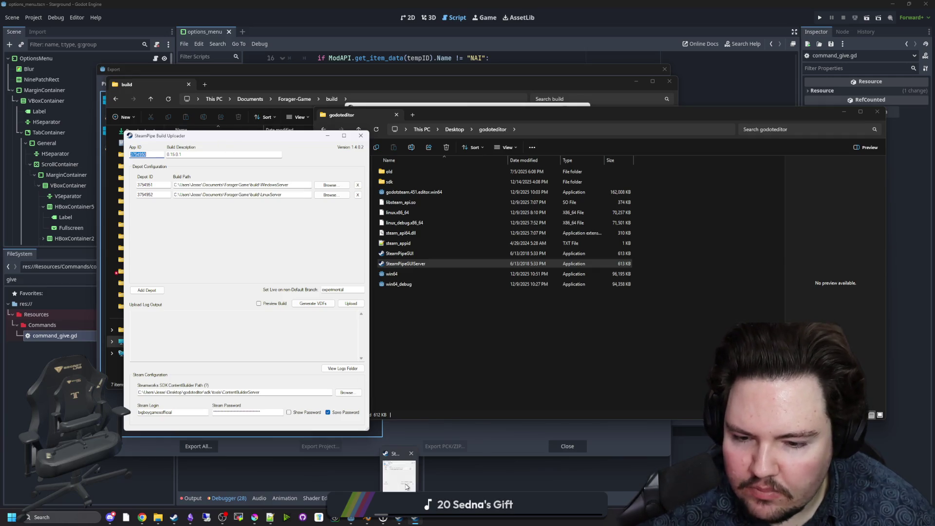
left_click(404, 483)
left_click_drag(409, 112, 530, 130)
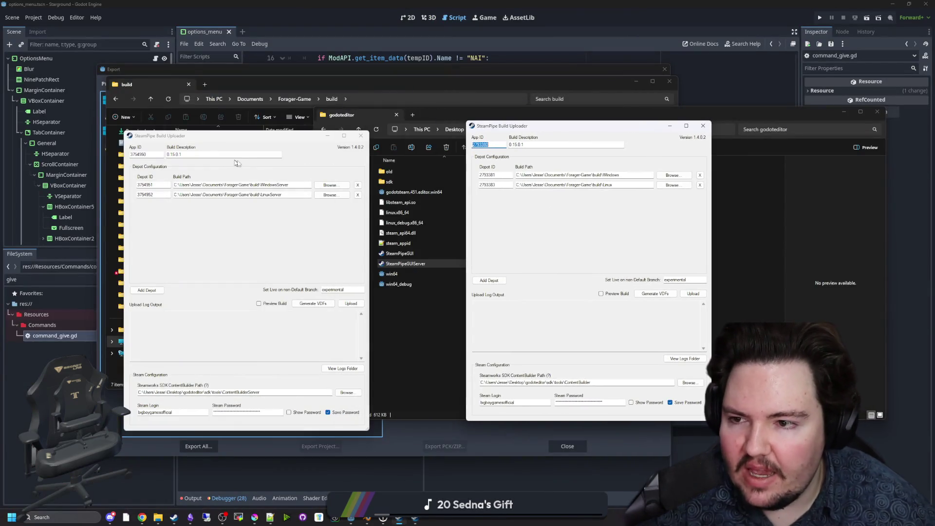
left_click(229, 154)
left_click(560, 144)
type("2")
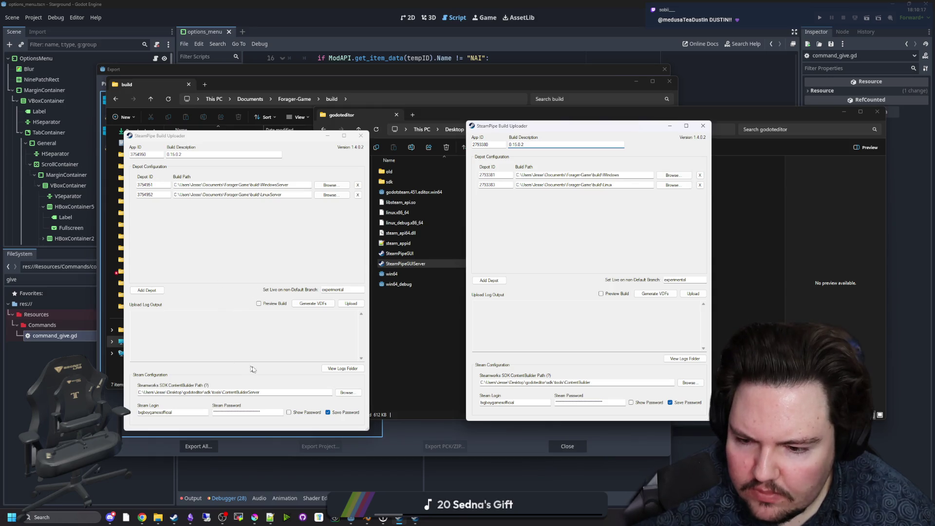
Step: Upload both builds to Steam, check the server upload log, then minimize both uploaders
left_click(351, 303)
left_click(693, 293)
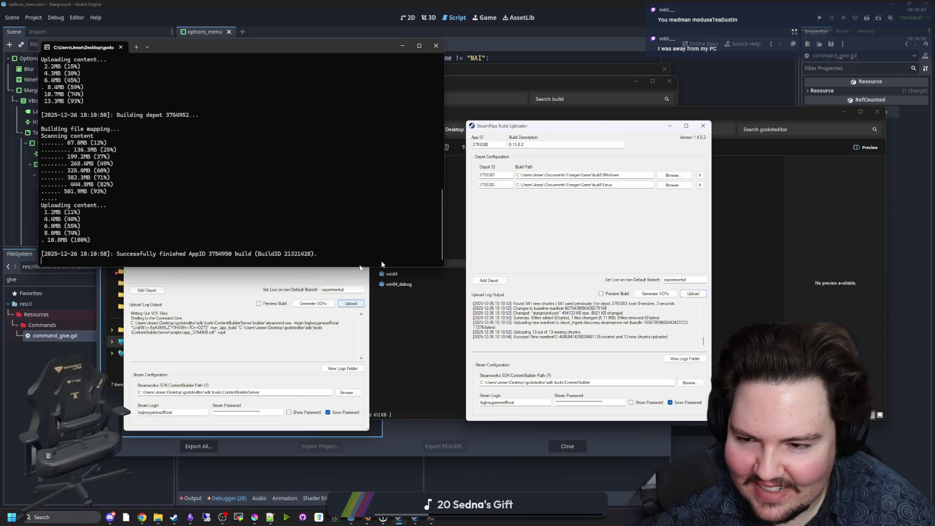
left_click(215, 246)
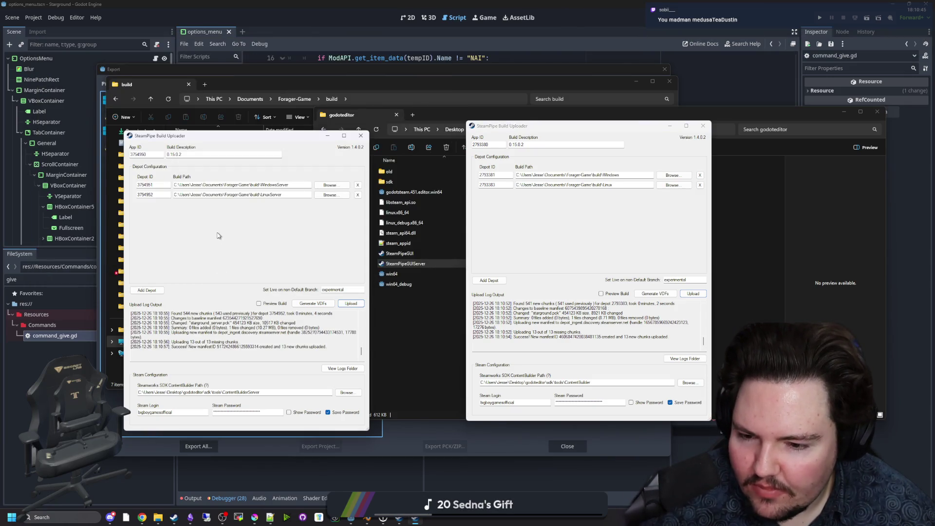
left_click(667, 127)
left_click(328, 135)
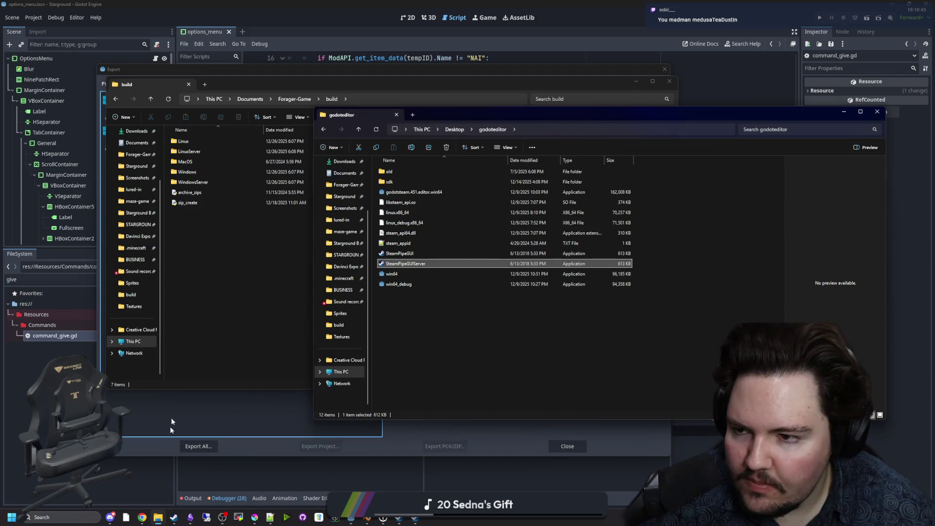
Step: Assign the 0.15.0.2 build to the default branch and preview the change
mouse_move(142, 516)
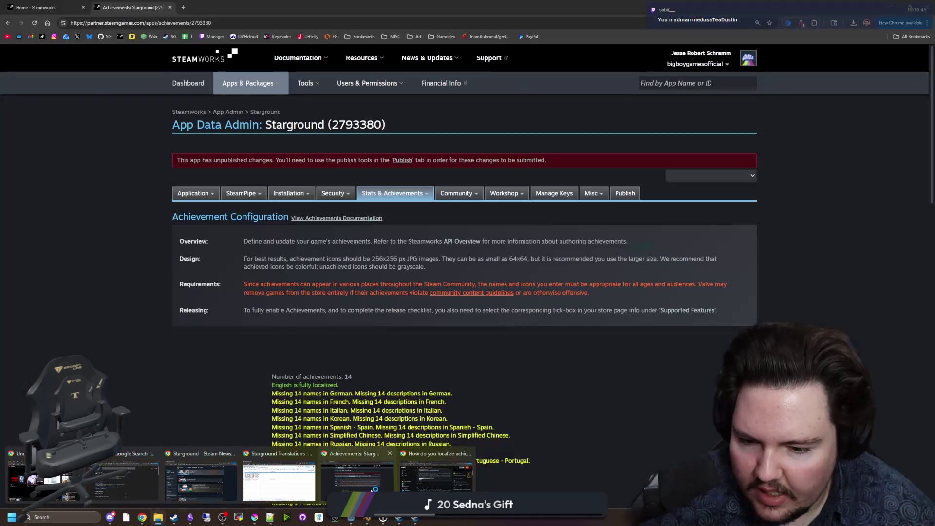
left_click(375, 489)
mouse_move(240, 194)
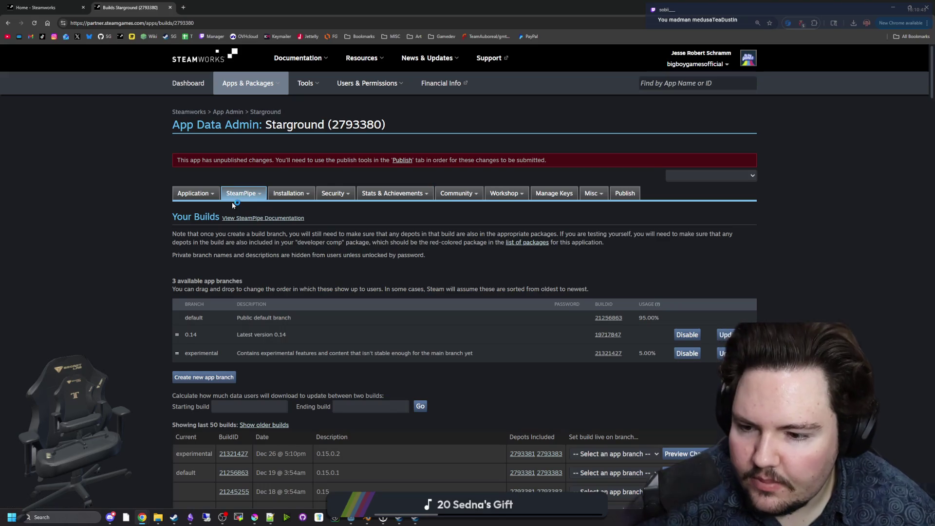
scroll(326, 301, "down", 3)
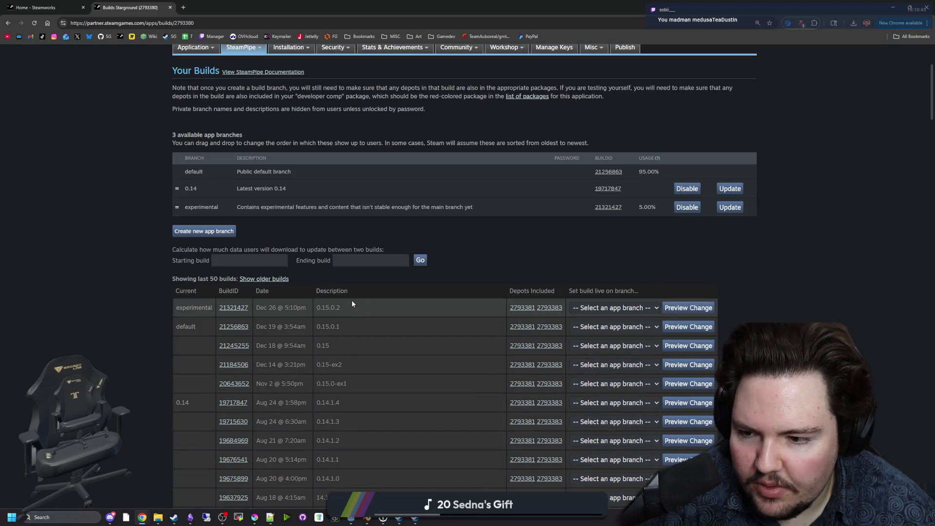
left_click_drag(329, 307, 317, 308)
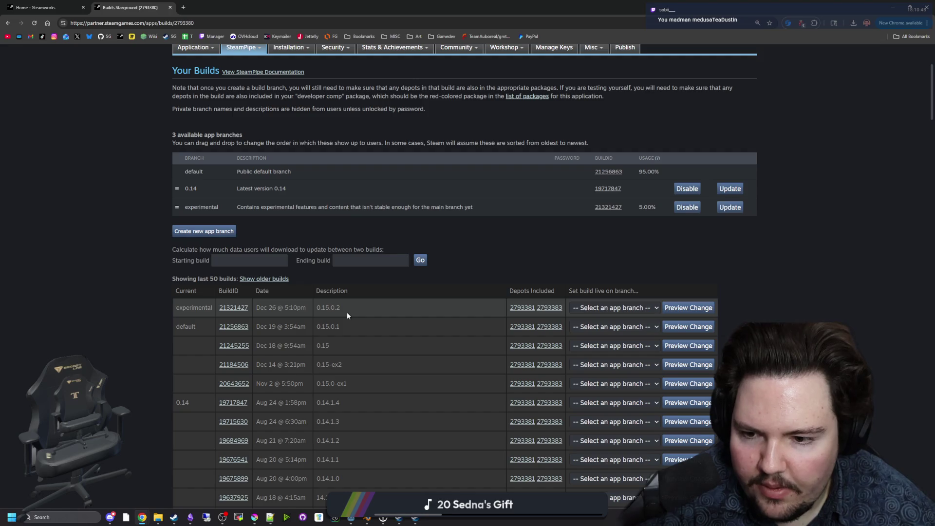
left_click(621, 307)
left_click(608, 326)
left_click(691, 310)
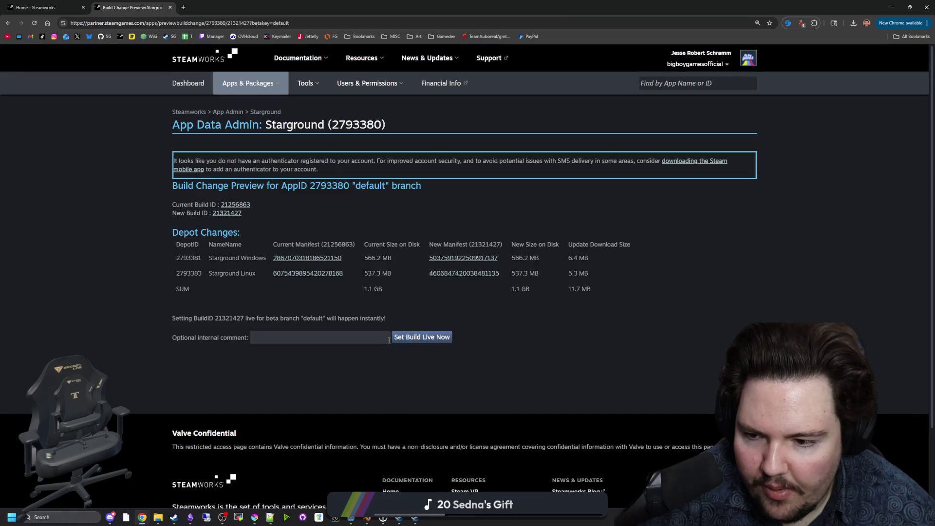
Step: Set build 21321427 live now, confirming with the SMS verification code
left_click(418, 339)
left_click(500, 69)
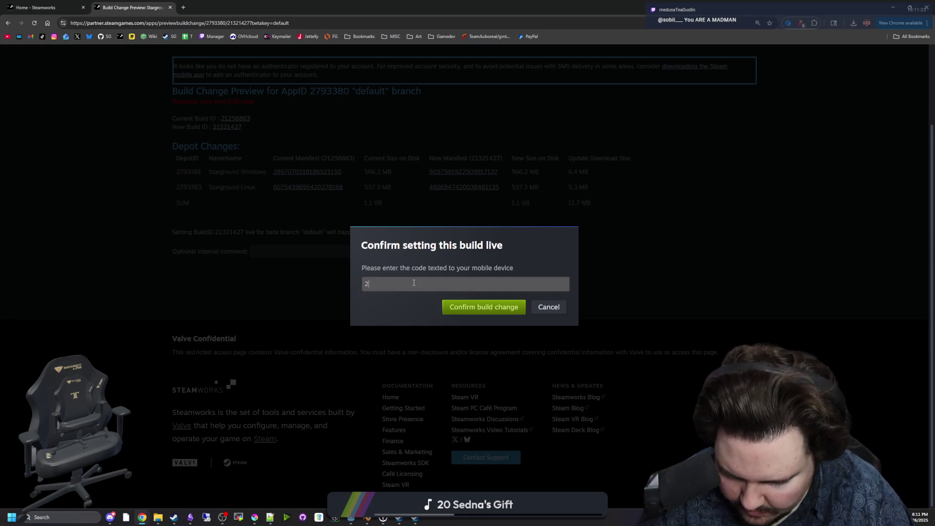
left_click(471, 306)
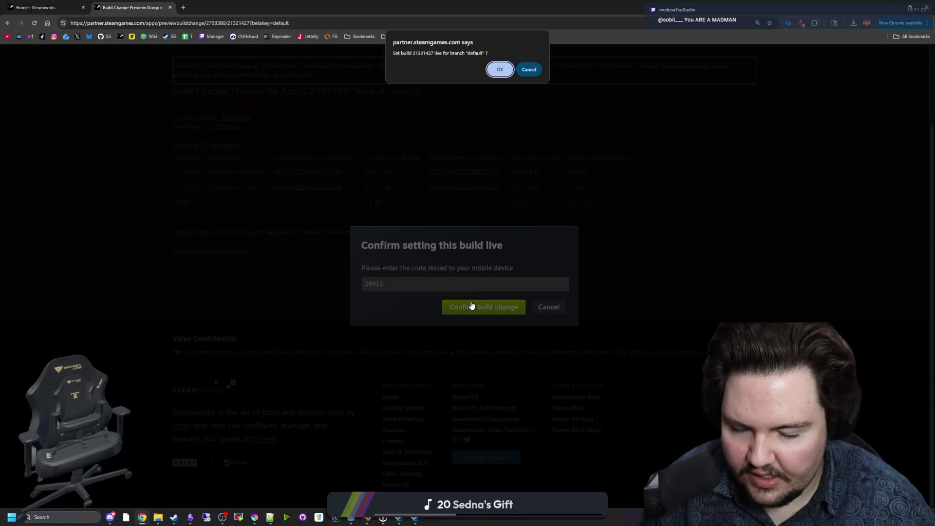
left_click(501, 70)
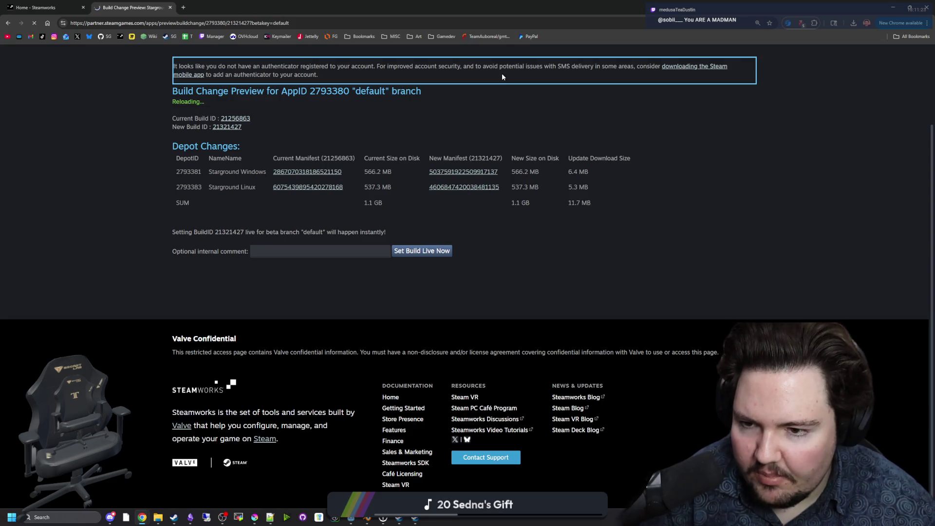
scroll(166, 247, "down", 9)
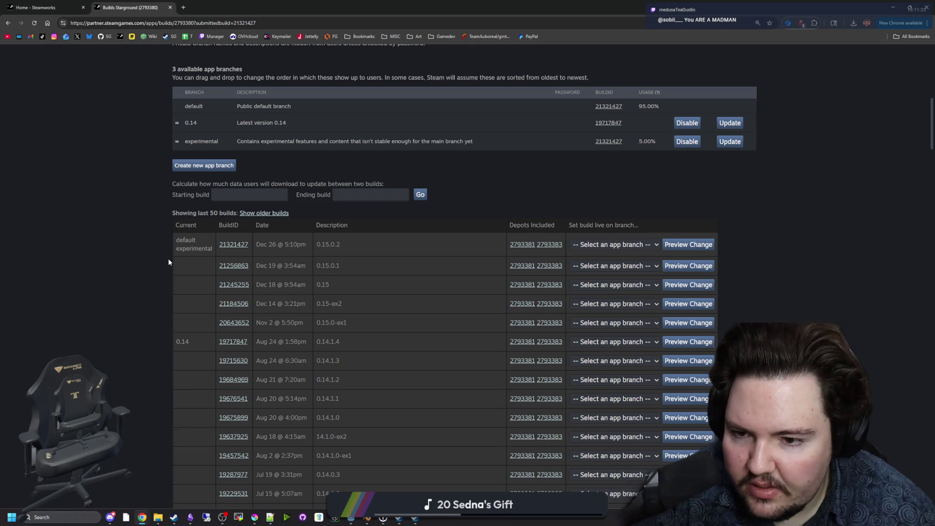
scroll(167, 262, "up", 10)
left_click(183, 7)
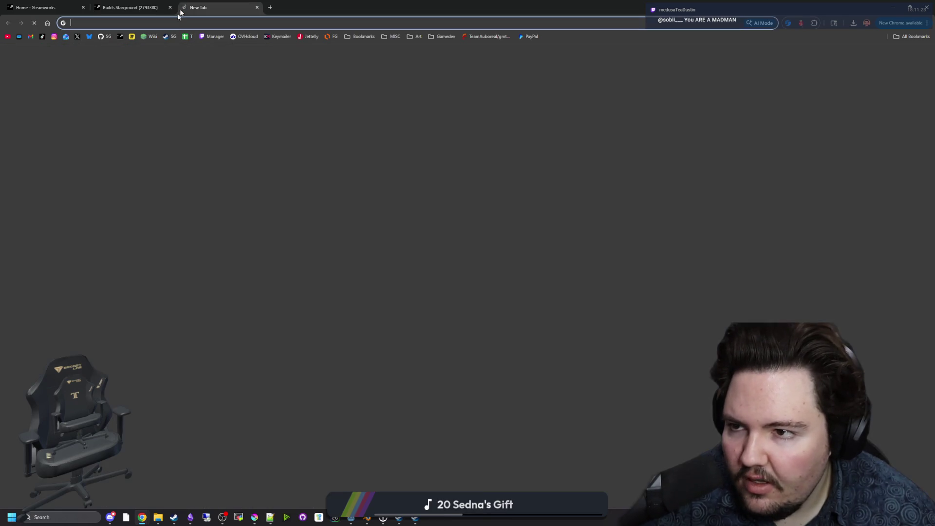
Step: Open the Starground Dedicated Server app's SteamPipe builds list in Steamworks
left_click(120, 39)
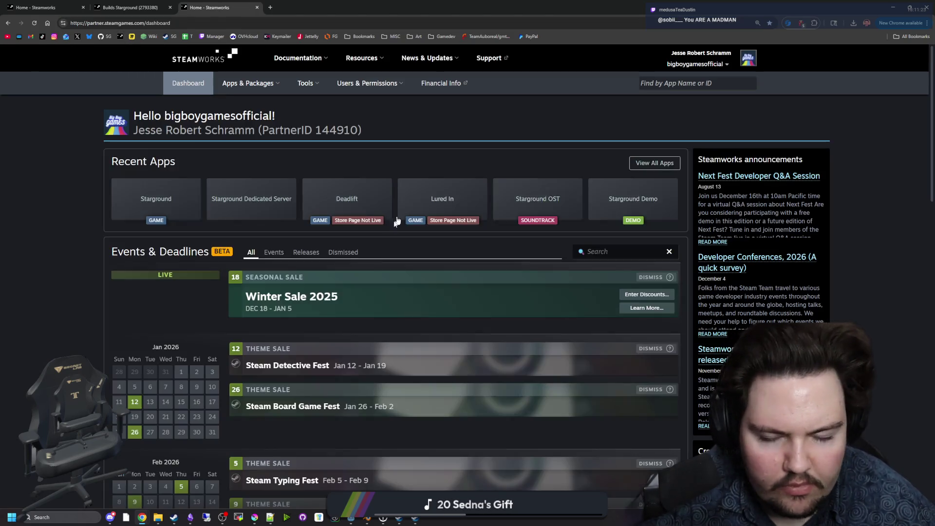
left_click(252, 208)
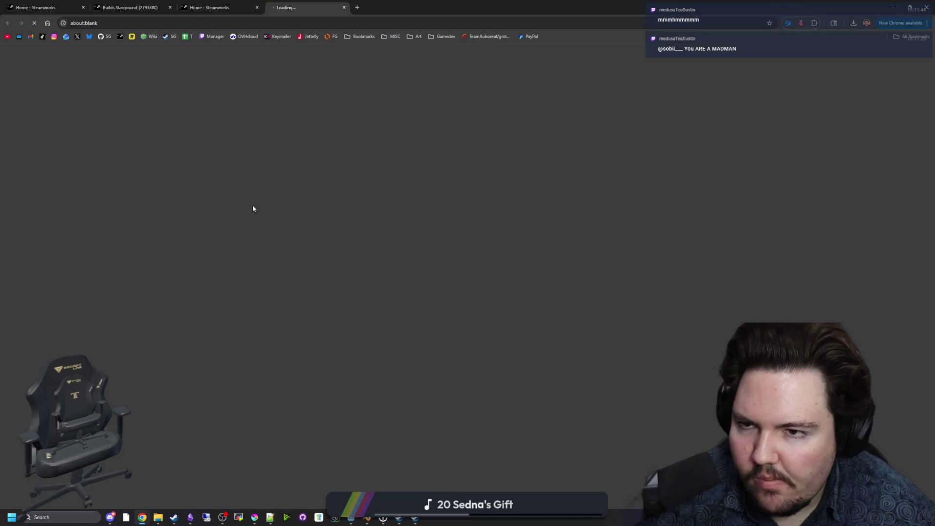
scroll(267, 290, "down", 4)
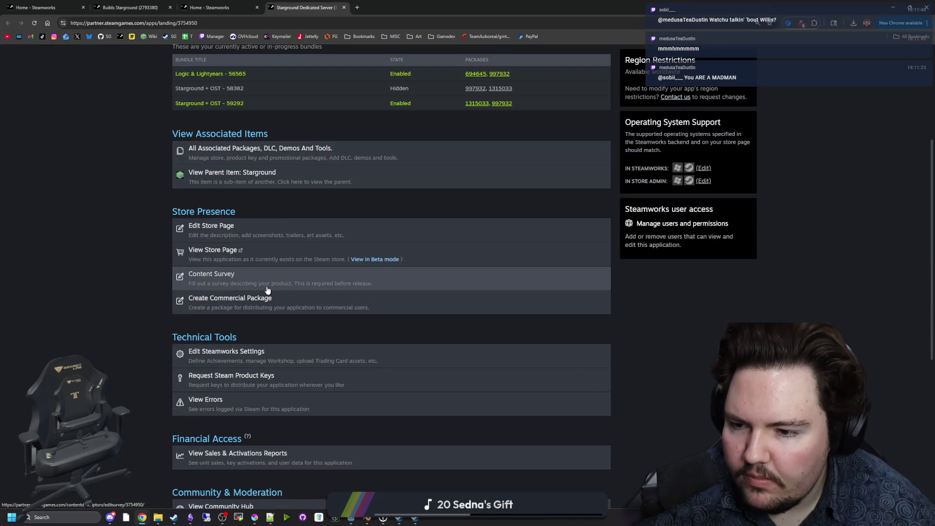
left_click(244, 356)
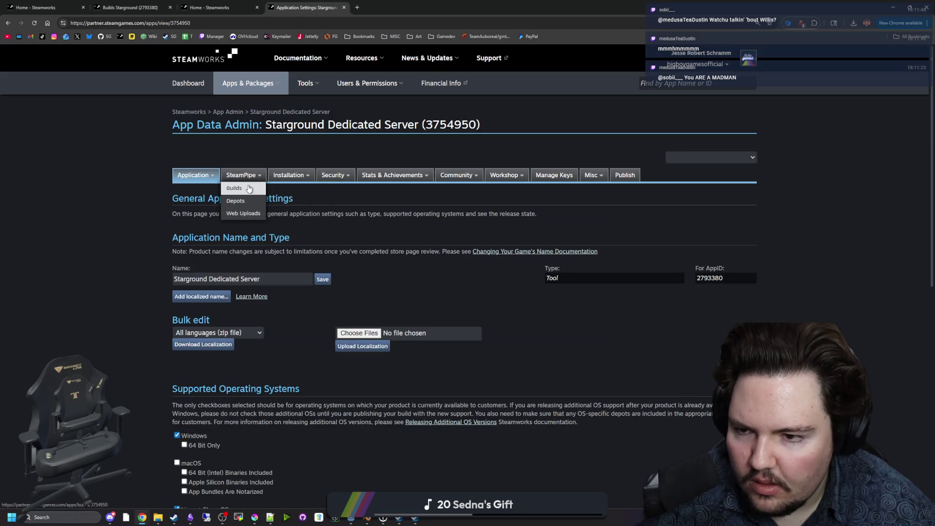
left_click(248, 187)
scroll(438, 243, "down", 3)
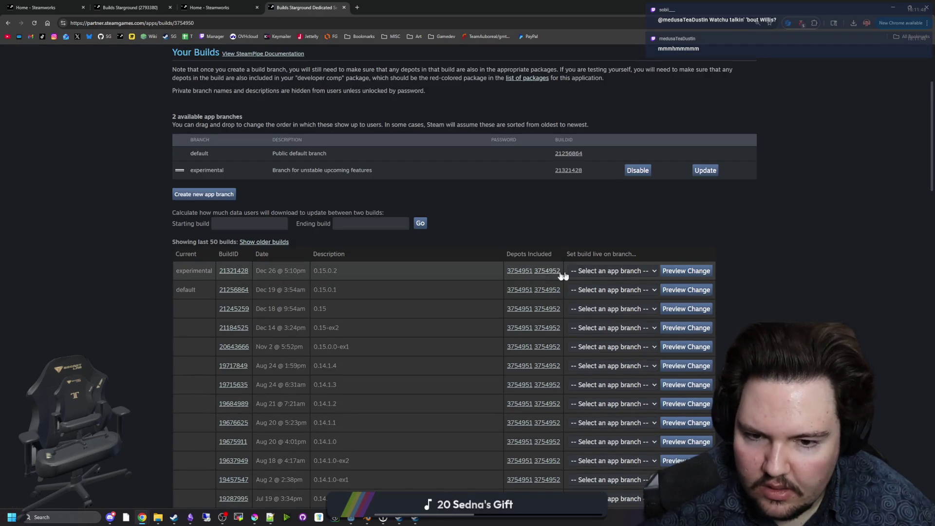
Step: Set build 21321428 (0.15.0.2) live on the default branch, confirming the SMS verification code
left_click(612, 271)
left_click(581, 296)
left_click(686, 271)
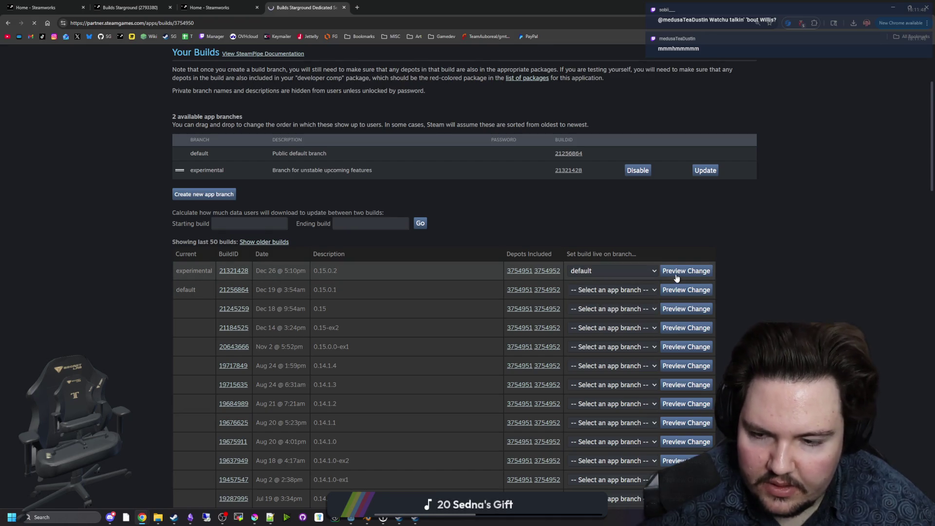
left_click(371, 339)
left_click(409, 339)
left_click(497, 71)
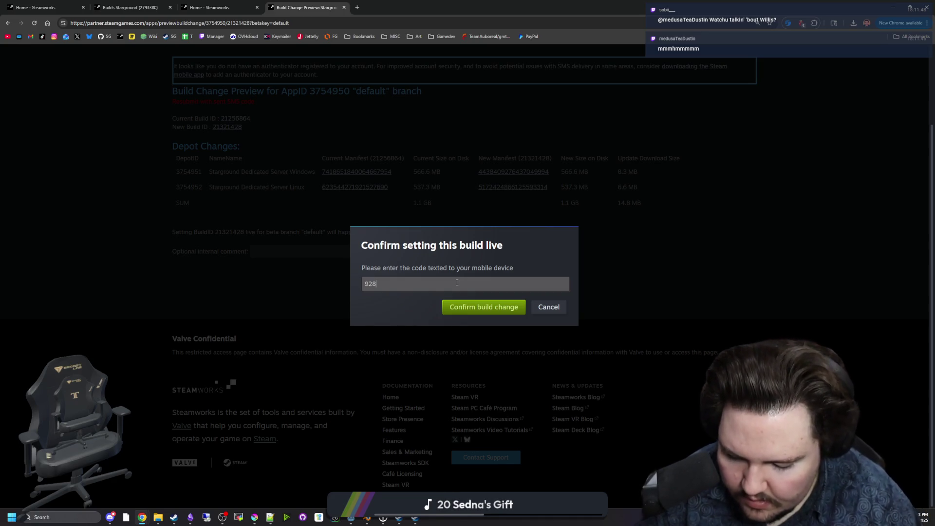
left_click(501, 307)
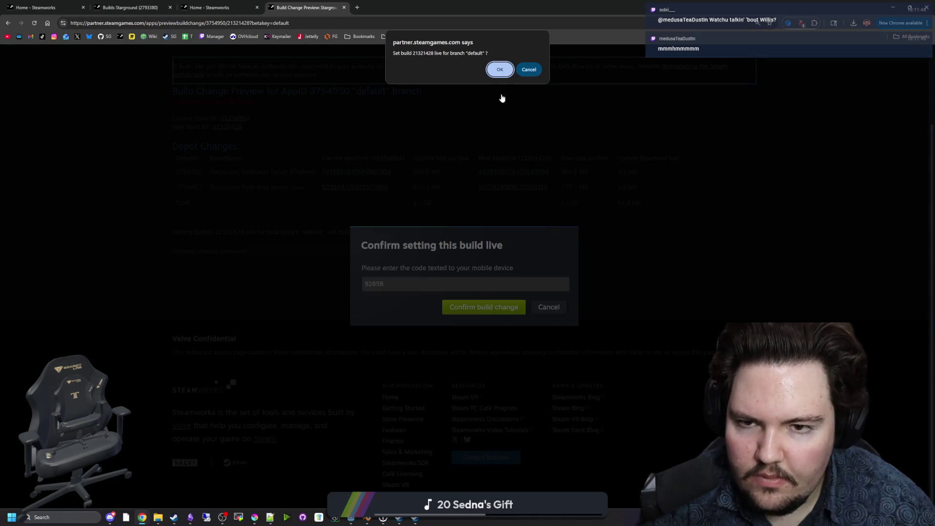
left_click(501, 70)
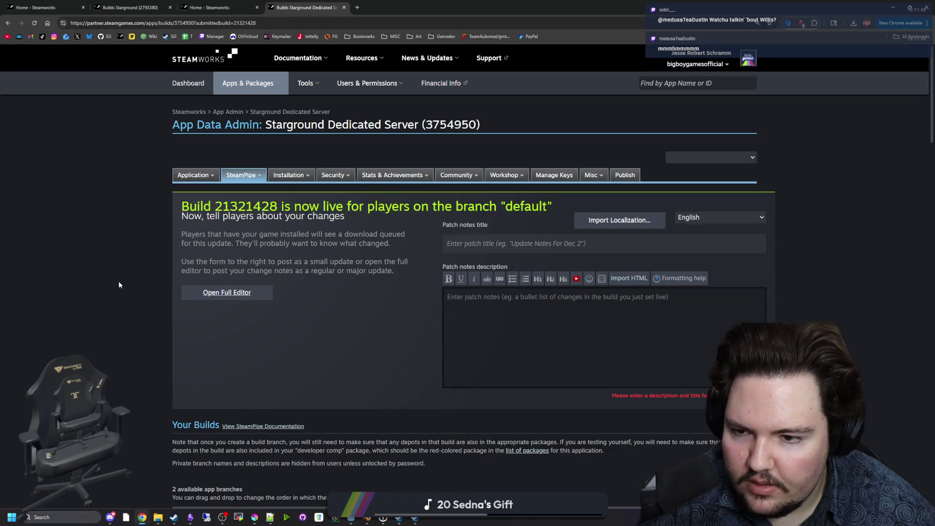
mouse_move(248, 177)
scroll(141, 246, "down", 10)
scroll(141, 245, "up", 10)
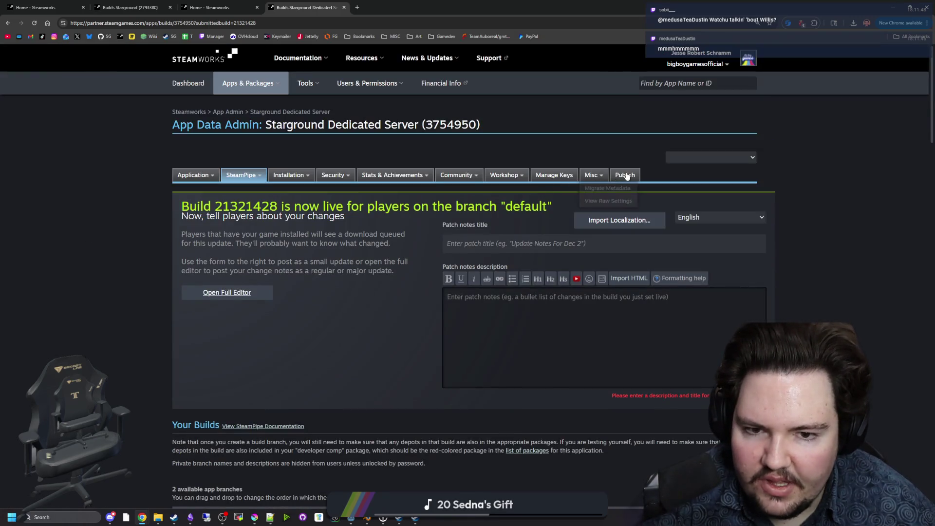
Step: Publish the Dedicated Server's pending changes to Steam with the note 0.15.0.2
left_click(626, 176)
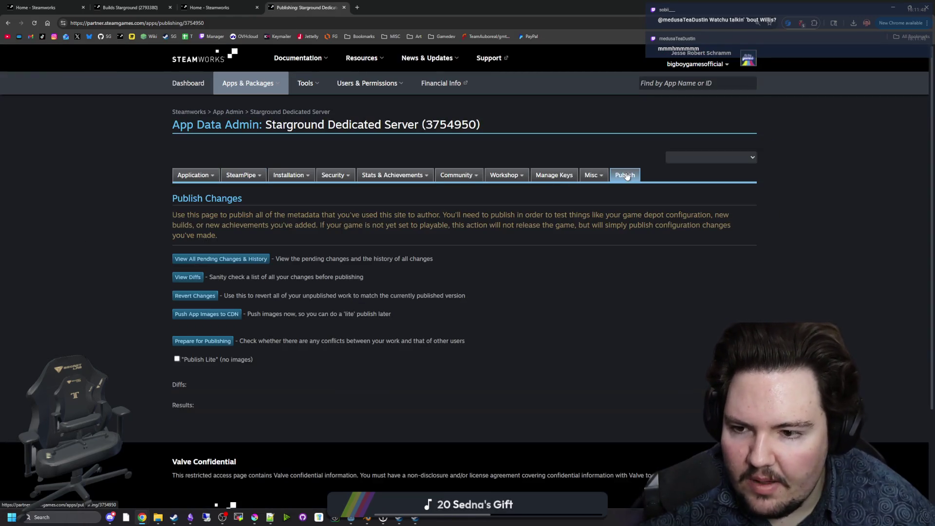
left_click(203, 341)
scroll(203, 342, "down", 1)
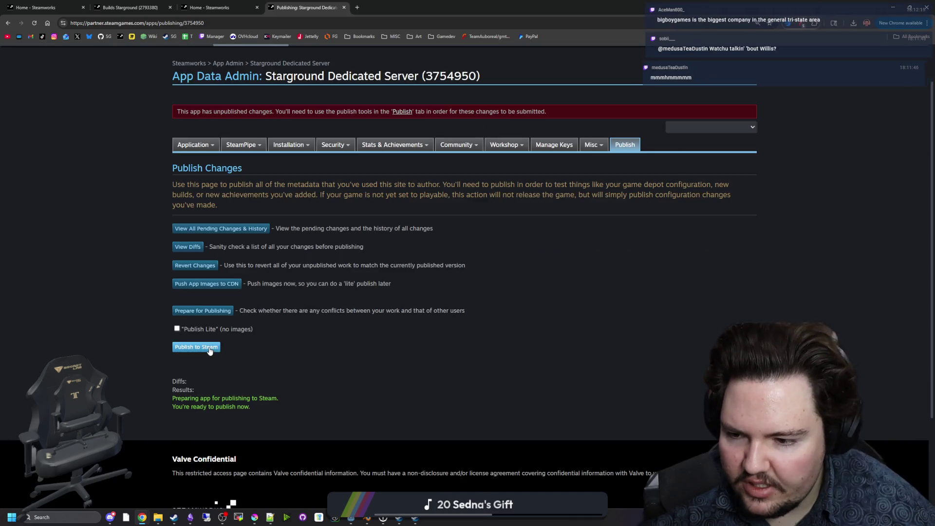
left_click(196, 347)
left_click(201, 372)
type("STEAMWORKS")
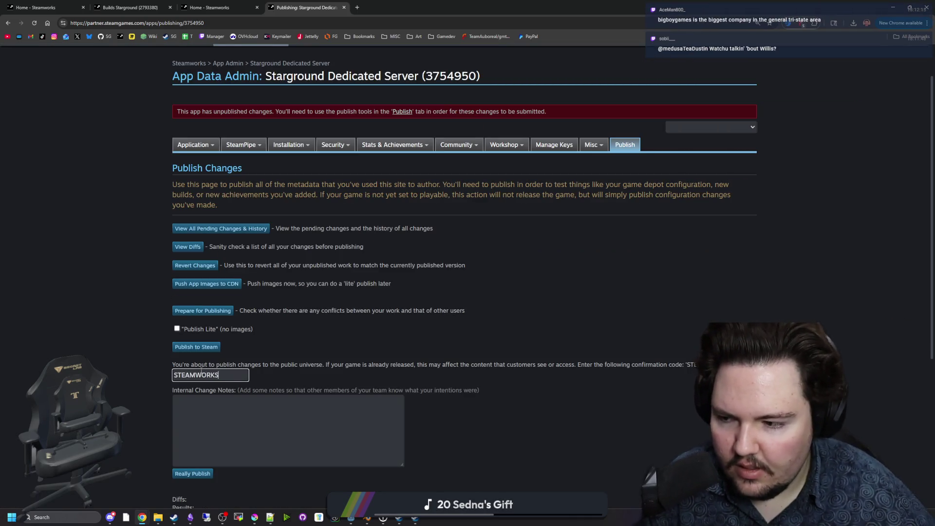
left_click(211, 404)
type("0.15.0.2")
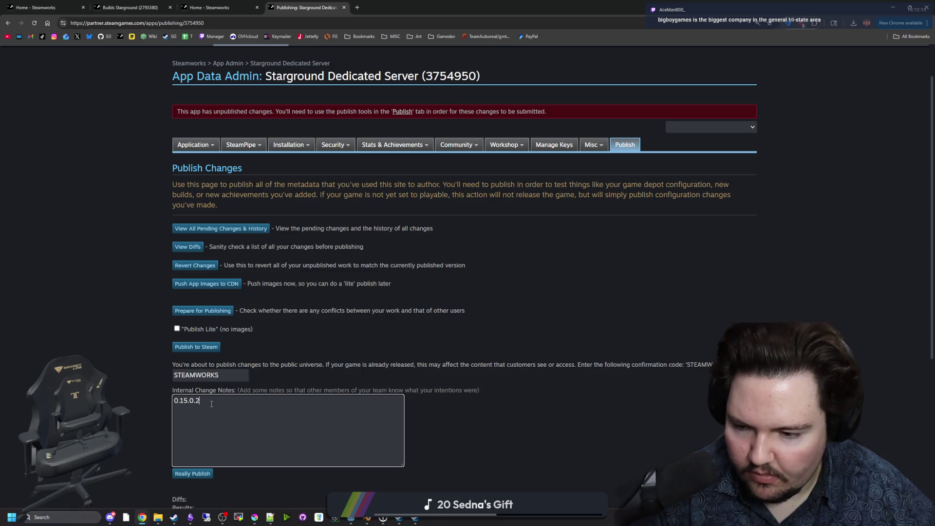
scroll(212, 403, "down", 1)
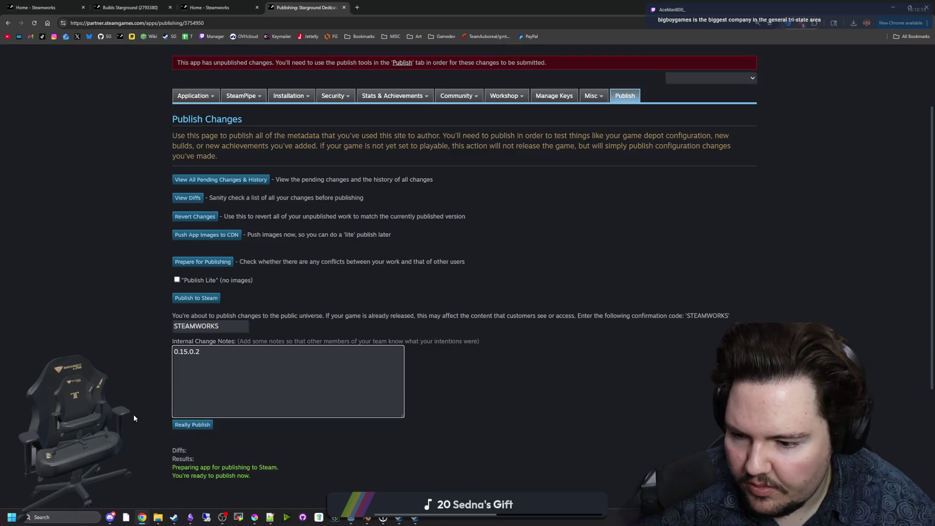
left_click(186, 420)
left_click(220, 4)
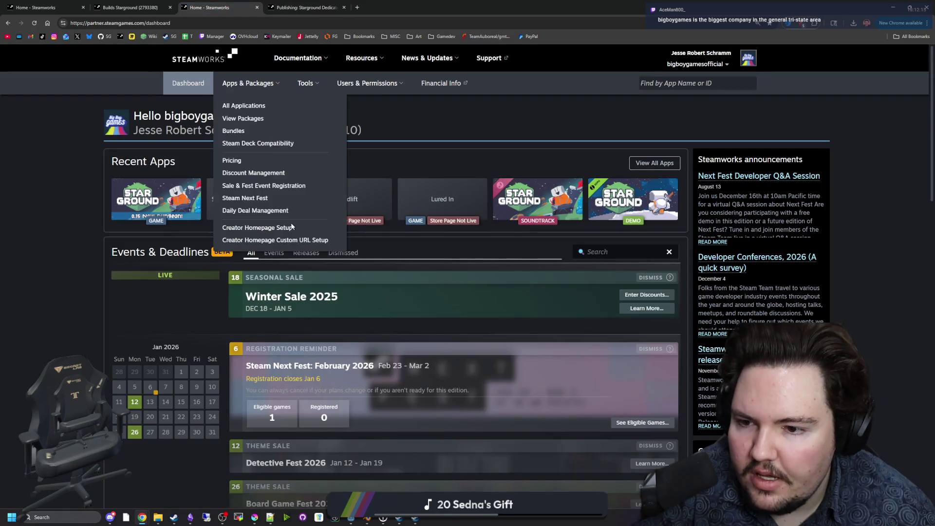
Step: Publish Starground's changes (confirmation STEAMWORKS, note 0.15.0.2) and open its announcements admin page
key("ctrl+shift+Tab")
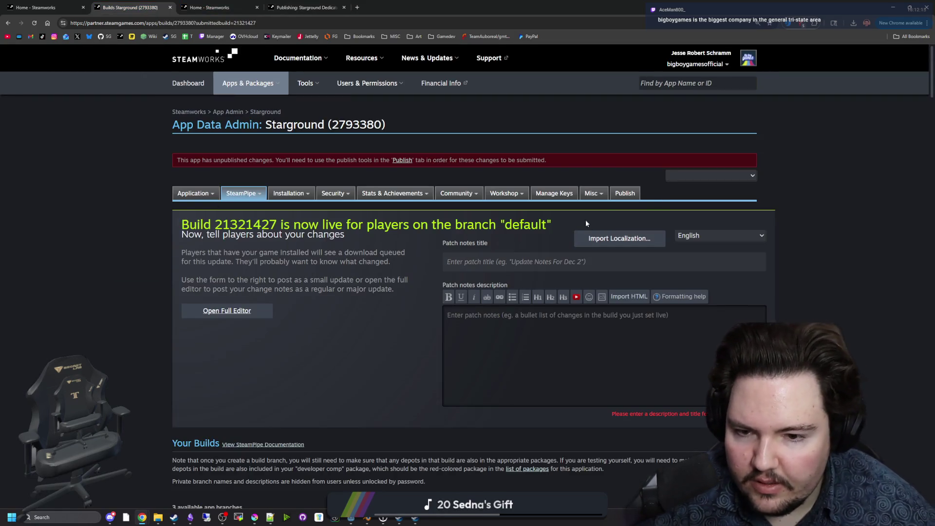
left_click(229, 359)
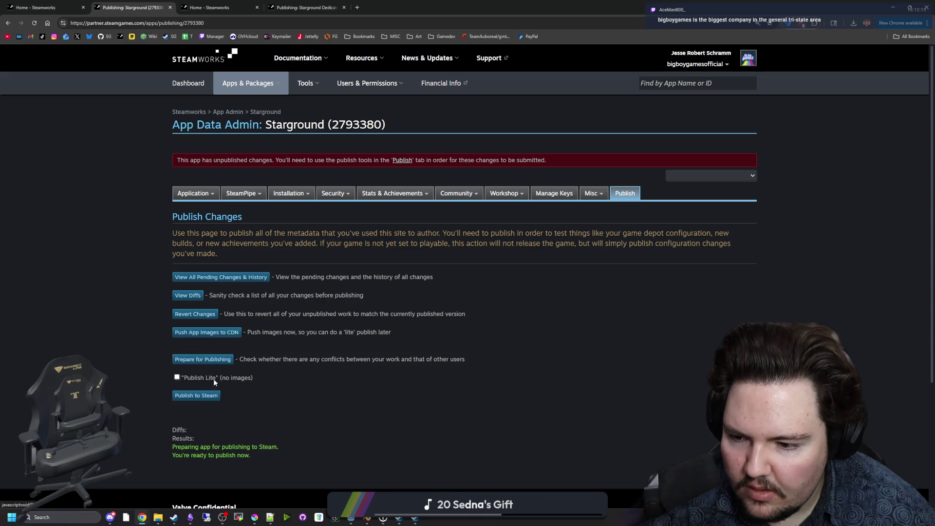
left_click(196, 395)
type("STEAMWORKS")
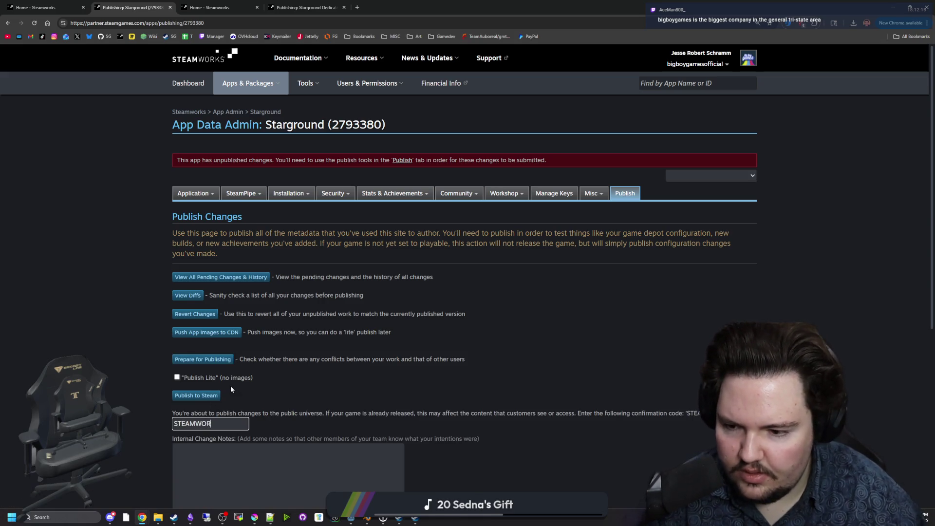
scroll(264, 428, "down", 1)
left_click(265, 428)
type("0.15.0.2")
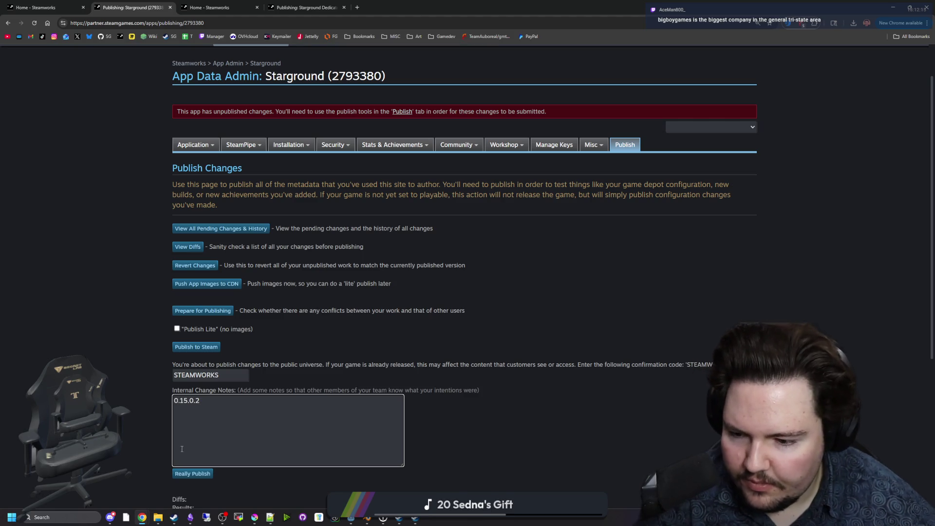
left_click(184, 474)
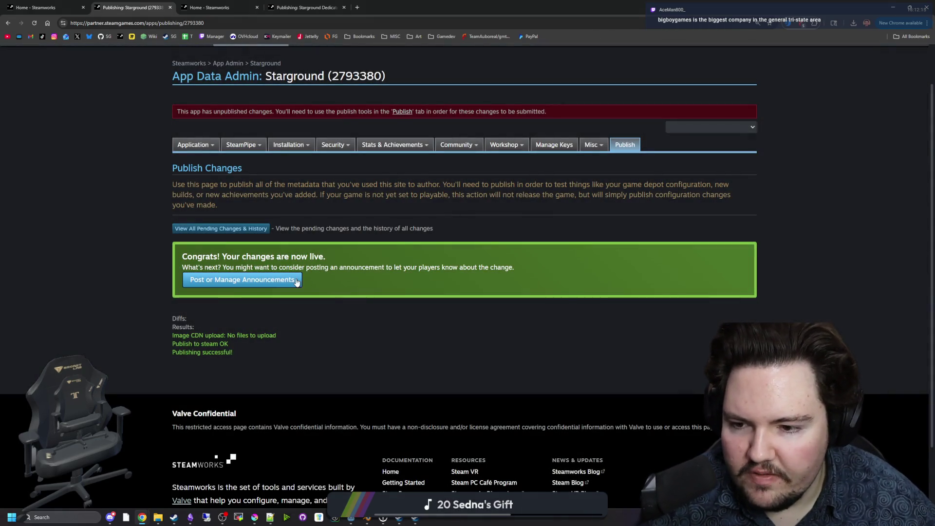
left_click(290, 282)
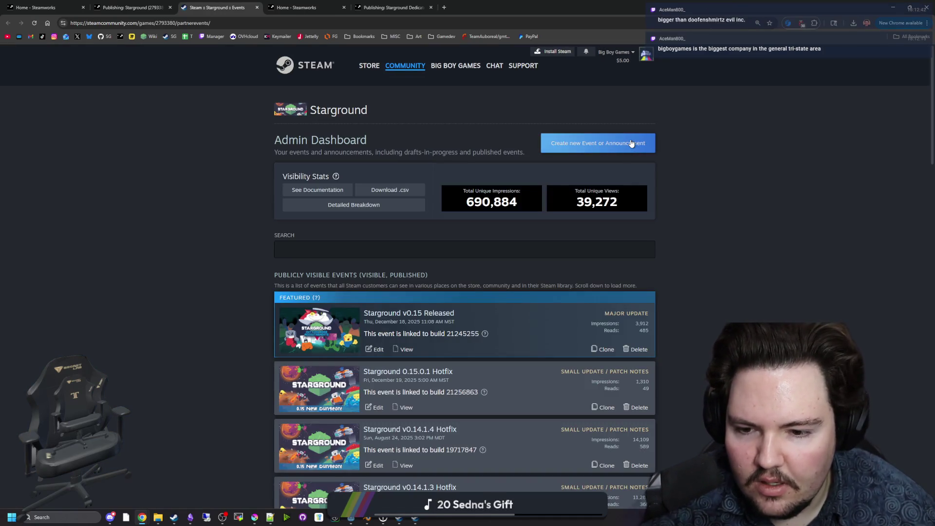
Step: Create a new small update / patch notes event
left_click(631, 143)
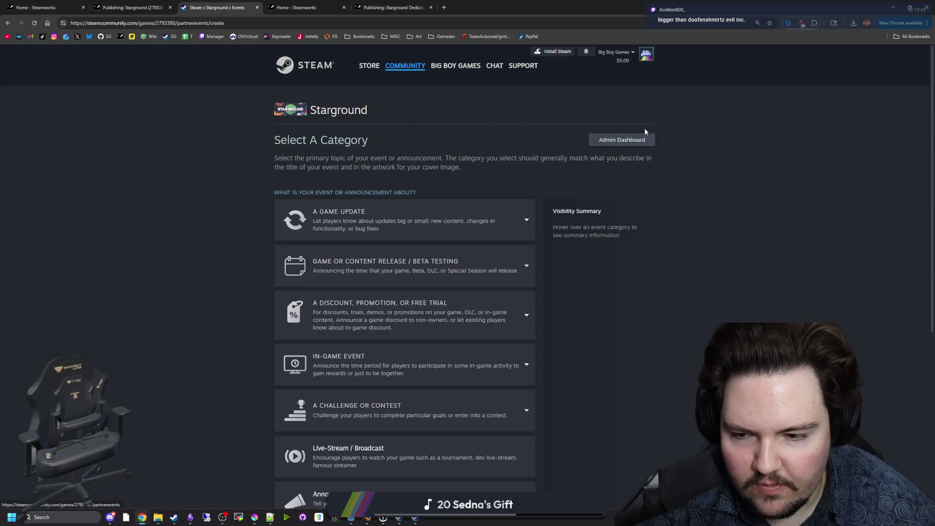
left_click(413, 214)
left_click(319, 263)
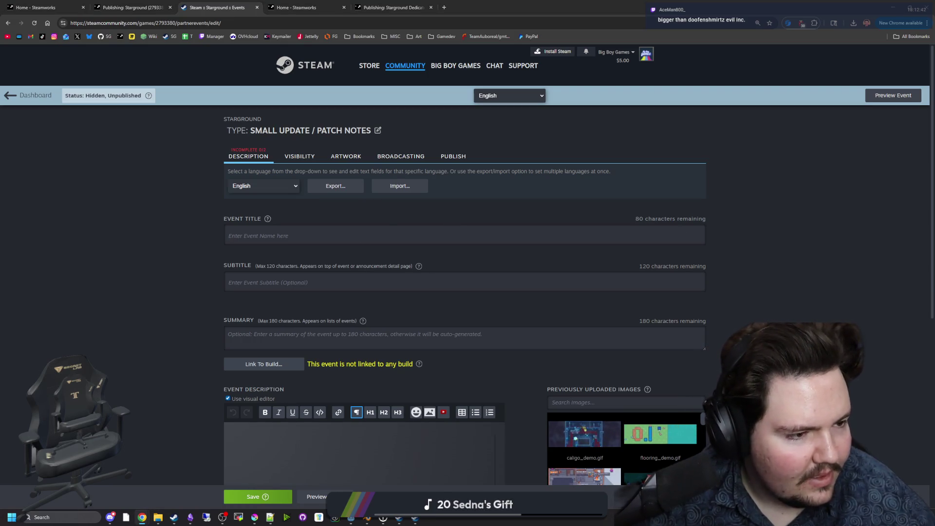
Step: Enter the event title 'Starground v0.15.0.1 Hotfix' after checking the Obsidian patch notes
left_click(190, 517)
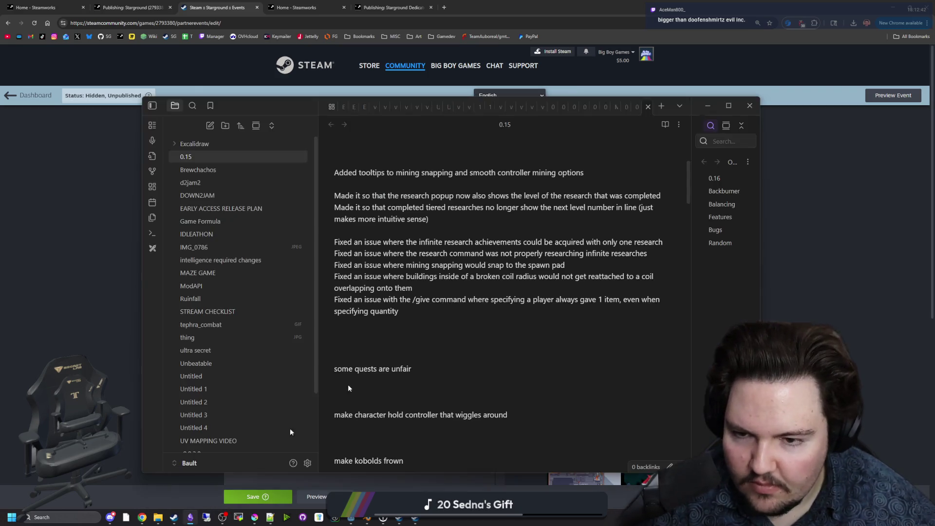
key("alt+Tab")
type("Sta")
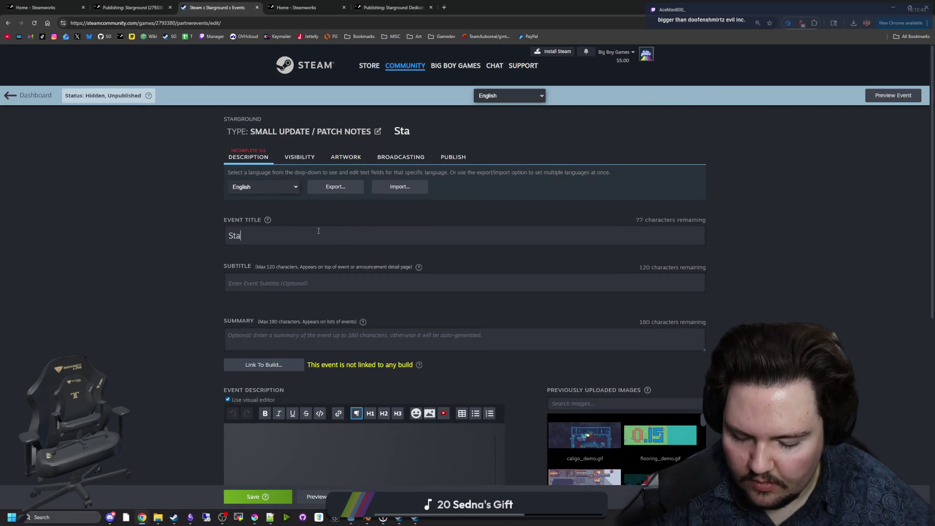
type("rground ")
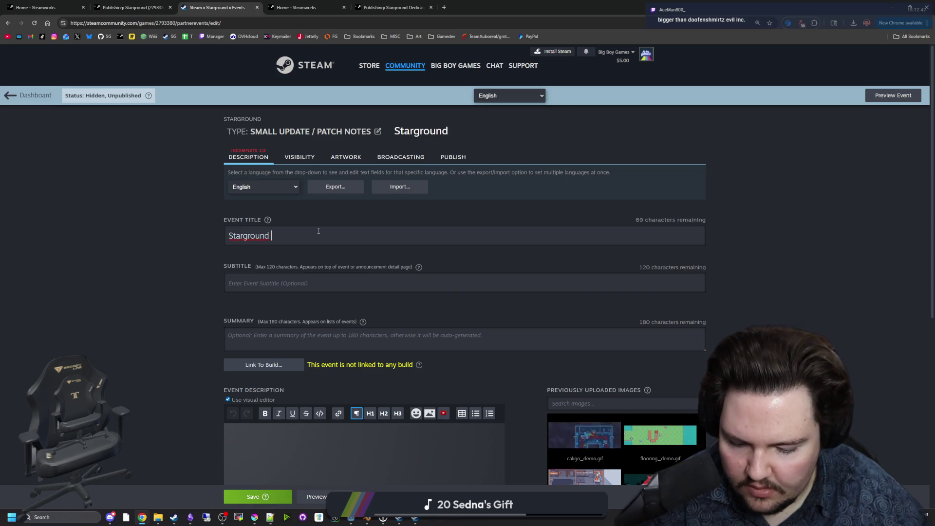
type("0.15.0.1 Hotfix")
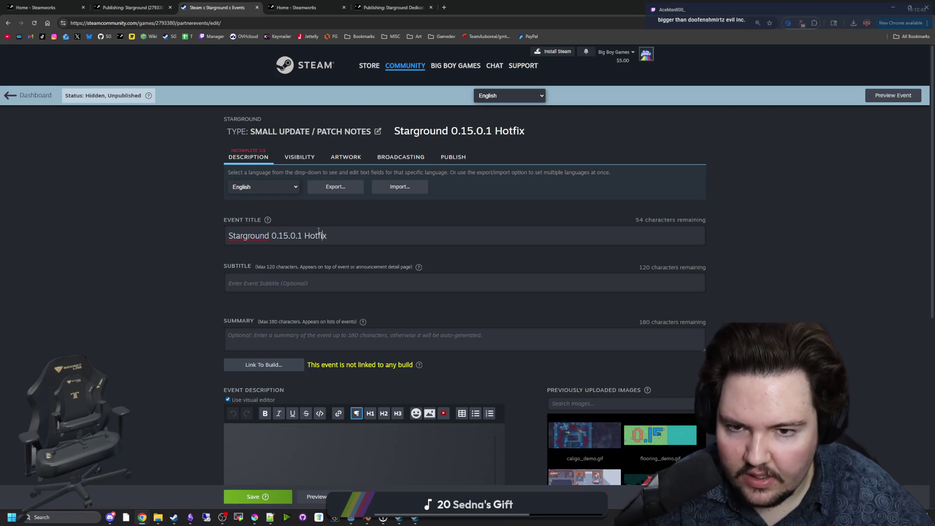
key("Home")
key("ctrl+Right")
type("v")
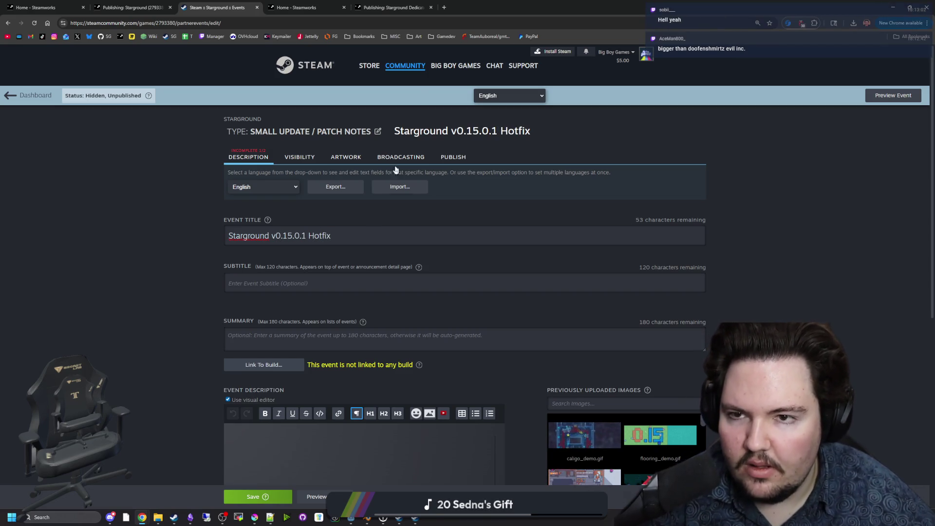
left_click(444, 8)
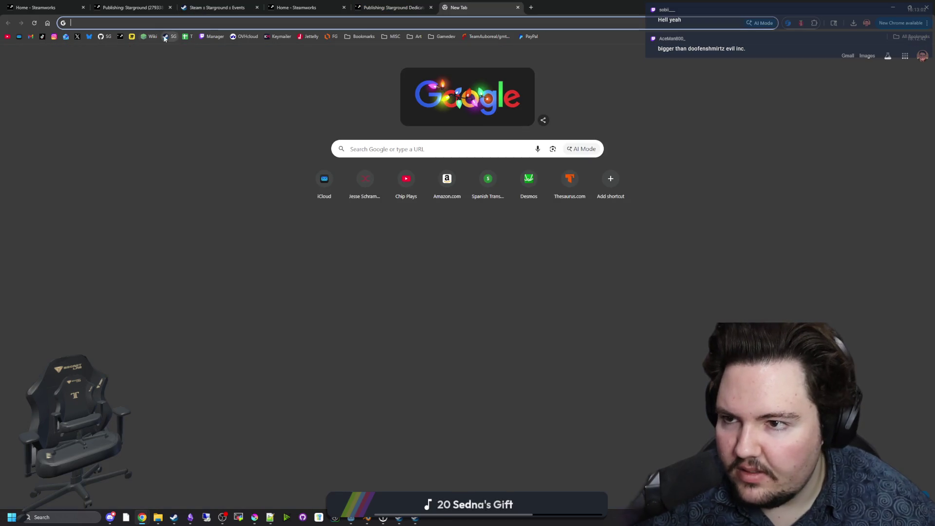
Step: Load the Starground store page, open View All under Recent Events, and return to the event editor
left_click(165, 38)
left_click(307, 8)
left_click_drag(215, 7, 444, 3)
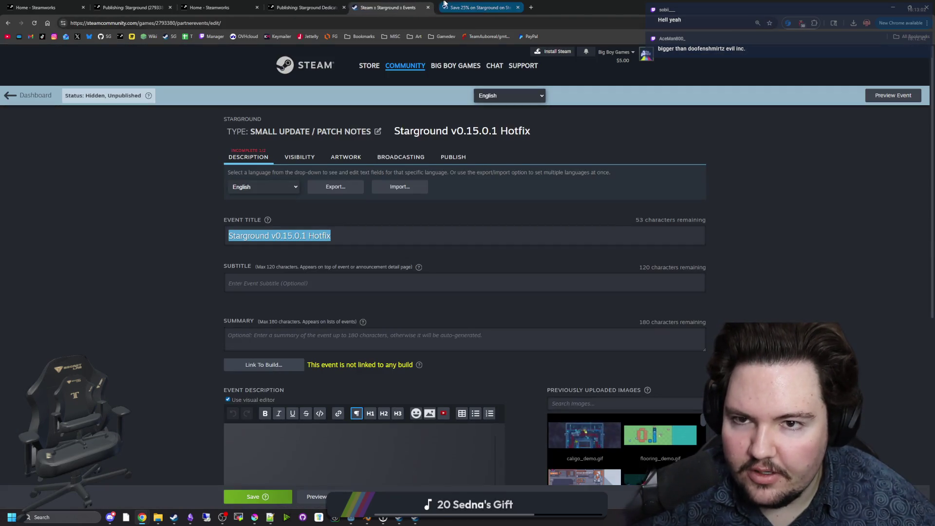
left_click(443, 4)
scroll(399, 292, "down", 10)
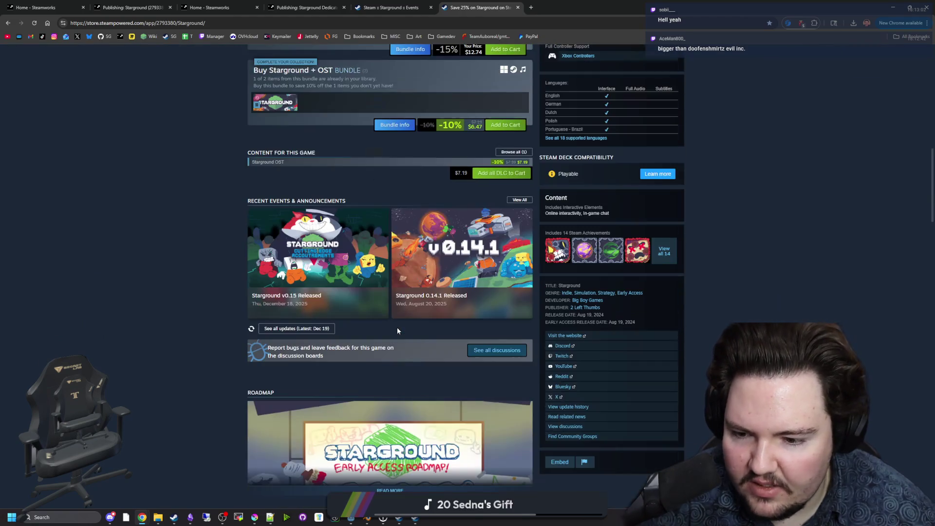
left_click(519, 201)
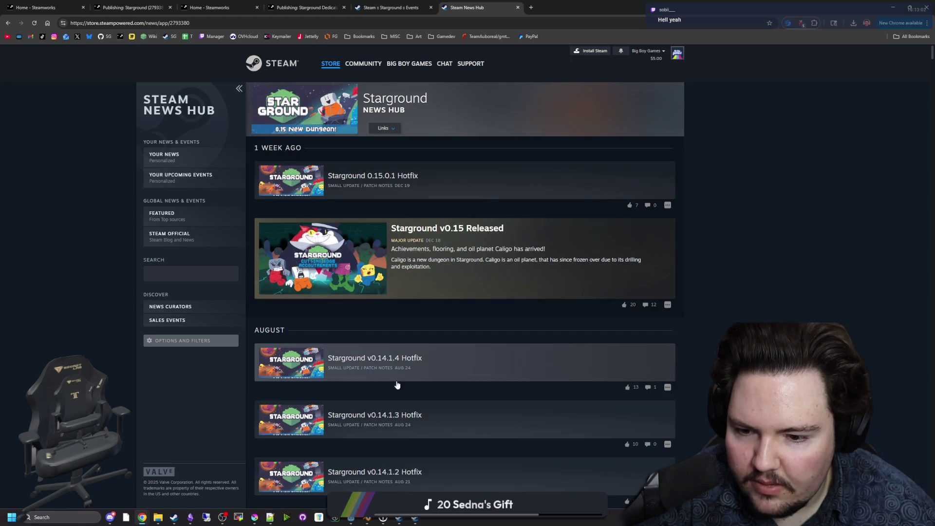
left_click(389, 8)
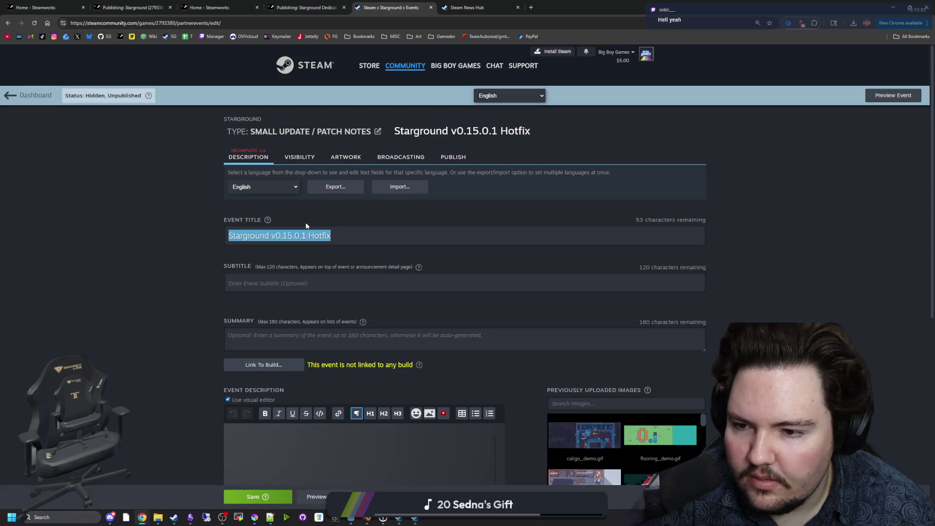
left_click(153, 290)
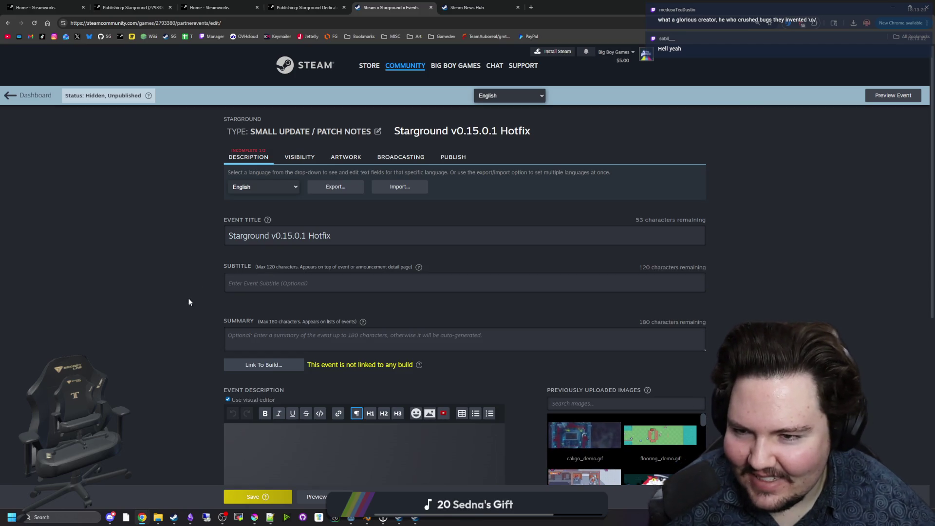
scroll(215, 321, "down", 1)
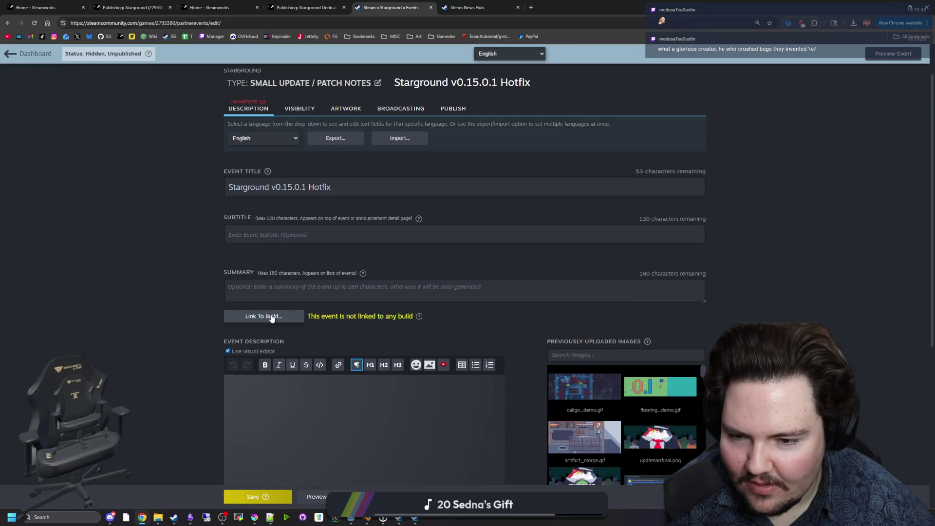
Step: Link the event to build 21321427 and enter the subtitle 'Research fixes!'
left_click(271, 316)
key("Return")
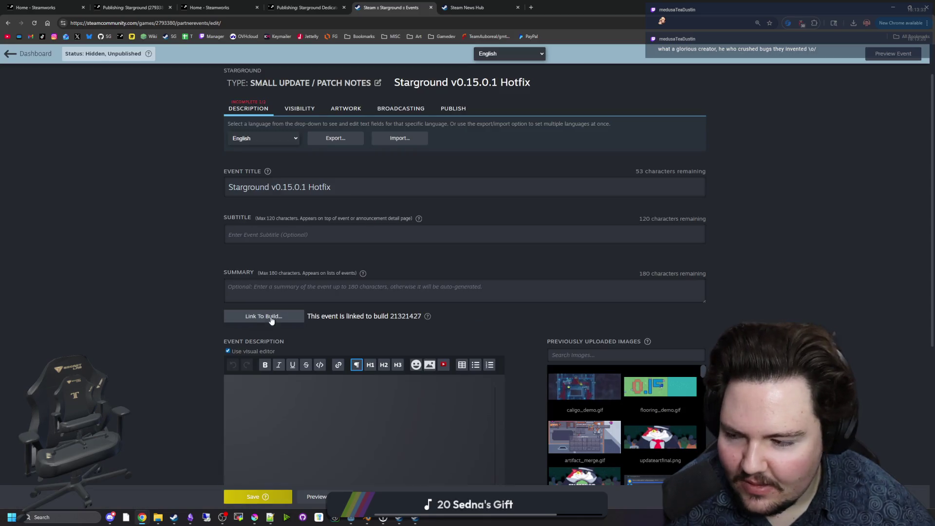
scroll(215, 316, "up", 1)
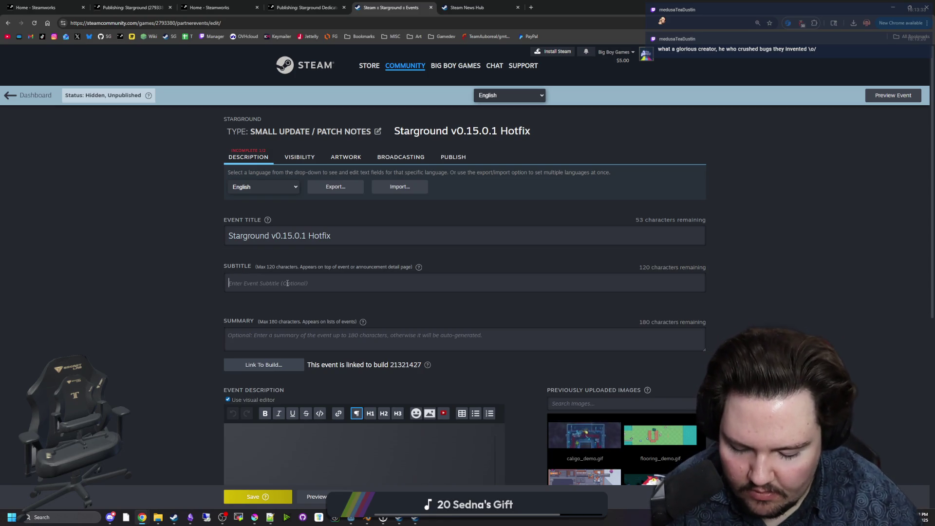
type("Research fixes!")
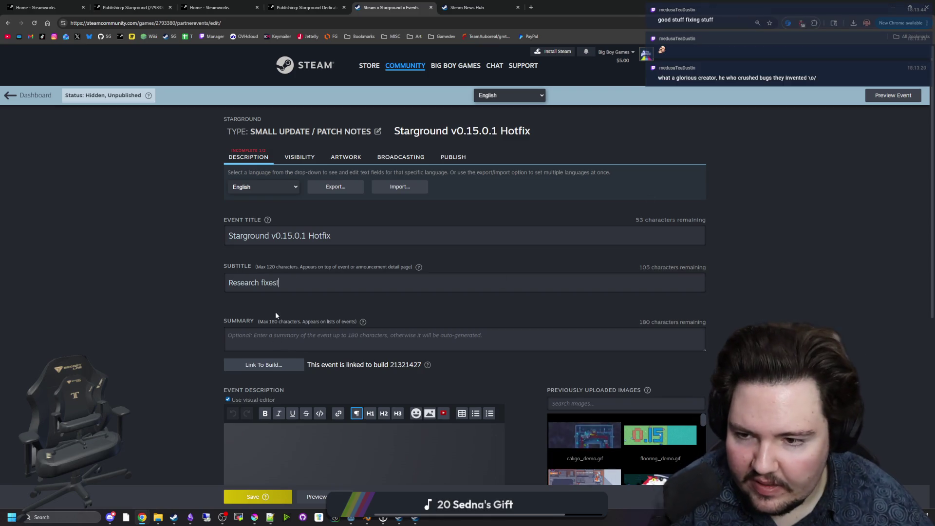
Step: Write the event description, beginning 'This patch', summarizing the research and bug fixes
scroll(167, 295, "down", 2)
left_click(253, 347)
type("his small p")
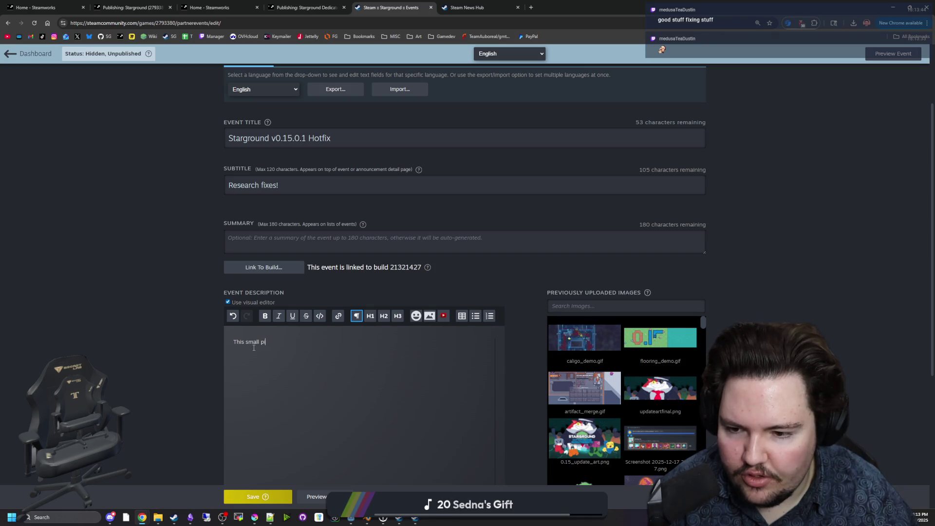
key("BackSpace")
key("BackSpace")
type("patch ")
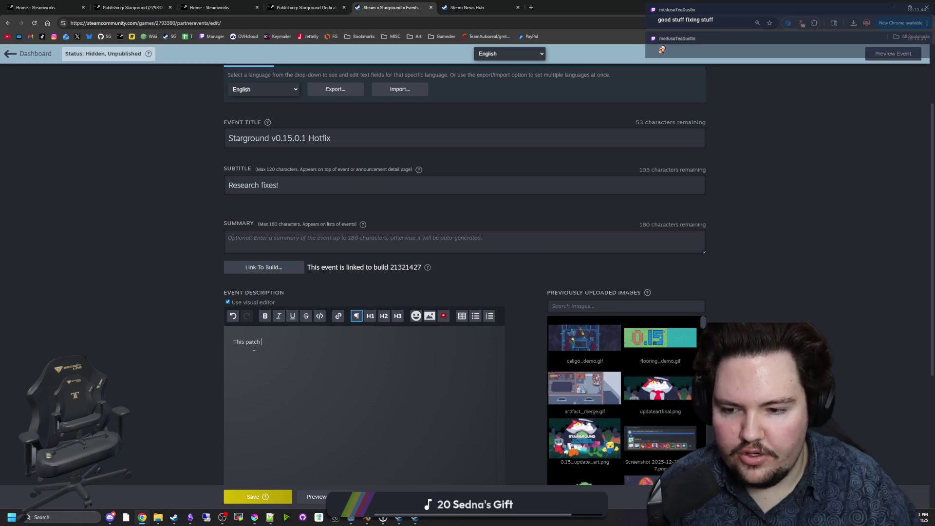
type("fixes some ")
type("with research ")
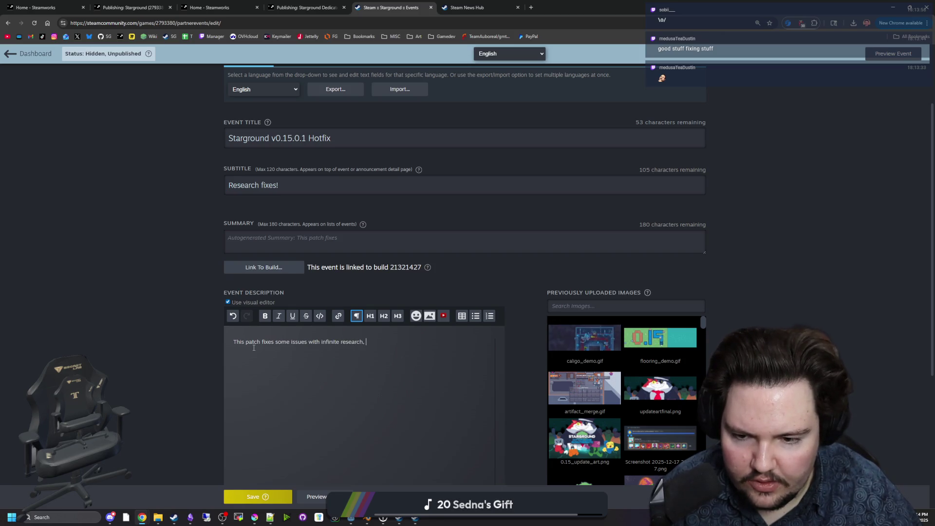
type("re")
type("h com")
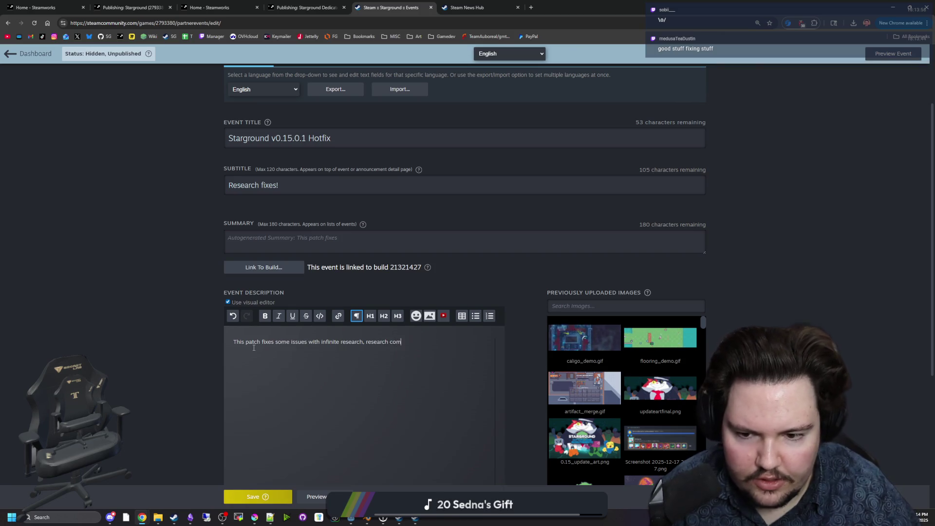
type("and research pop")
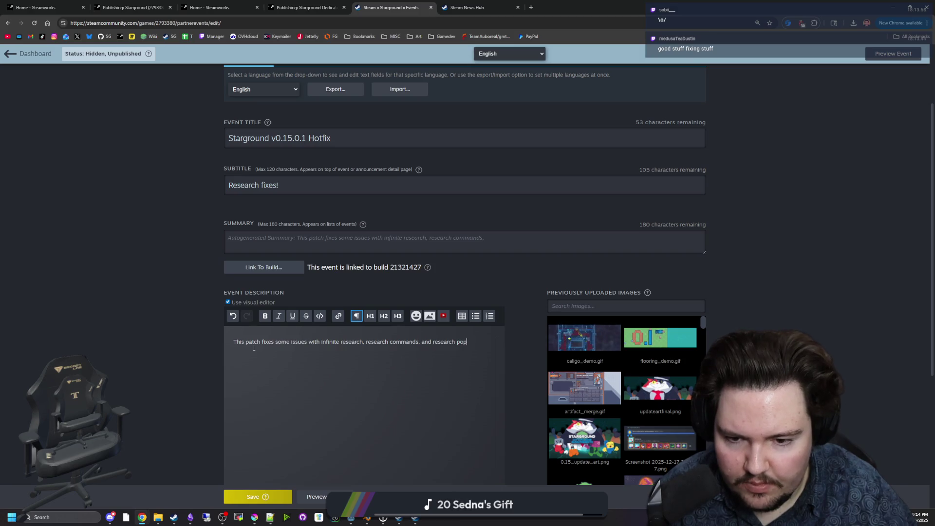
type("ications")
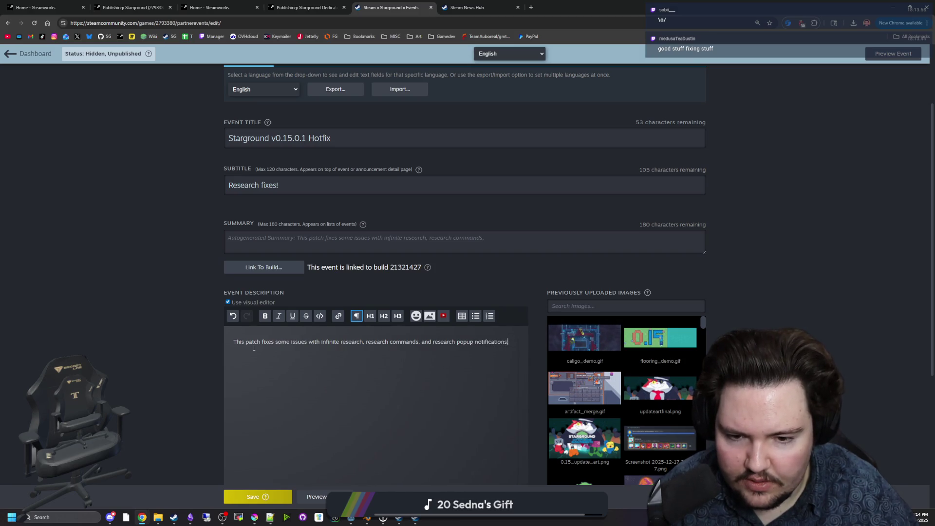
type(". ")
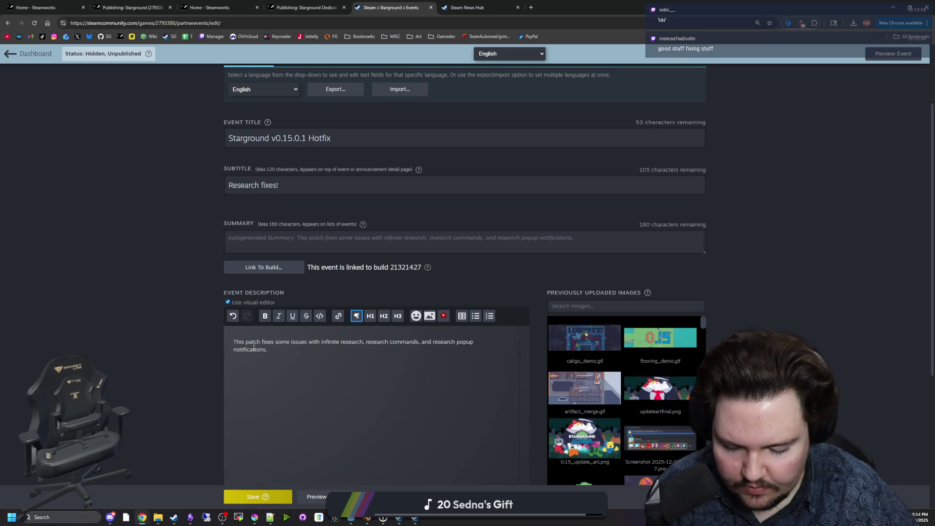
type("manage")
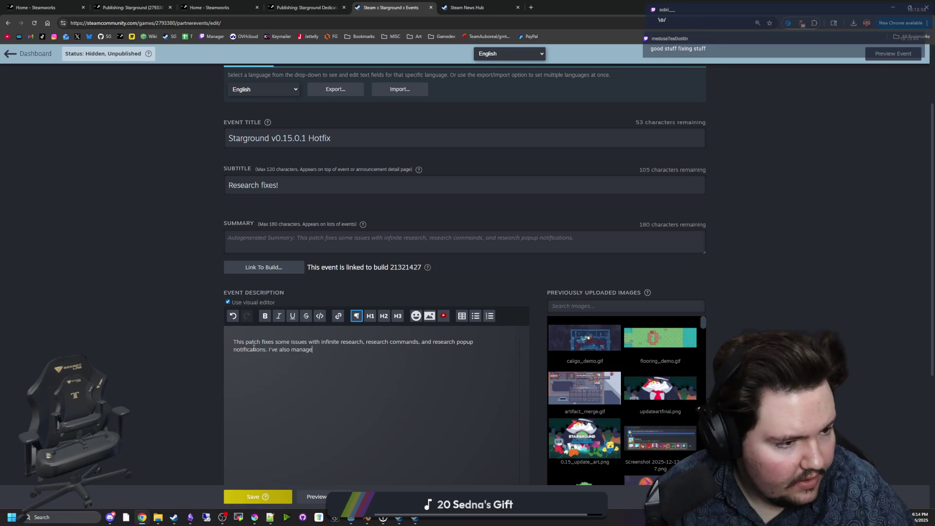
type("d to fm4")
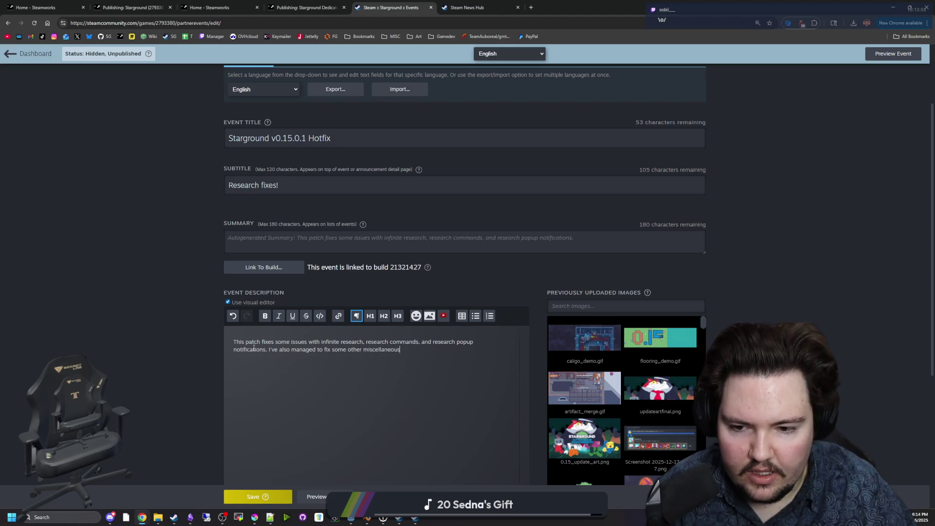
type("s with com")
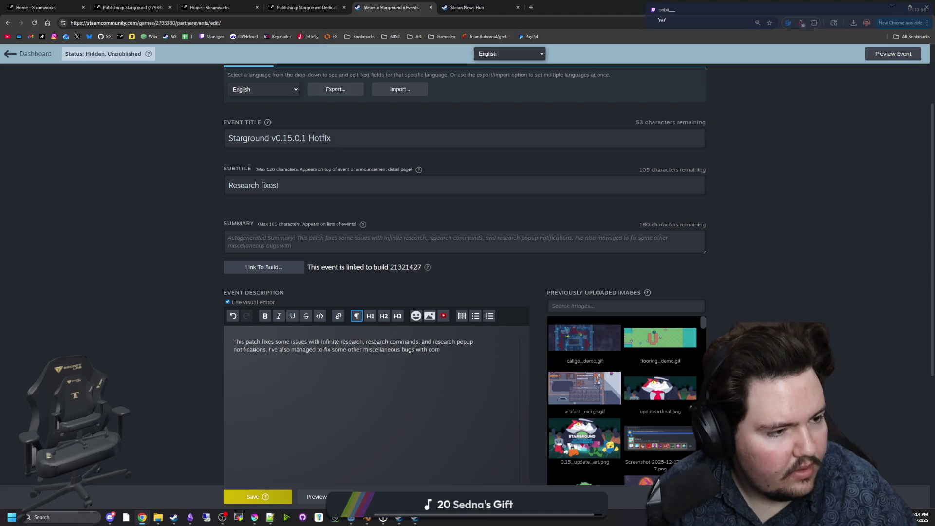
type("sla coils.")
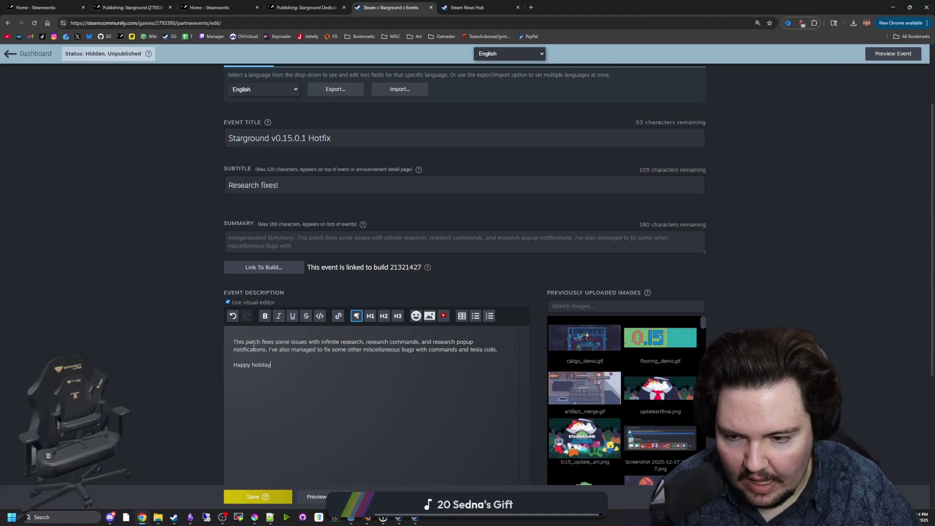
type("s!")
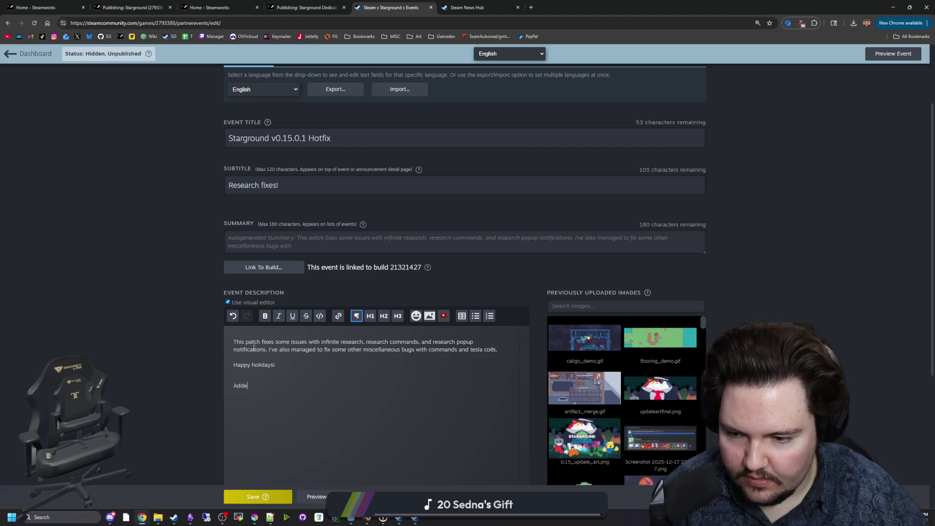
type("ixed")
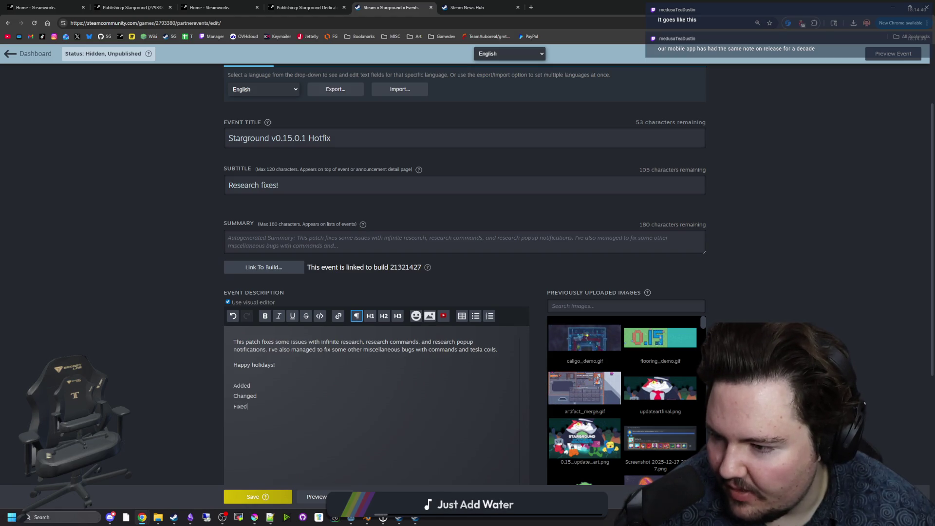
Step: Insert an empty line below the Added heading, undoing an accidental heading change
double_click(242, 386)
left_click(384, 316)
scroll(271, 379, "down", 1)
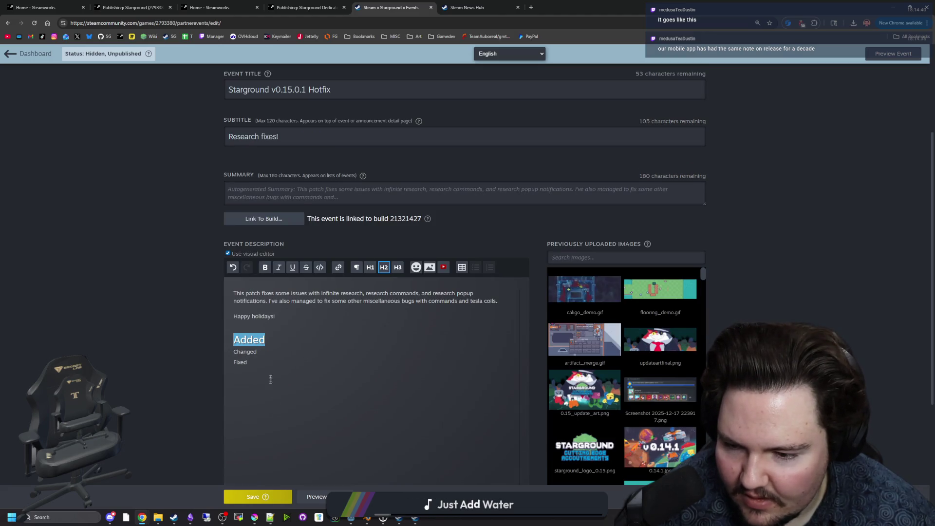
key("ctrl+z")
left_click(260, 342)
key("Return")
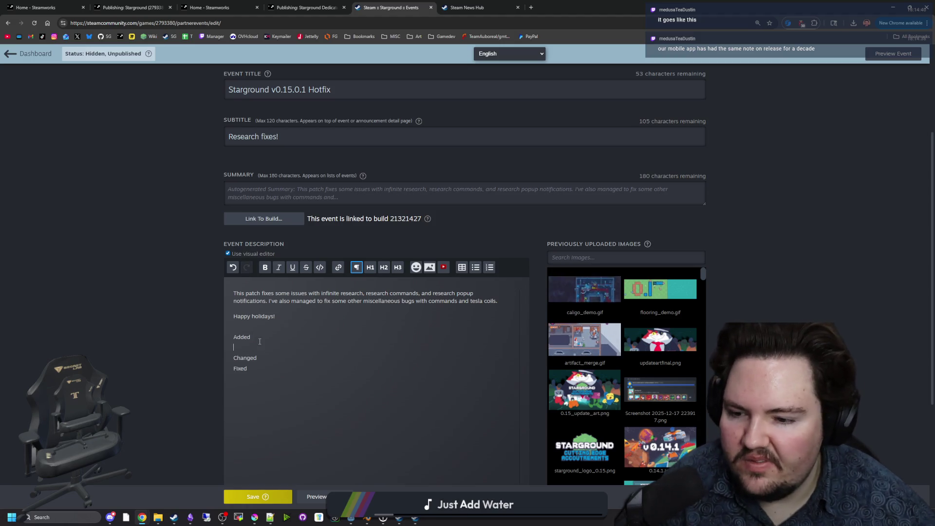
Step: Paste the five bug fixes under Fixed and the two change notes under Changed
key("alt+Tab")
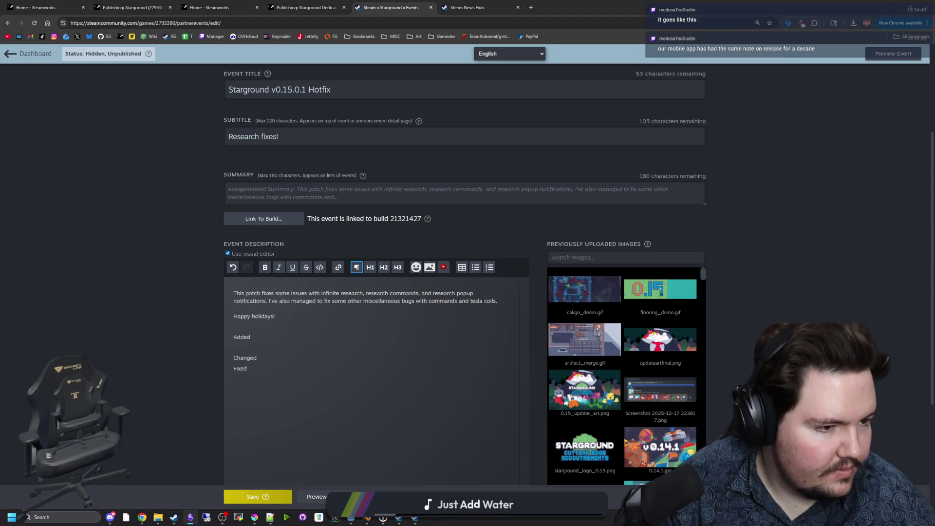
key("alt+Tab")
type("Fixed an issue where the infinite research achievements could be acquired with only one research Fixed an issue where the research command was not properly researching infinite researches Fixed an issue where mining snapping would snap to the spawn pad Fixed an issue where buildings inside of a broken coil radius would not get reattached to a coil overlapping onto them Fixed an issue with the /give command where specifying a player always gave 1 item, even when specifying quantity")
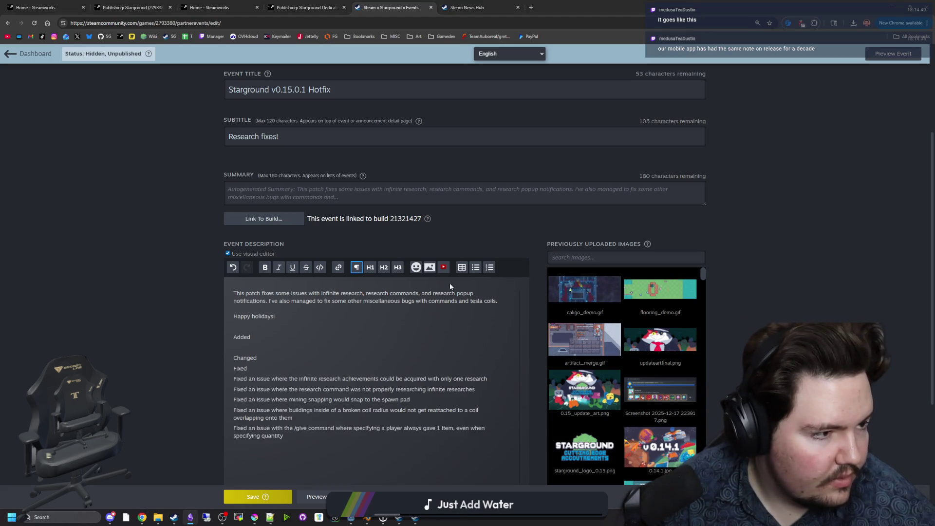
left_click(257, 356)
type("Made it so that the research popup now also shows the level of the research that was completed Made it so that completed tiered researches no longer show the next level number in line (just makes more intuitive sense)")
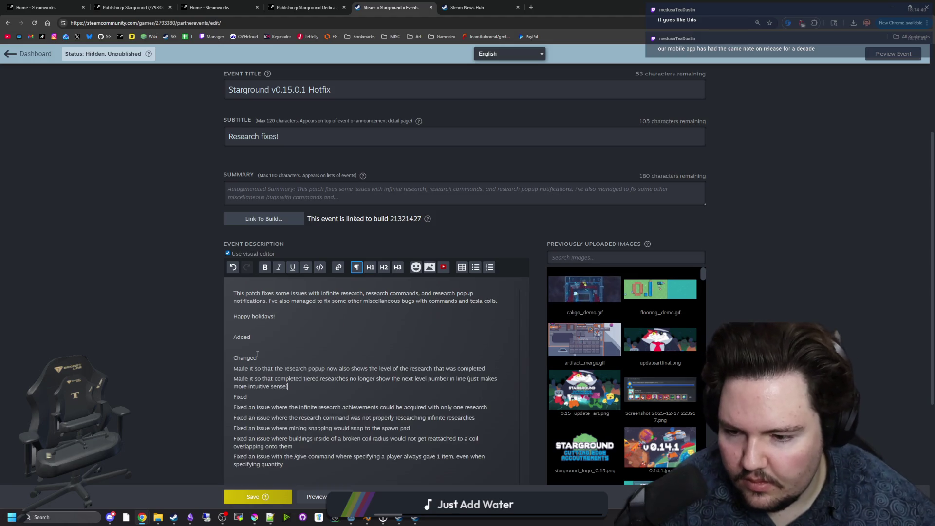
Step: Paste the tooltip addition under Added and remove the trailing blank line
key("alt+Tab")
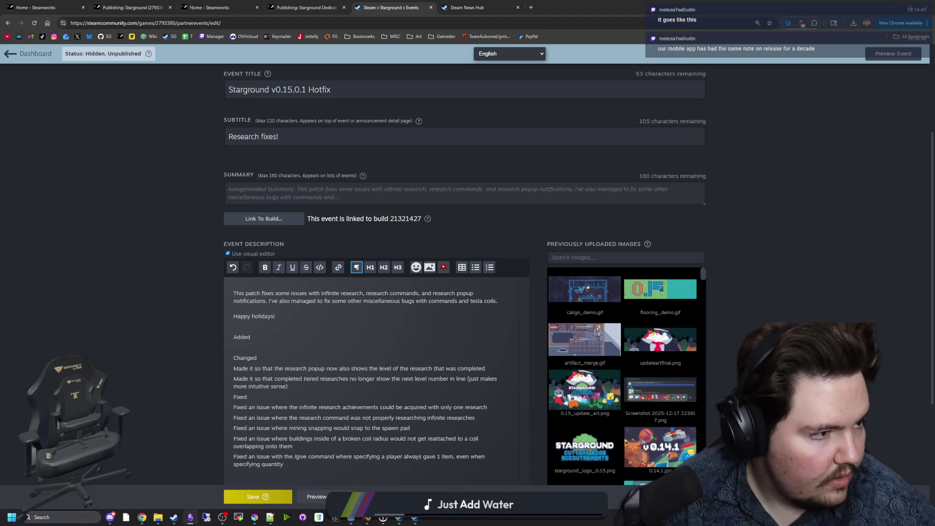
left_click(251, 349)
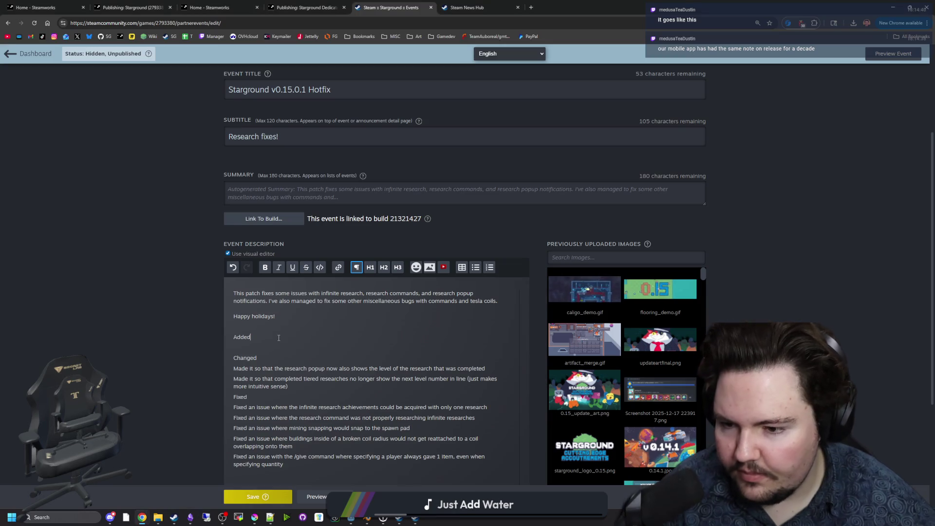
type("Added tooltips to mining snapping and smooth controller mining options")
key("BackSpace")
key("ctrl+shift+Left")
key("ctrl+shift+Left")
key("ctrl+shift+Left")
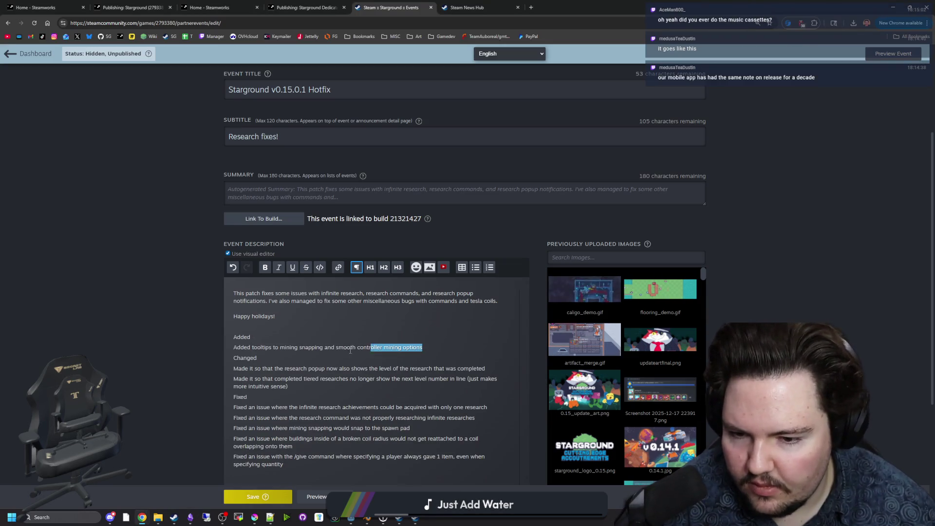
Step: Turn the Added line, two Changed lines and five Fixed lines into bullet lists
left_click(477, 268)
scroll(477, 268, "down", 1)
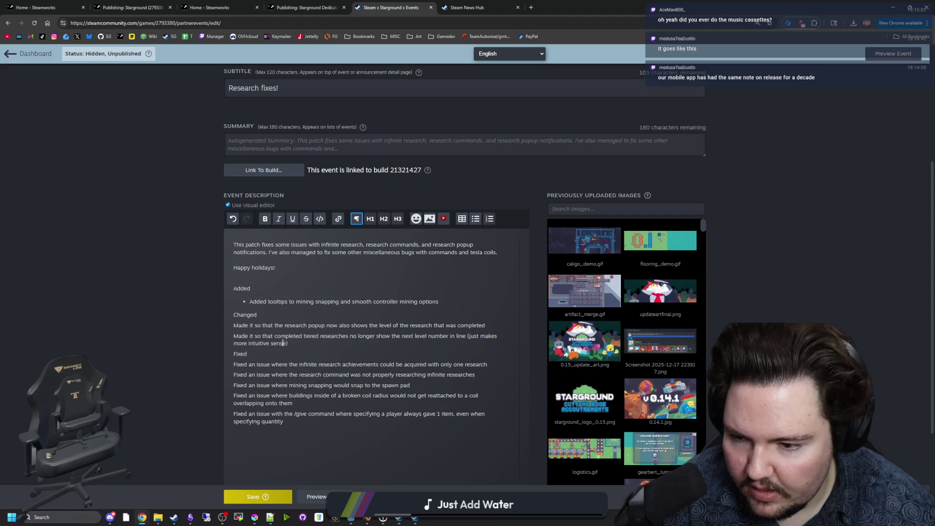
mouse_move(288, 343)
left_mouse_down()
mouse_move(231, 342)
mouse_move(233, 325)
left_mouse_up()
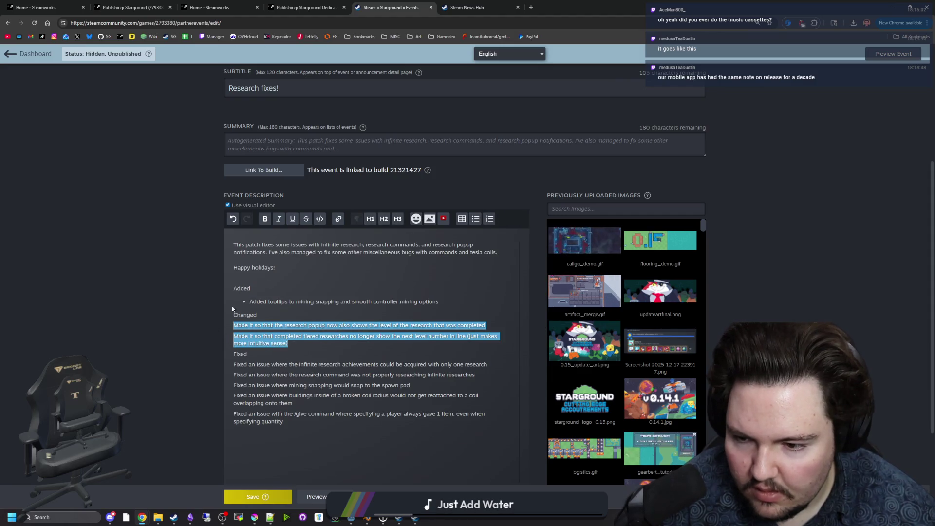
left_click(475, 218)
scroll(266, 343, "down", 1)
left_click_drag(286, 379, 220, 323)
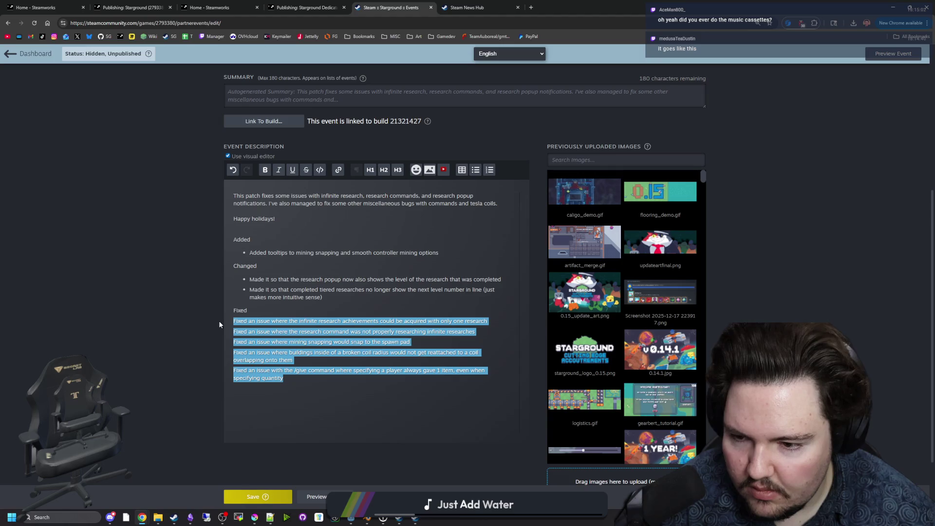
left_click(475, 170)
left_click(286, 310)
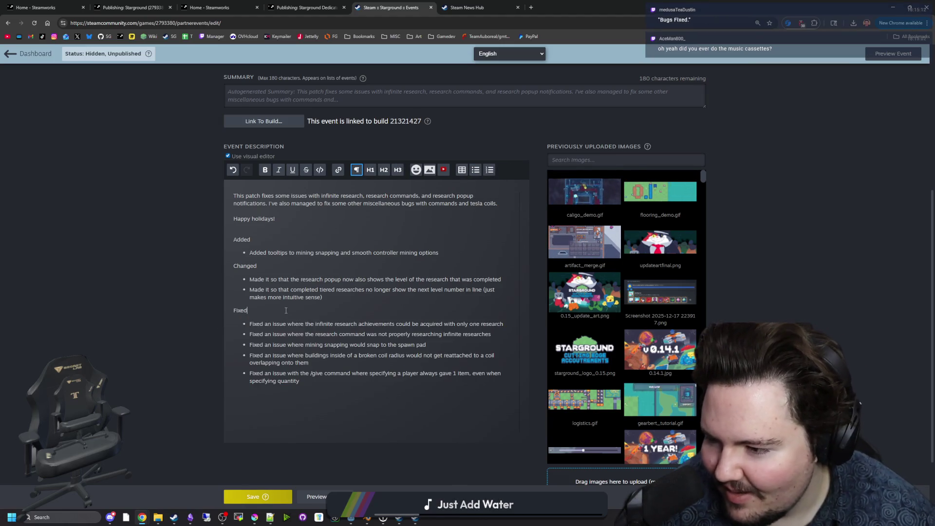
Step: Make Added, Changed and Fixed large section headings and save the event
double_click(242, 239)
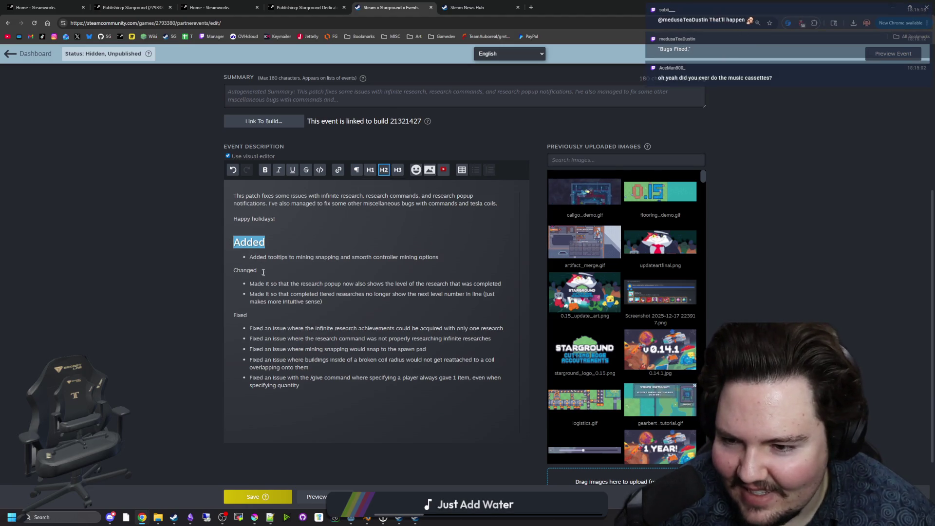
left_click(369, 170)
double_click(245, 270)
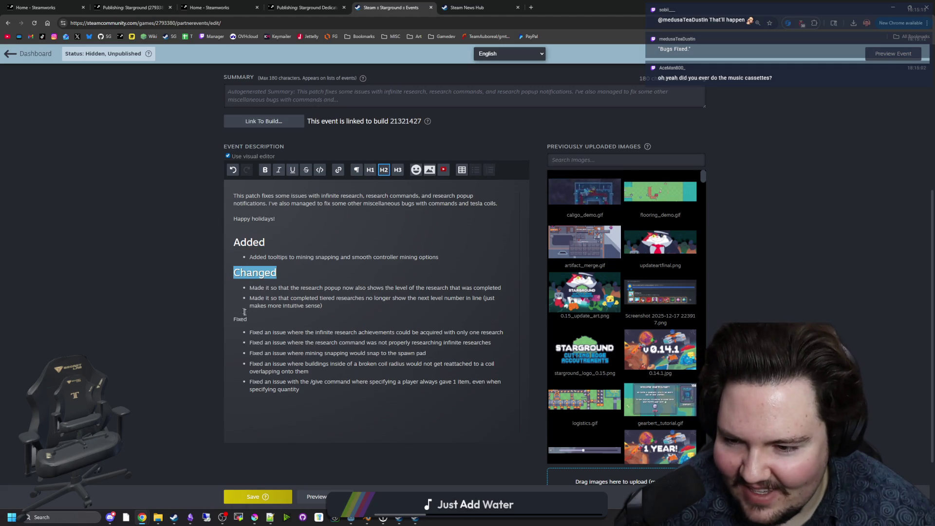
left_click(371, 170)
double_click(240, 318)
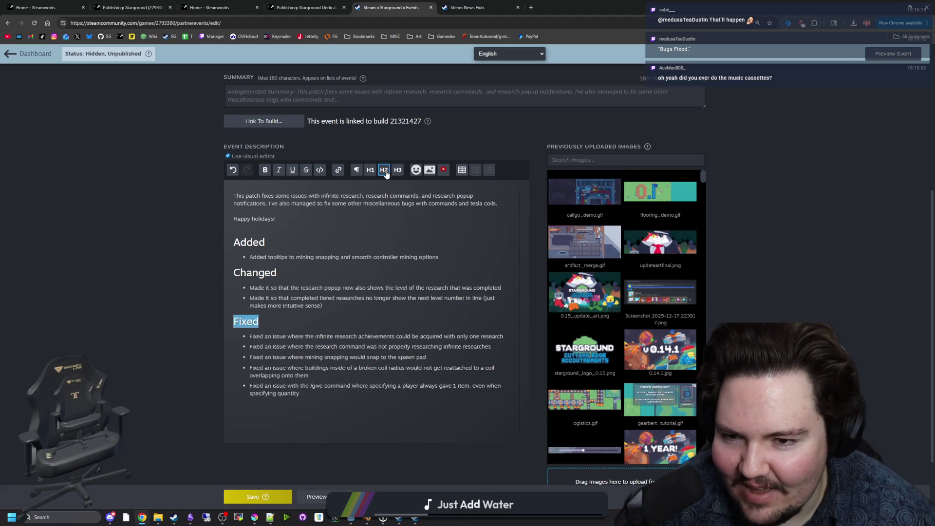
scroll(370, 194, "up", 1)
left_click(370, 218)
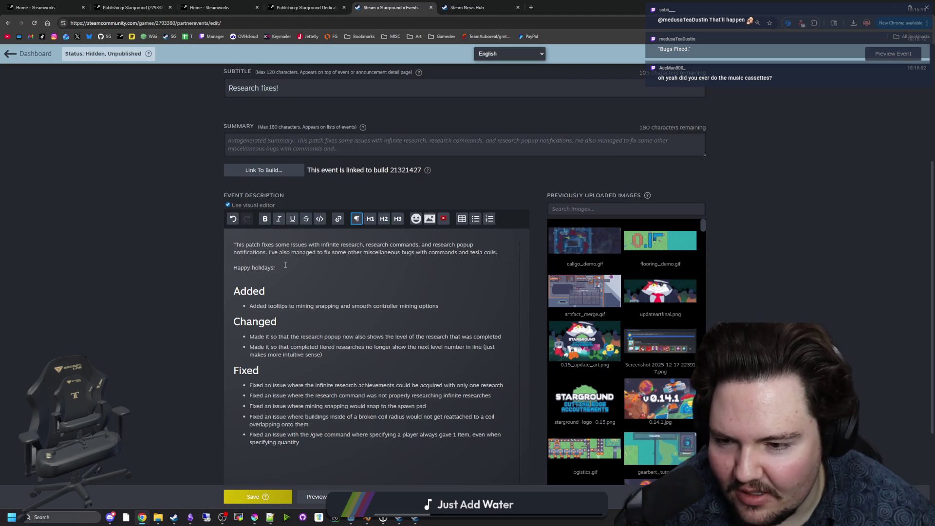
scroll(138, 270, "up", 4)
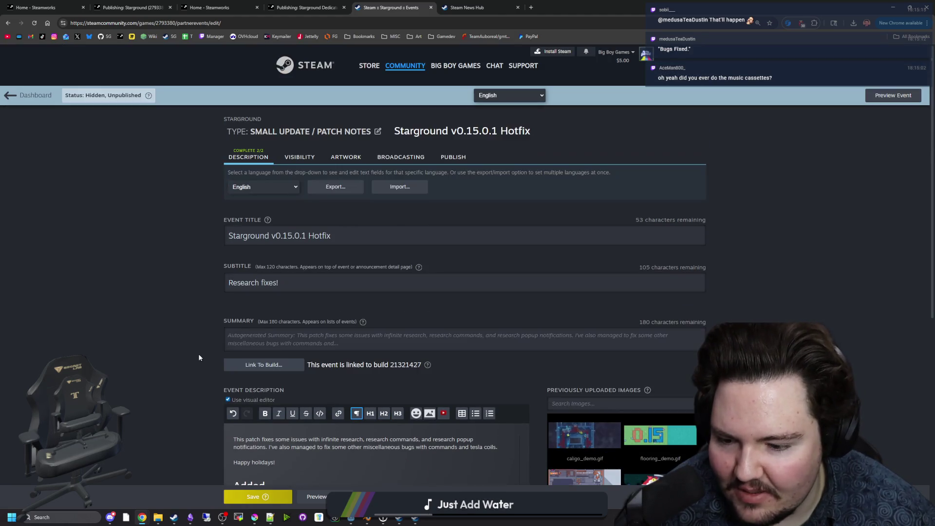
left_click(246, 496)
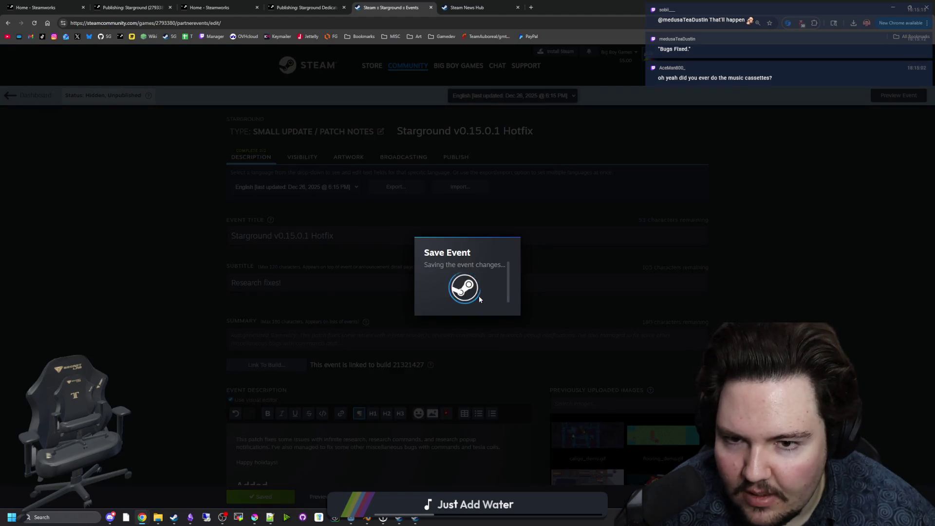
Step: Dismiss the save confirmation, recheck the Hotfix description, and save the event again
left_click(483, 297)
scroll(325, 174, "down", 5)
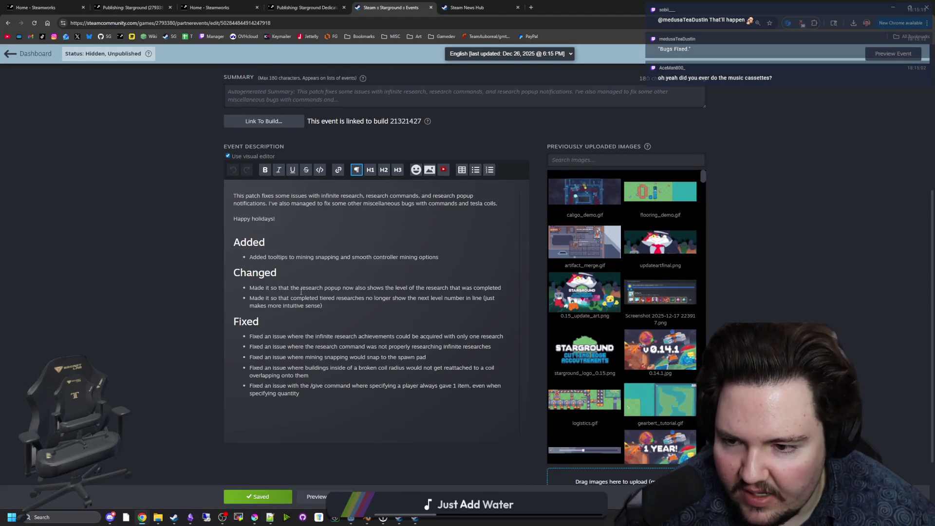
key("ctrl+a")
left_click(308, 261)
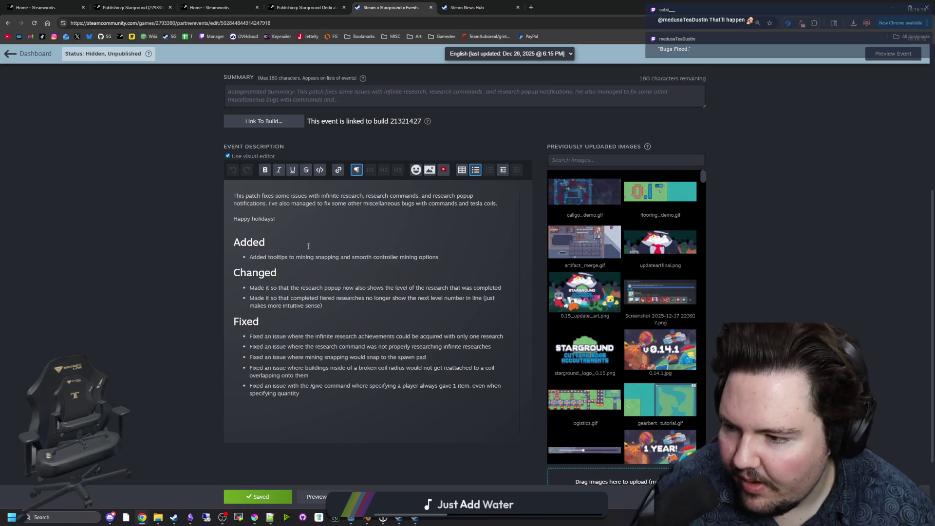
scroll(272, 320, "up", 1)
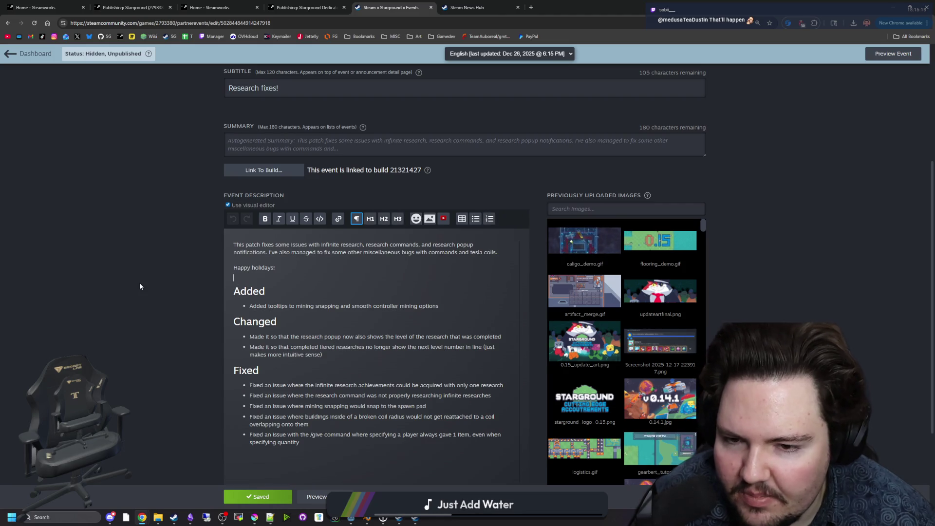
scroll(140, 286, "down", 3)
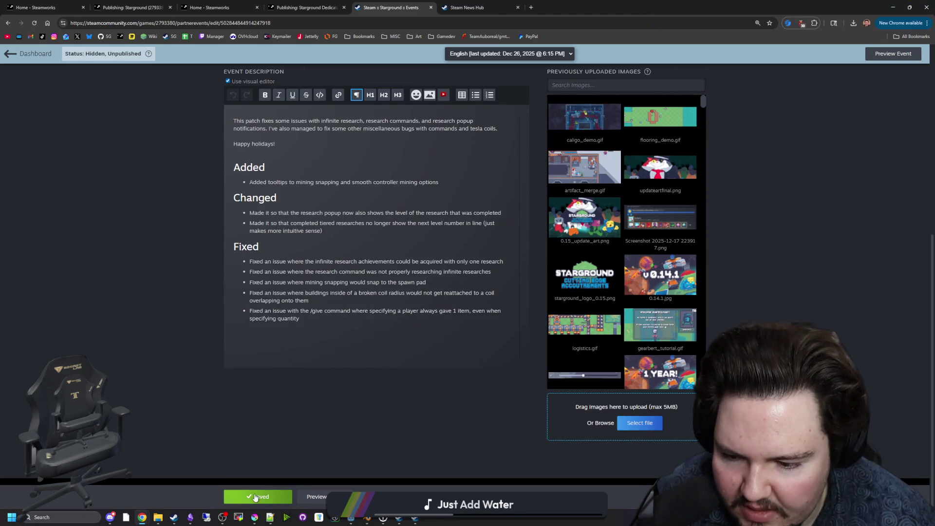
left_click(255, 493)
scroll(145, 367, "up", 7)
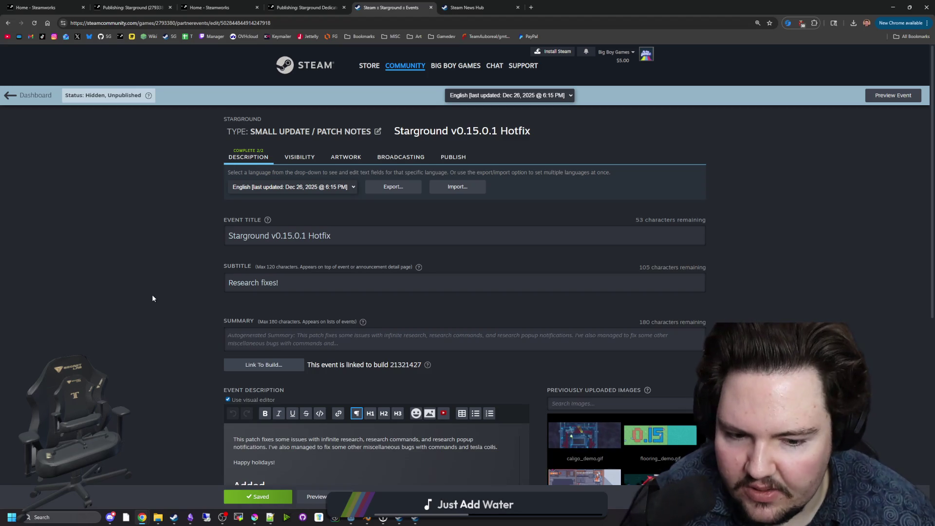
scroll(173, 273, "down", 6)
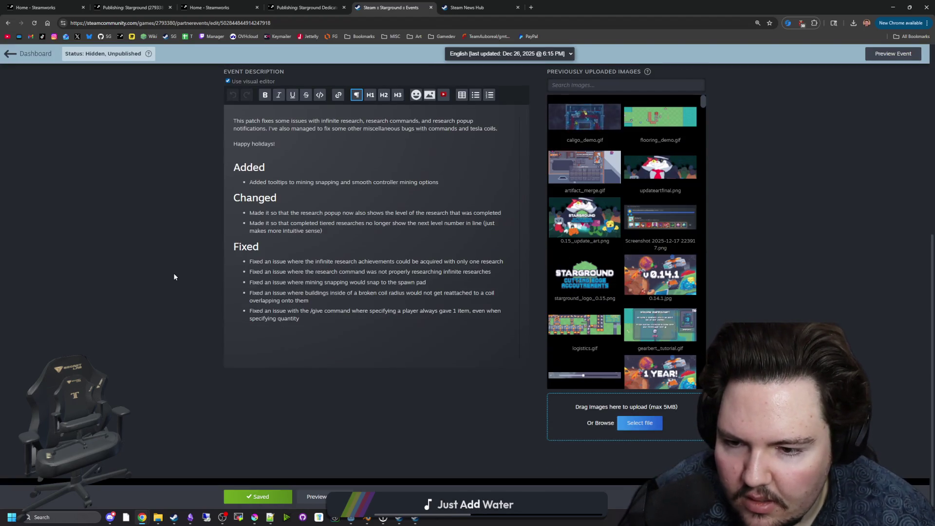
scroll(173, 272, "up", 4)
scroll(174, 331, "down", 3)
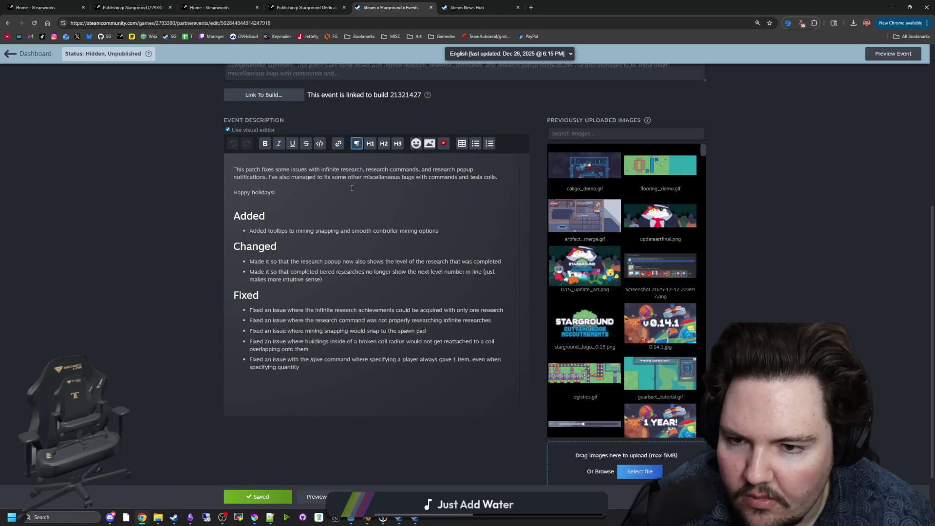
Step: Scroll through the 0.15 note's Features checklist and 0.16 Todo lists in Obsidian
key("alt+Tab")
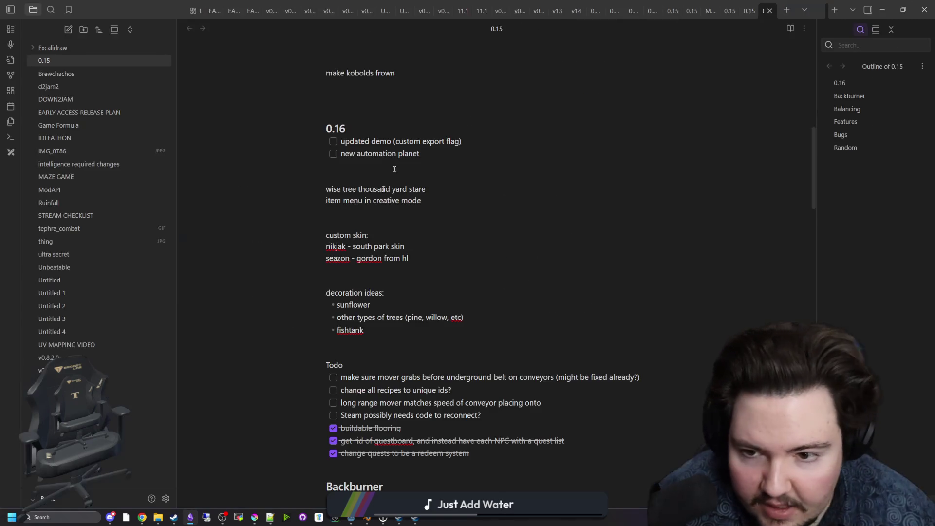
scroll(378, 294, "down", 5)
scroll(377, 294, "down", 20)
scroll(418, 395, "up", 8)
scroll(418, 394, "up", 8)
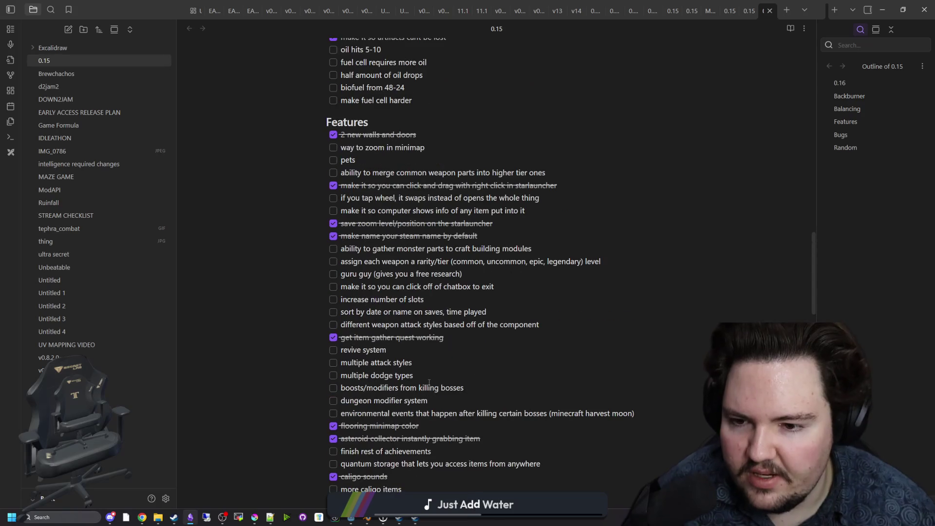
scroll(362, 308, "up", 2)
scroll(355, 288, "up", 2)
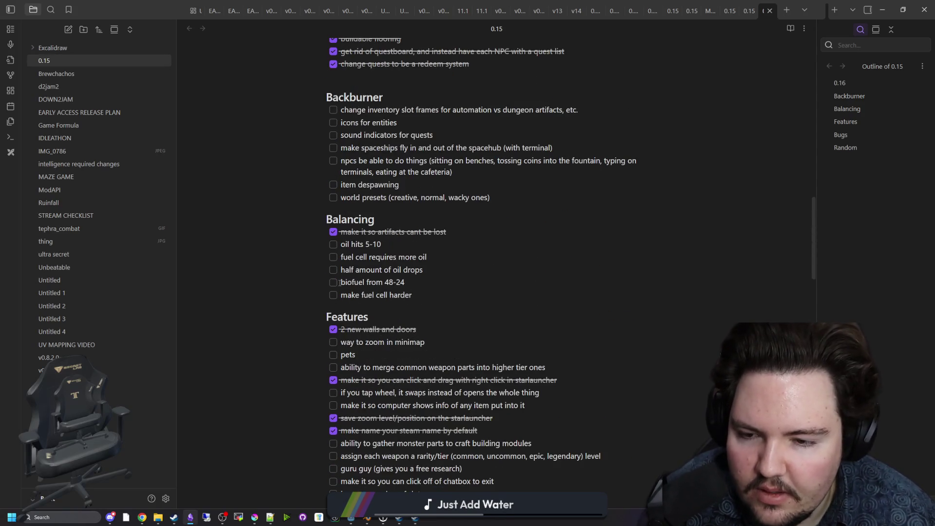
scroll(340, 283, "down", 4)
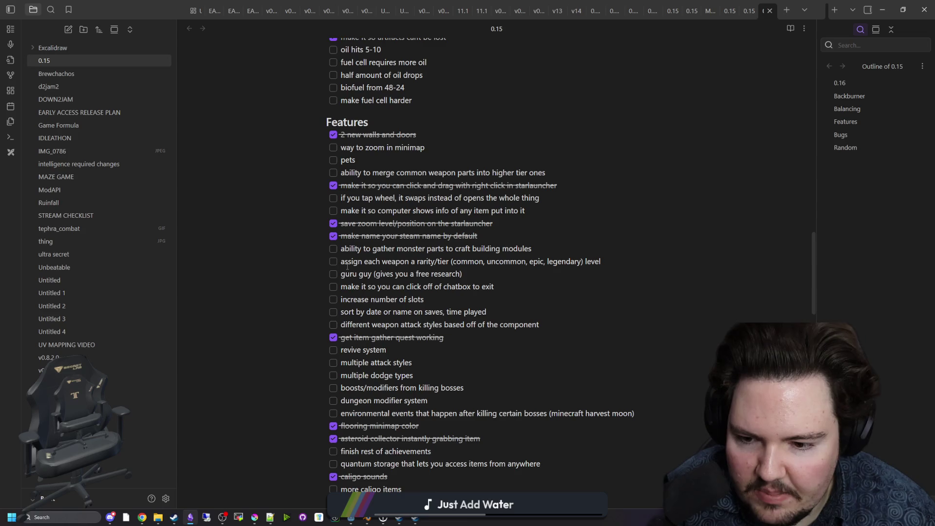
scroll(347, 267, "up", 2)
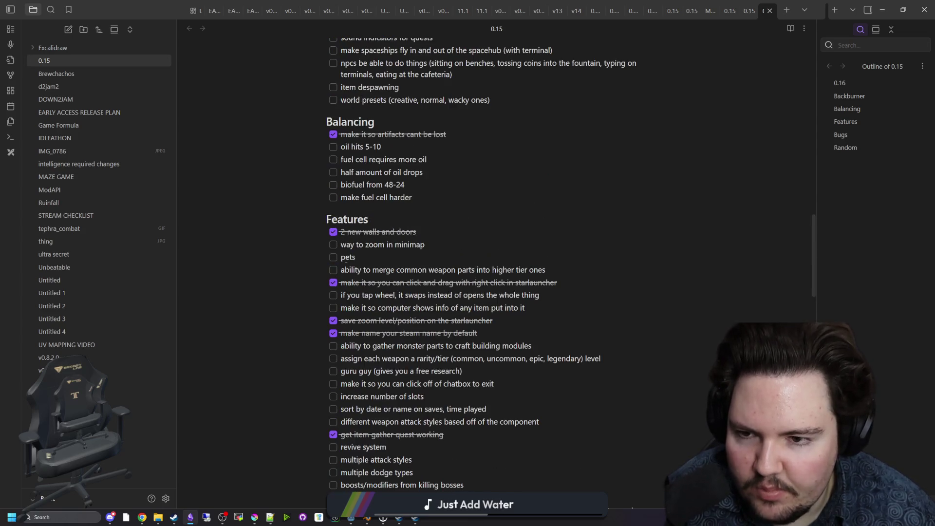
scroll(334, 259, "down", 6)
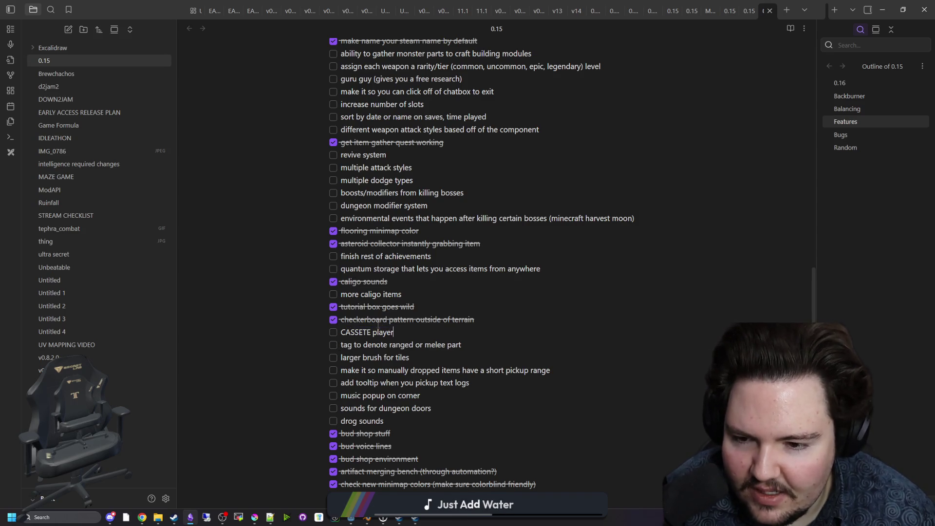
scroll(371, 320, "down", 1)
left_click_drag(401, 248, 350, 247)
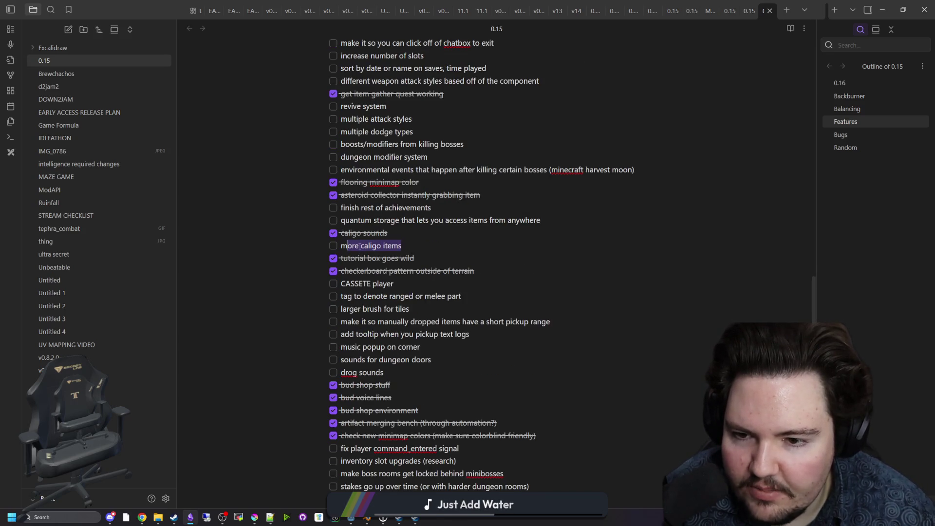
left_click(359, 246)
scroll(400, 365, "down", 1)
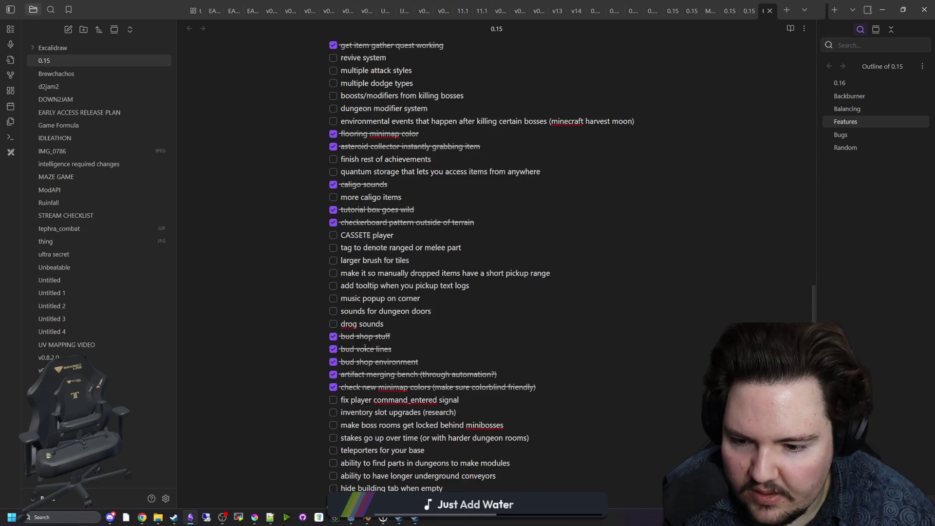
scroll(365, 346, "down", 2)
scroll(382, 322, "up", 15)
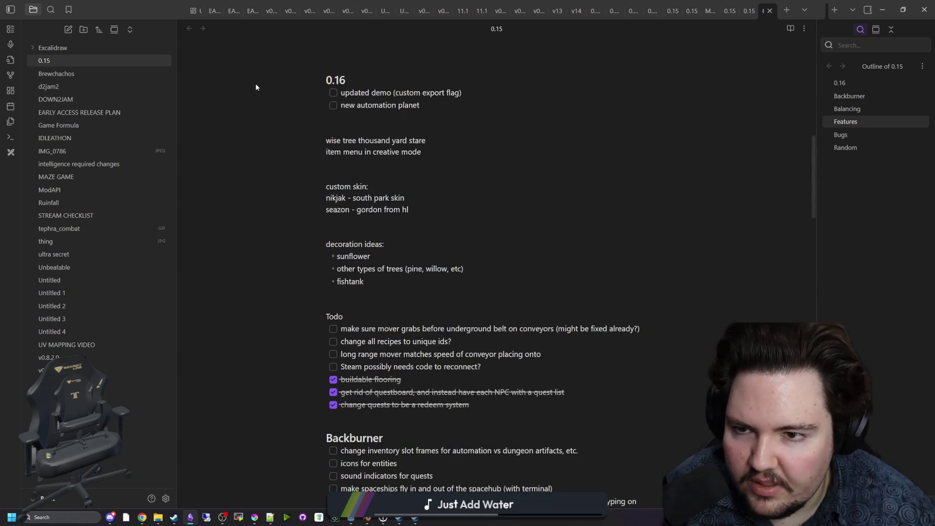
key("alt+Tab")
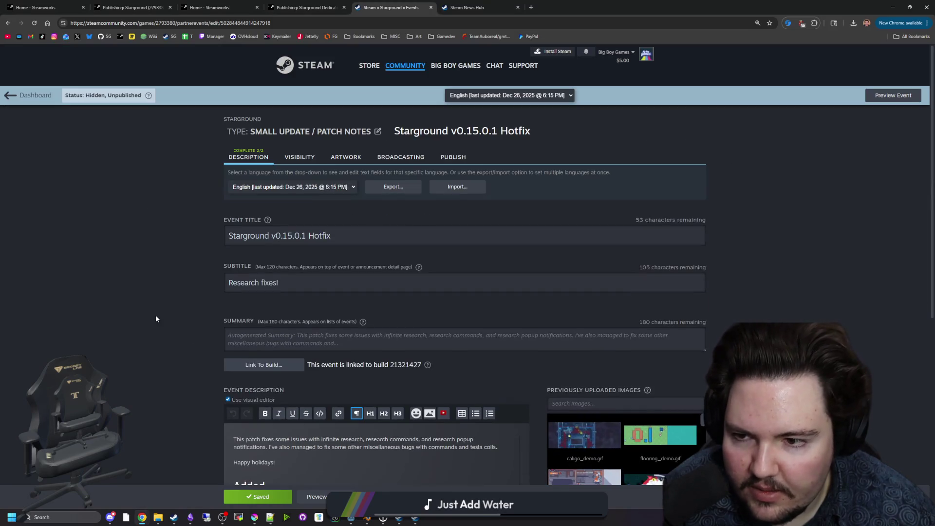
Step: Change the event title to Starground v0.15.0.2 Hotfix and save
triple_click(306, 234)
key("Right")
left_click(305, 235)
key("BackSpace")
type("2")
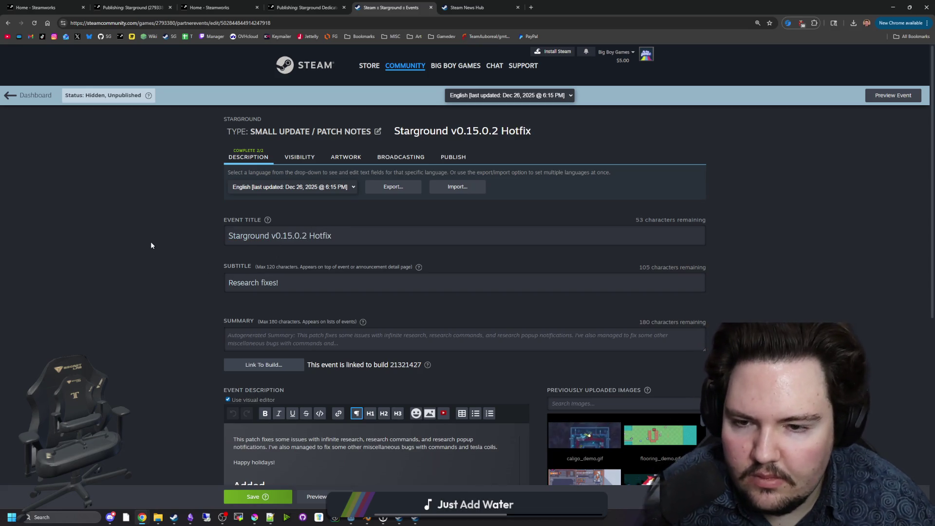
scroll(127, 266, "down", 2)
scroll(189, 273, "down", 4)
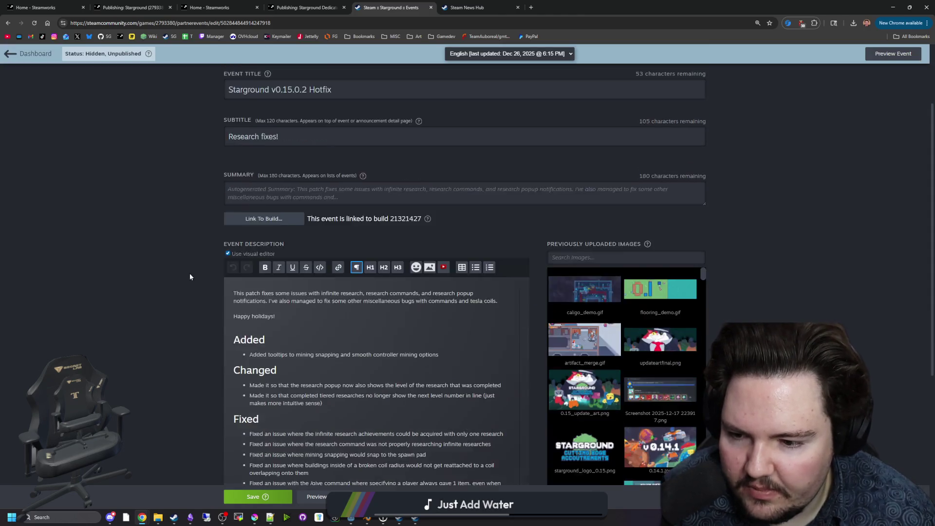
left_click(248, 497)
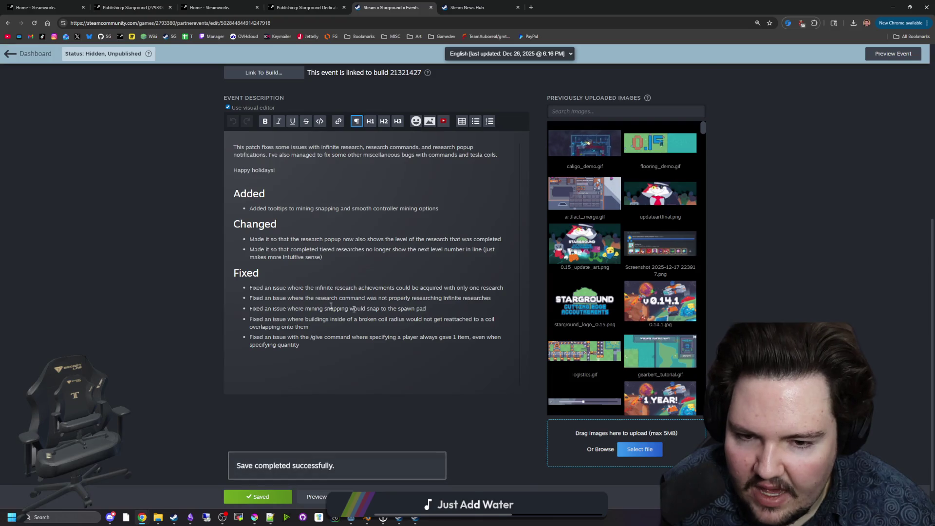
Step: Upload updateartfinal.png as the event header image and save the artwork
scroll(321, 243, "up", 6)
left_click(317, 157)
left_click(334, 156)
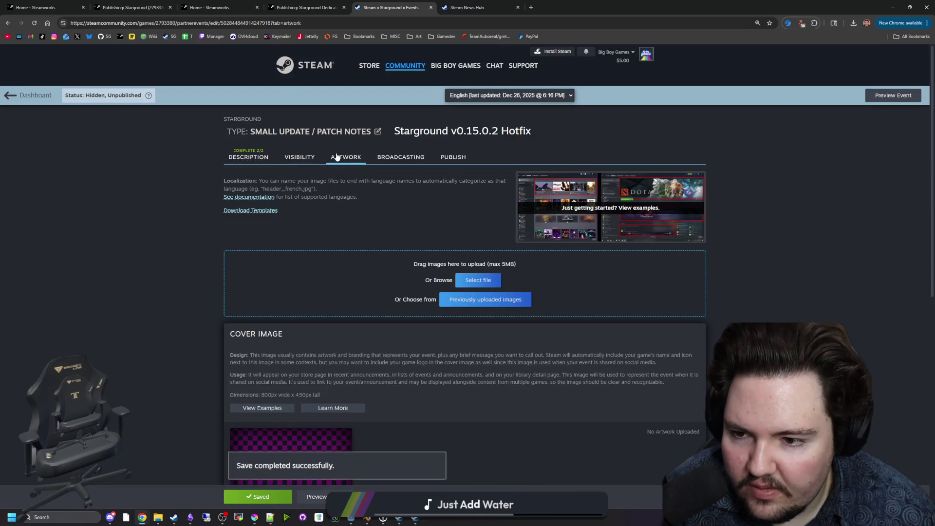
scroll(438, 258, "down", 3)
left_click(475, 201)
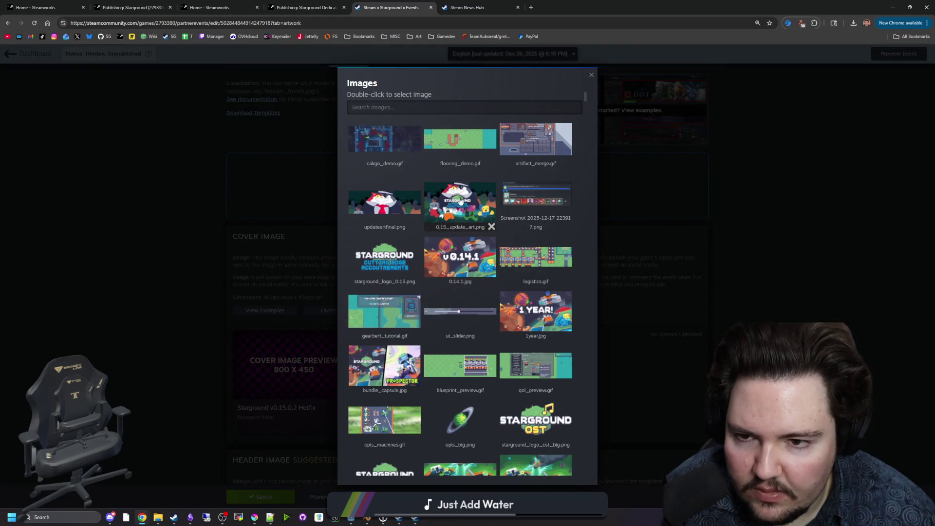
double_click(375, 202)
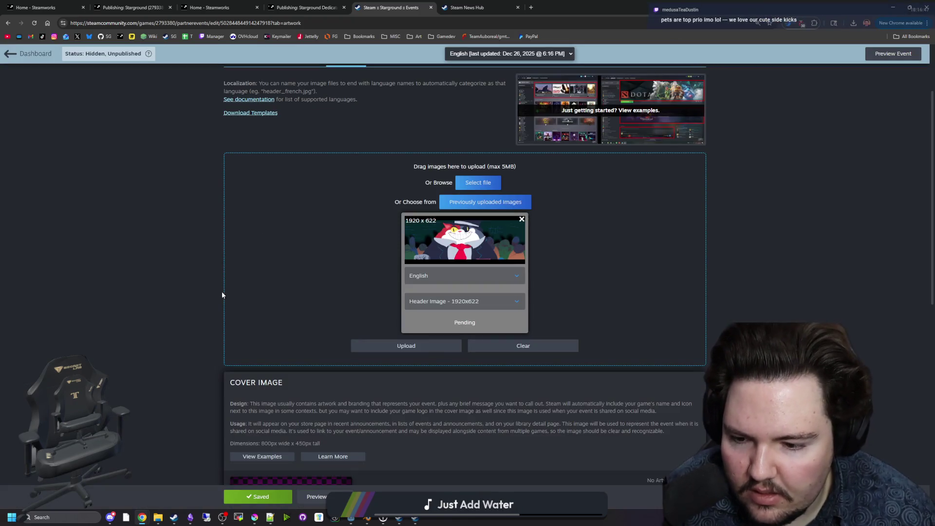
left_click(419, 347)
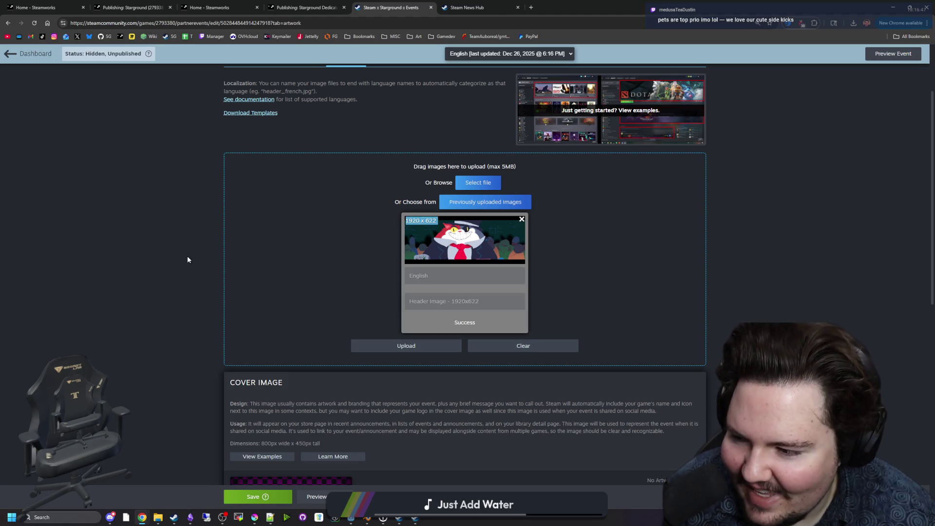
scroll(187, 254, "down", 8)
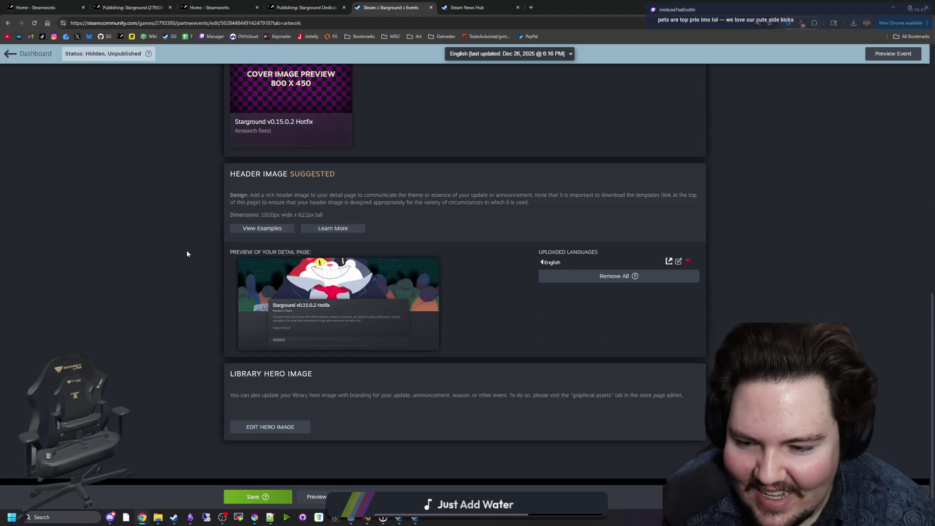
scroll(237, 334, "up", 10)
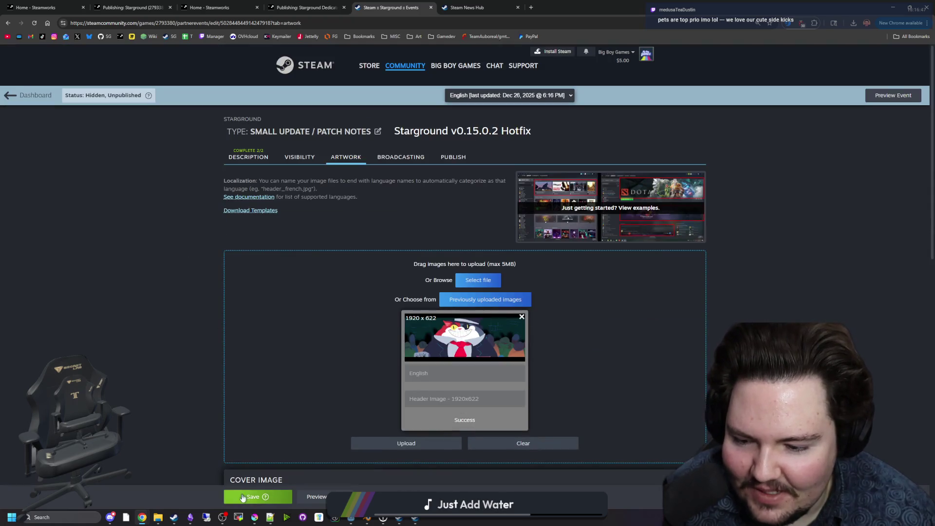
left_click(242, 496)
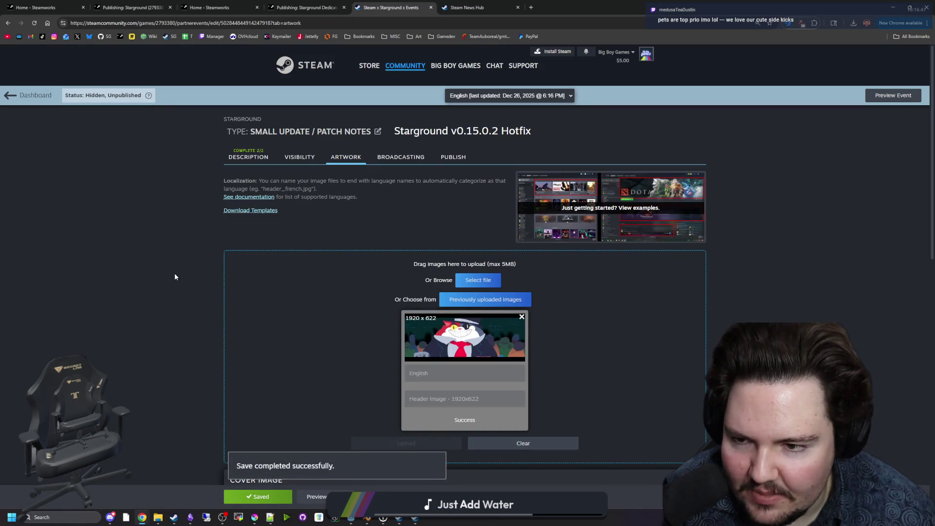
left_click(253, 157)
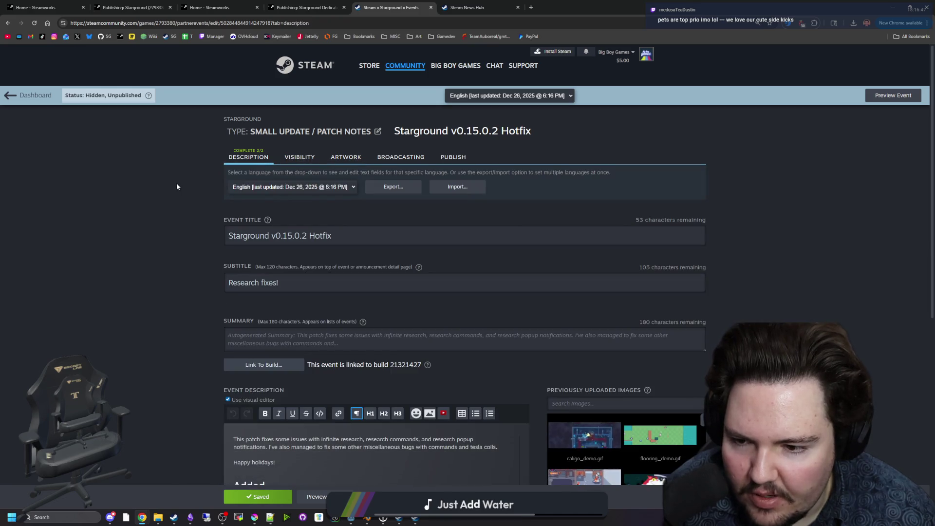
Step: Review the event description once more and save the event
scroll(176, 187, "down", 4)
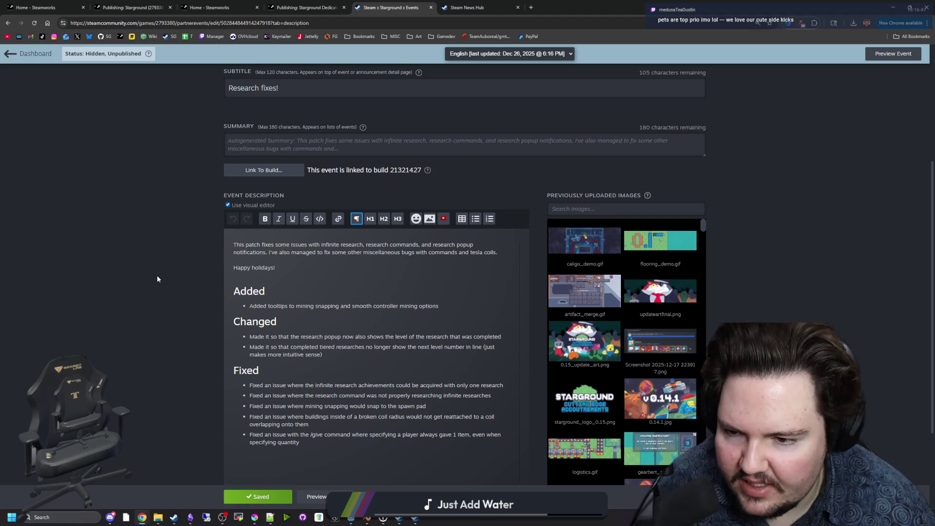
scroll(156, 279, "down", 2)
scroll(153, 326, "up", 5)
scroll(153, 324, "up", 2)
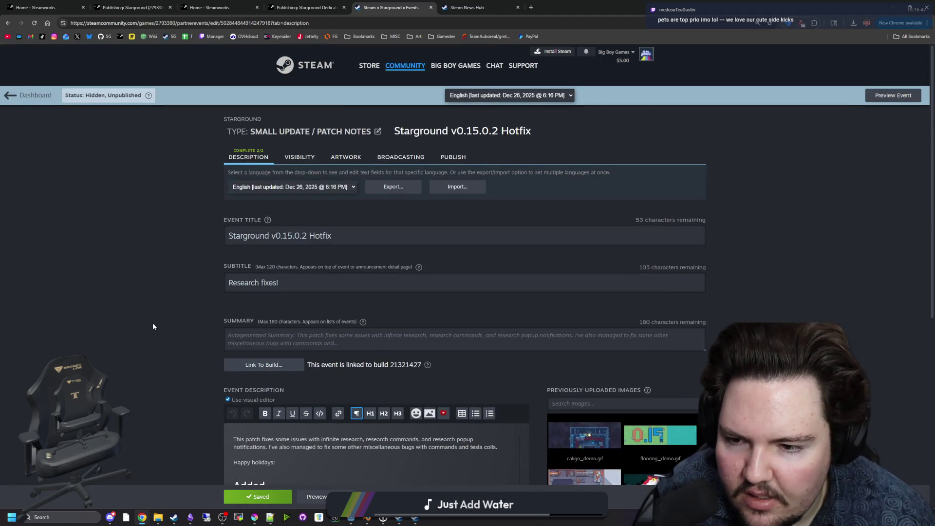
scroll(153, 322, "down", 5)
left_click(258, 496)
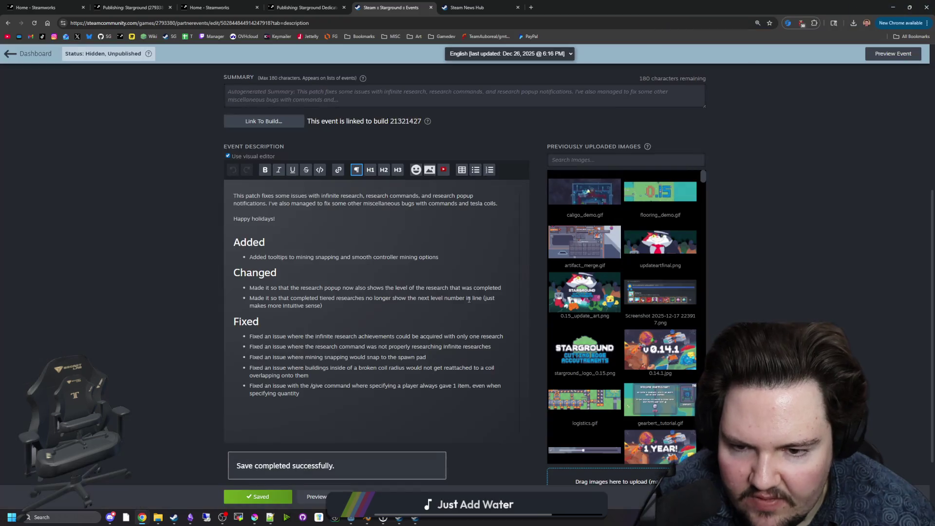
Step: Check the Visibility options, then view Broadcasting settings with Steam Broadcasts off
scroll(165, 339, "up", 5)
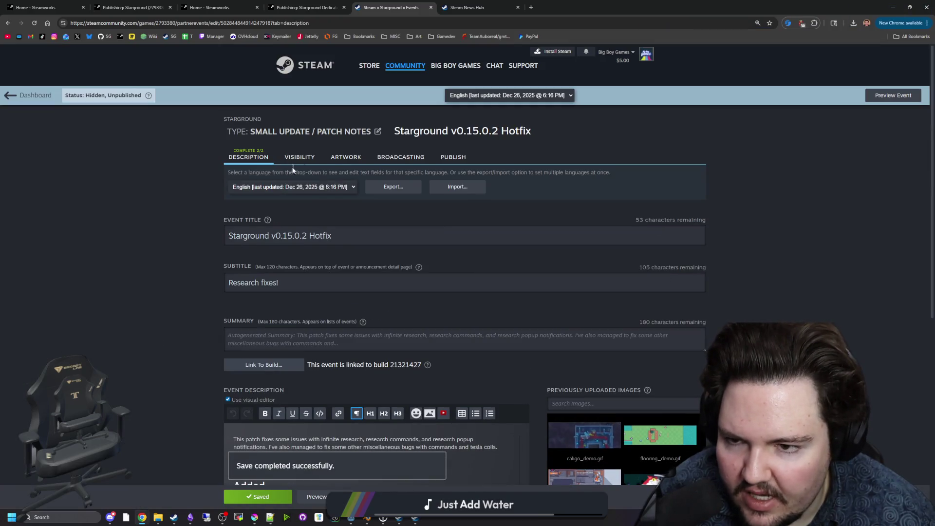
scroll(205, 268, "down", 5)
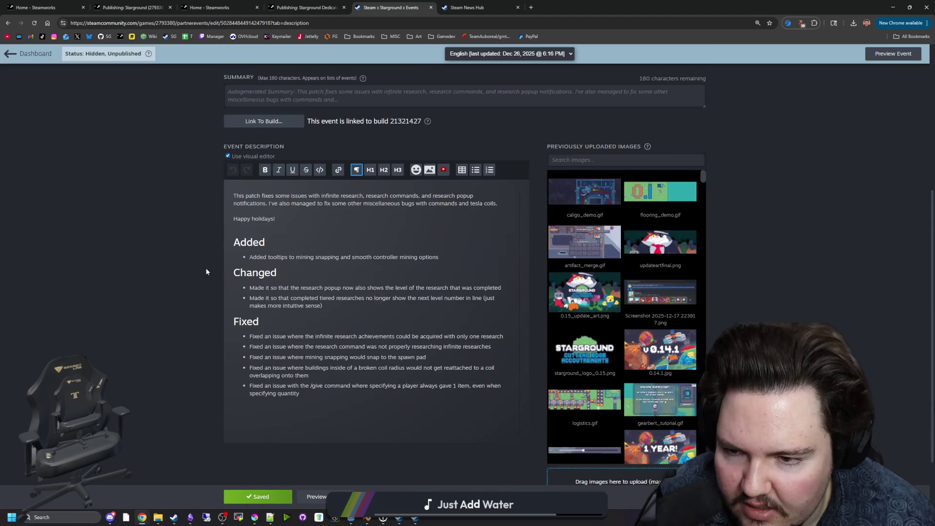
scroll(321, 258, "down", 1)
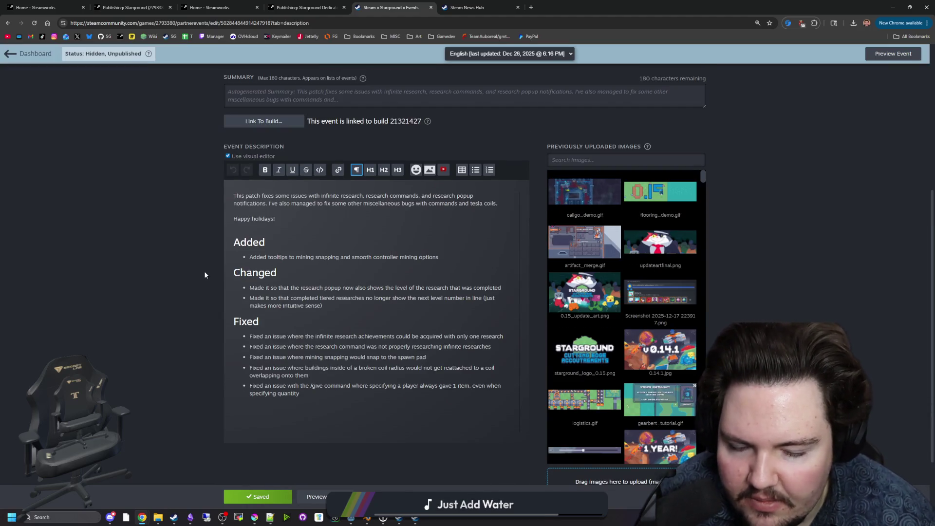
scroll(583, 312, "down", 2)
scroll(583, 311, "down", 10)
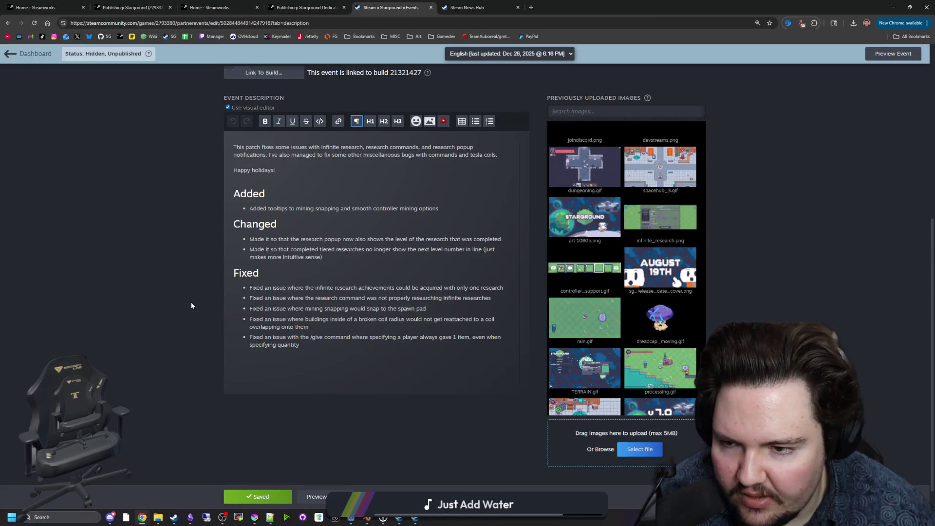
scroll(190, 302, "up", 6)
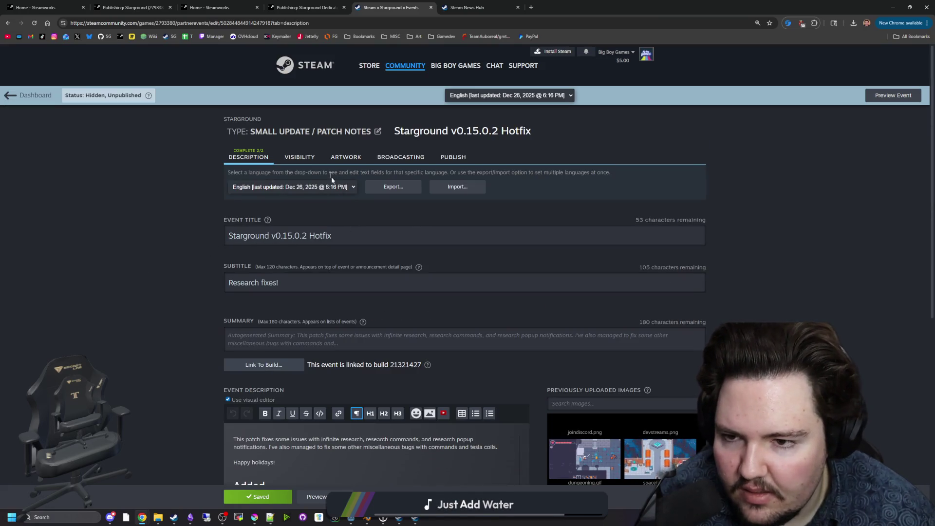
left_click(299, 157)
scroll(180, 218, "down", 2)
scroll(180, 218, "down", 1)
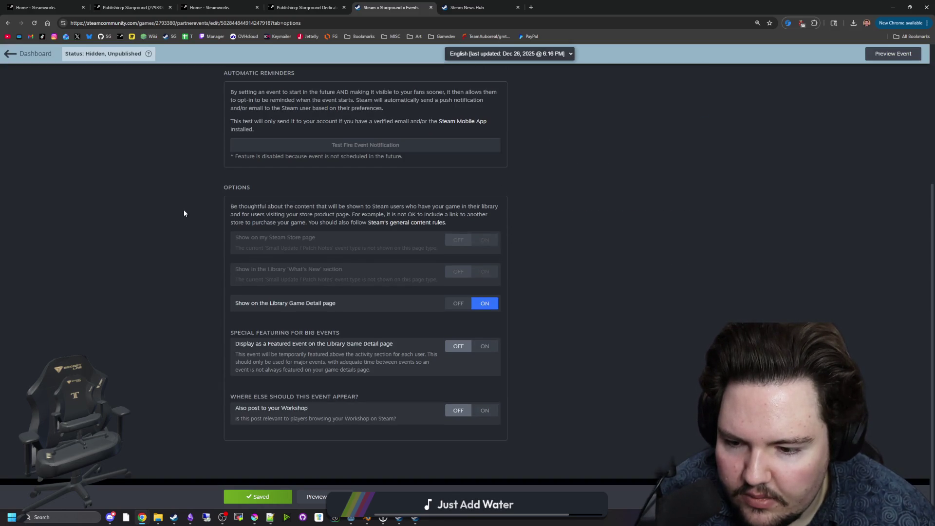
scroll(200, 204, "up", 2)
left_click(348, 158)
left_click(431, 162)
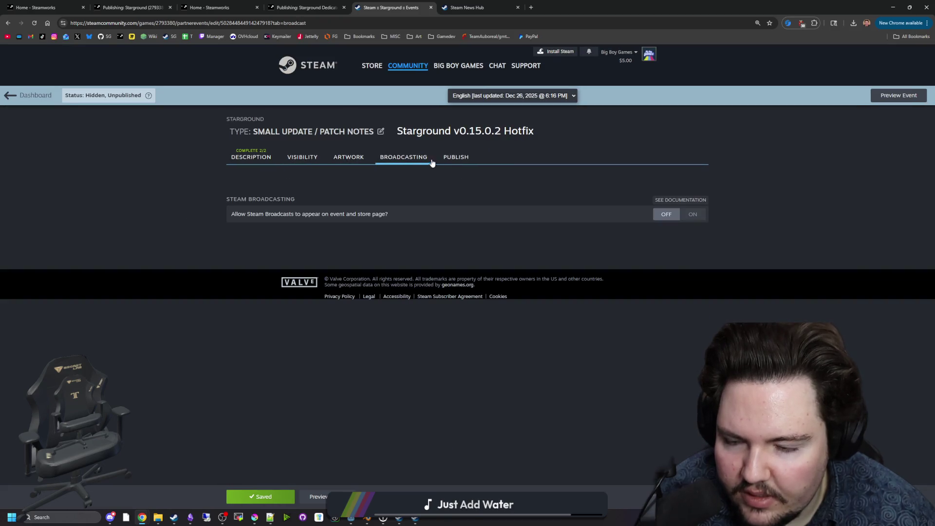
Step: Copy the event's public URL and publish the v0.15.0.2 Hotfix event
left_click(466, 157)
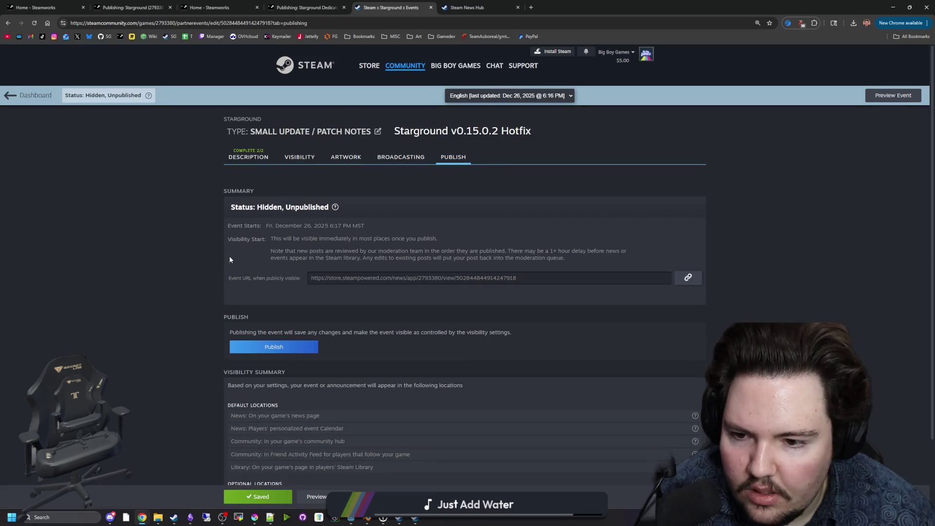
left_click(696, 281)
scroll(438, 302, "down", 2)
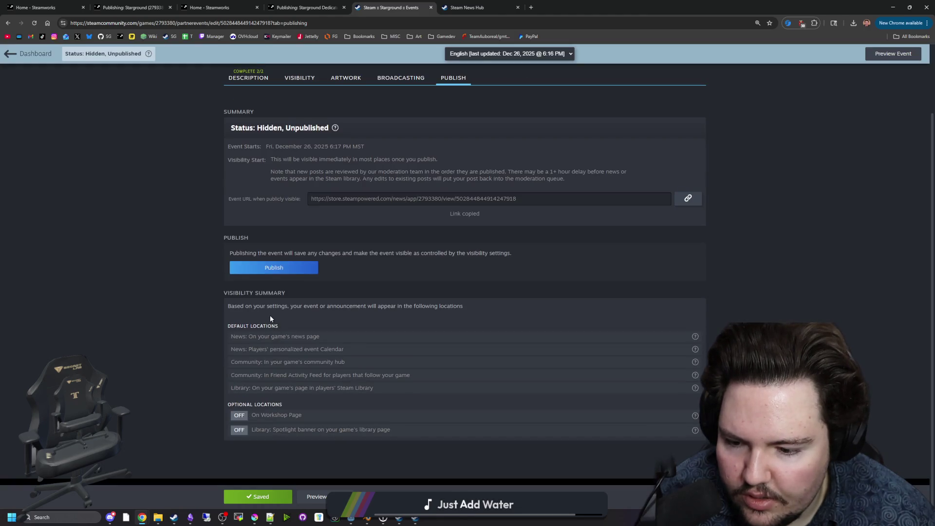
left_click(263, 269)
left_click(468, 320)
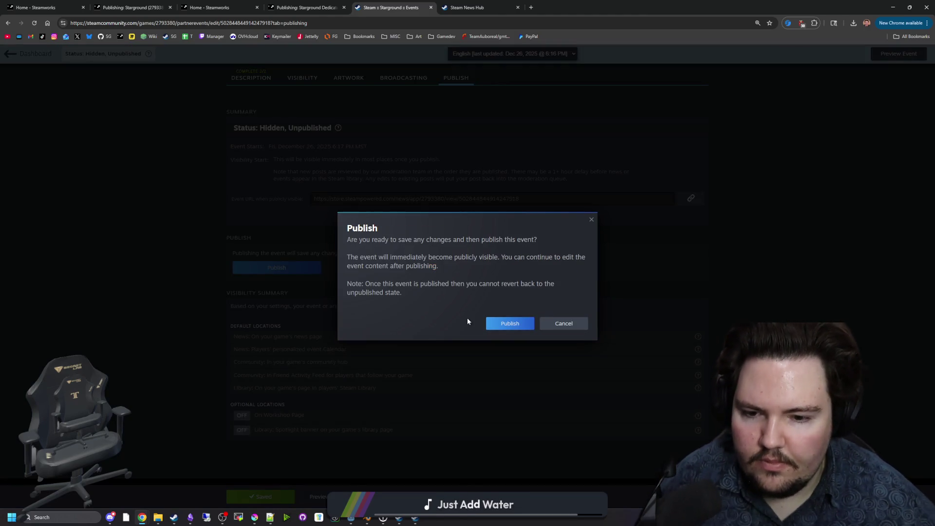
left_click(496, 325)
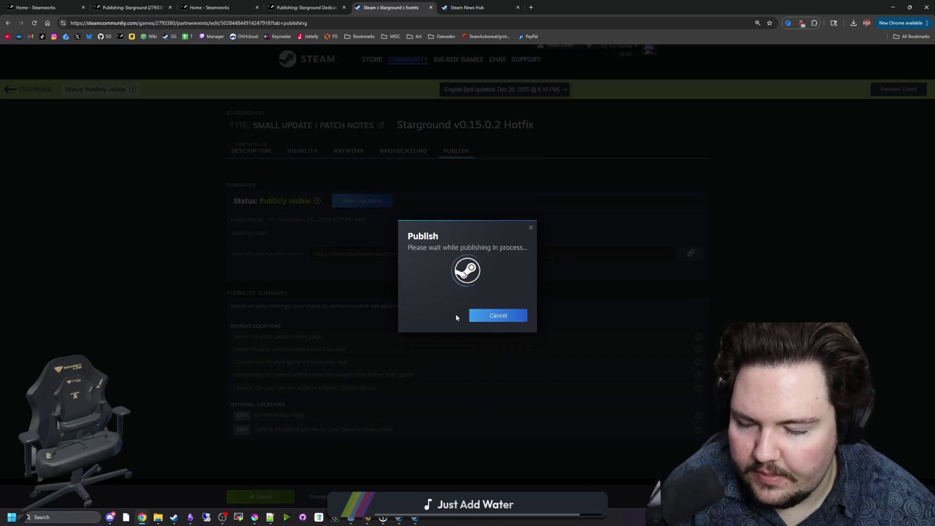
left_click(493, 297)
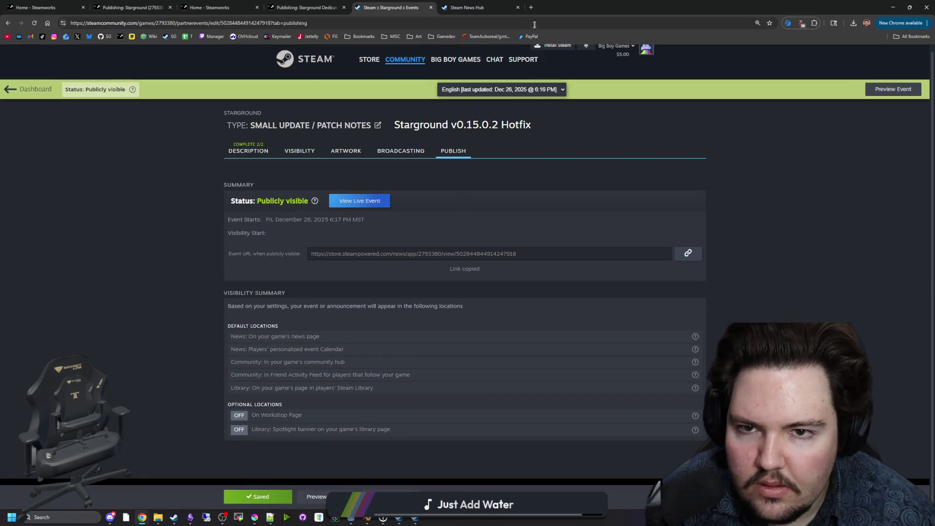
Step: Load the copied event link in a new Chrome tab and scroll to the Hotfix post
left_click(532, 7)
key("ctrl+v")
key("Return")
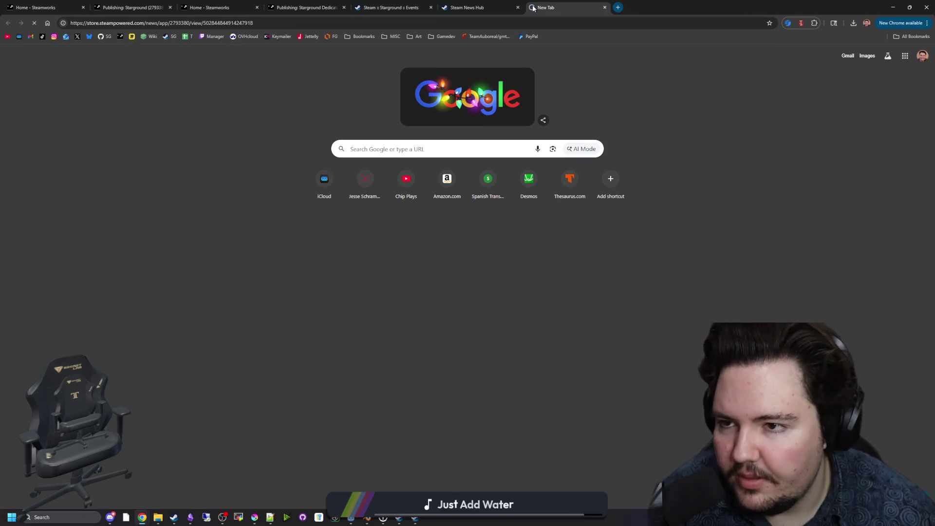
scroll(448, 211, "down", 1)
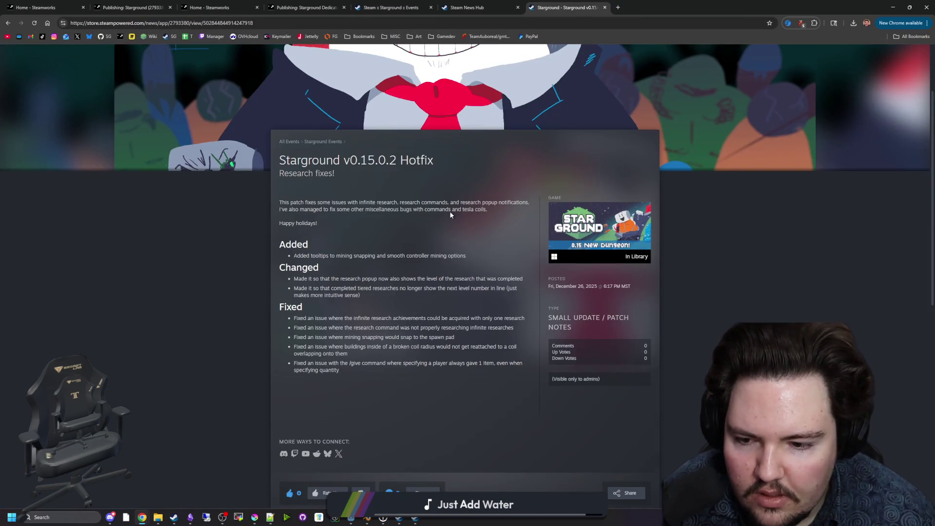
left_click(110, 517)
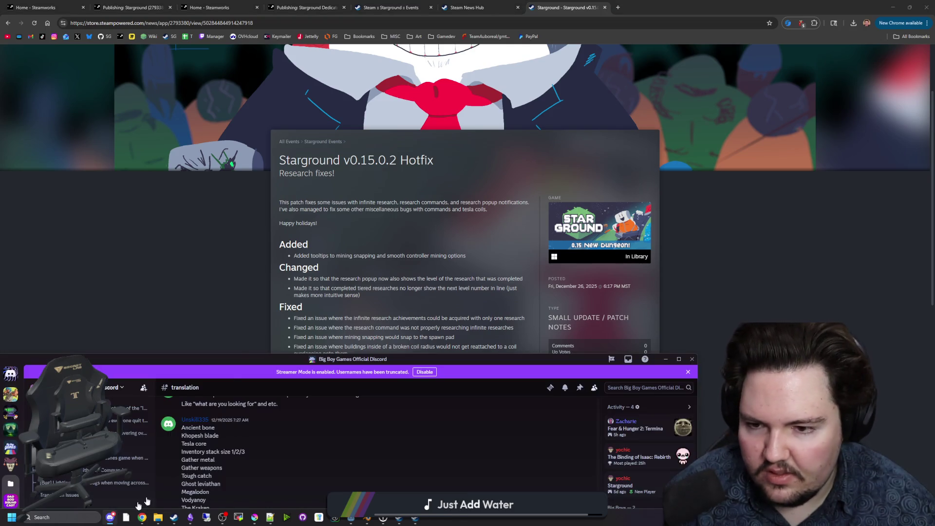
Step: Maximize Discord and reply that the trans keys formatting is now figured out :D
left_click_drag(227, 355, 215, 306)
double_click(339, 316)
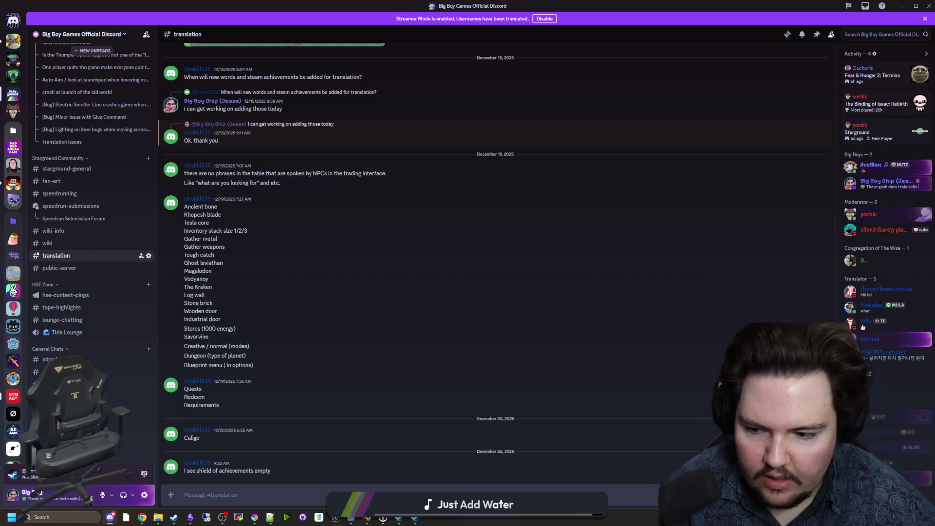
type("I have now started to fill out t")
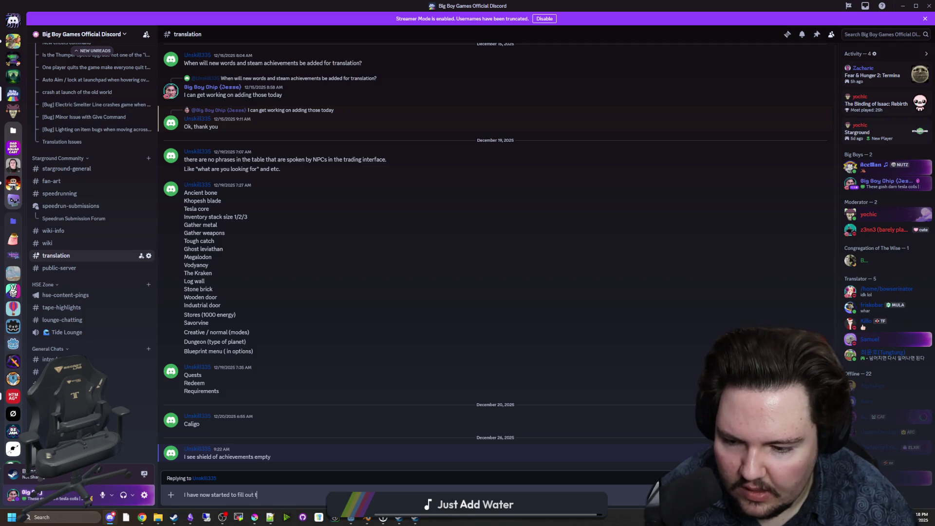
key("BackSpace")
key("BackSpace")
key("BackSpace")
type("finna")
type("igured out how the trans")
type(" keeys n")
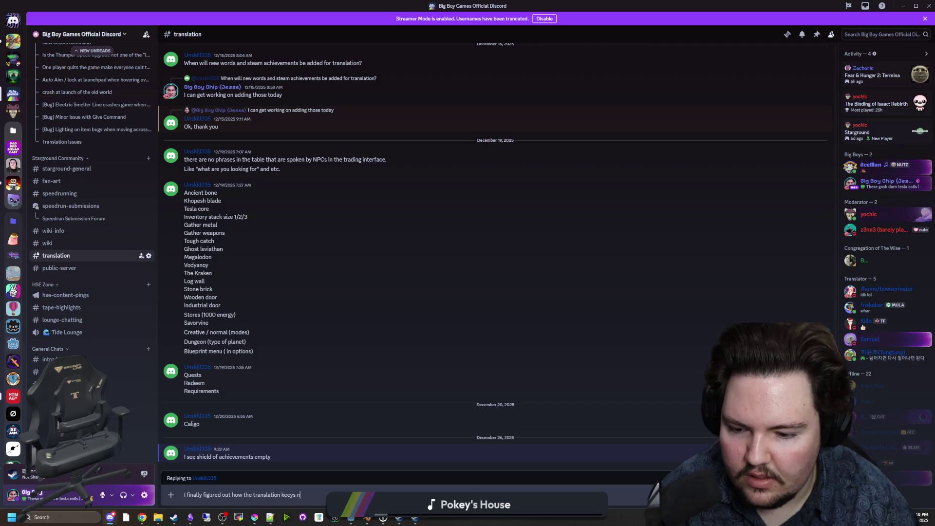
type("need to be for")
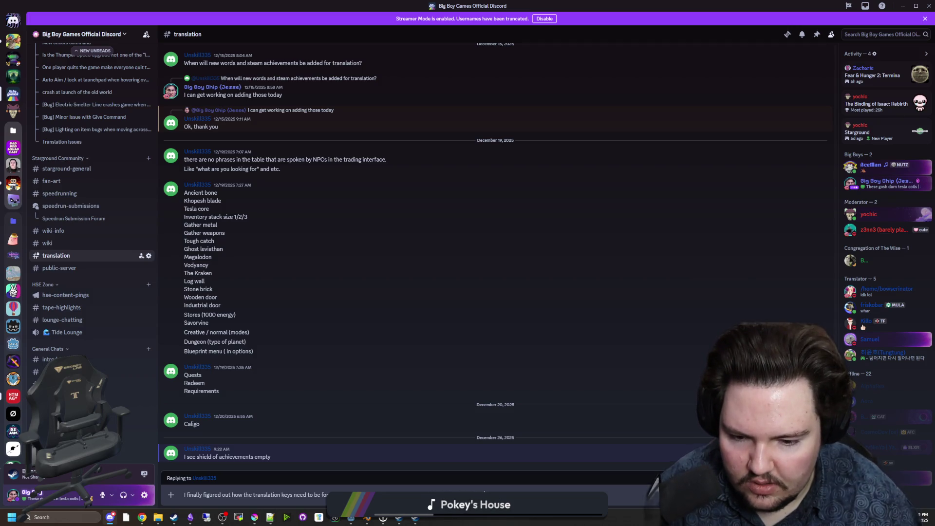
type("matted :D")
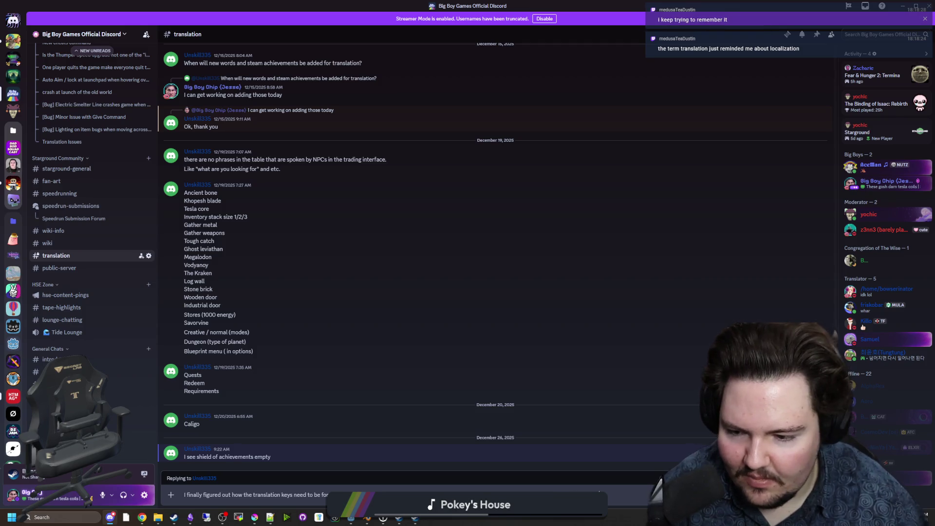
key("Return")
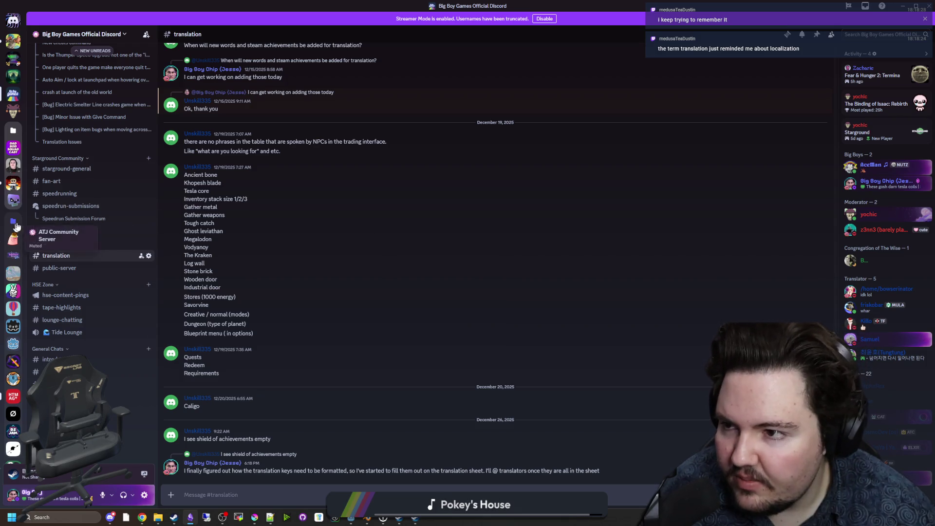
scroll(58, 238, "up", 10)
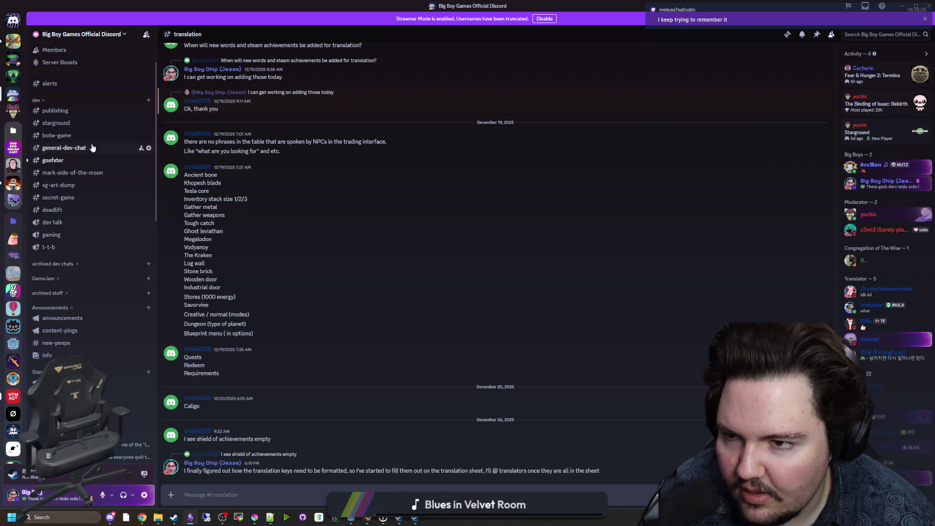
Step: Post the Steam hotfix link in #update-pings with 'Another patch is out now' and power coil fixes
scroll(73, 300, "down", 4)
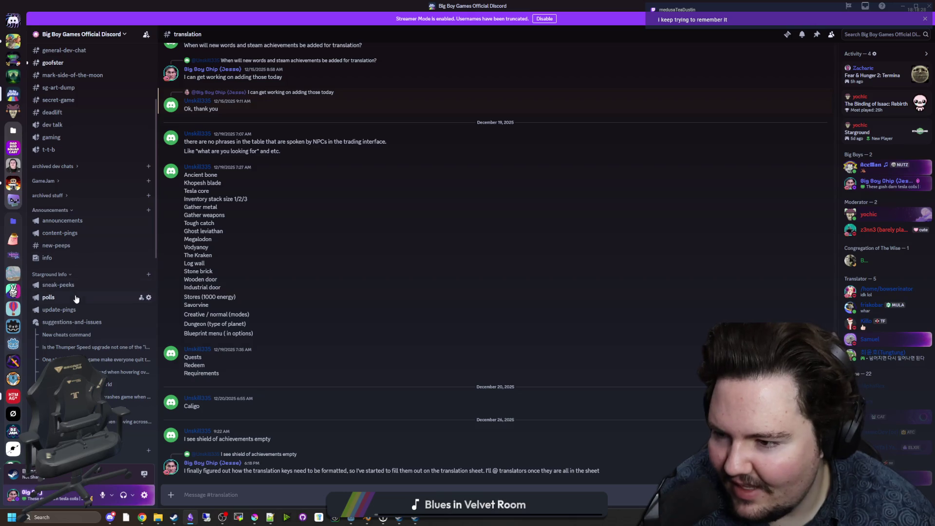
left_click(59, 310)
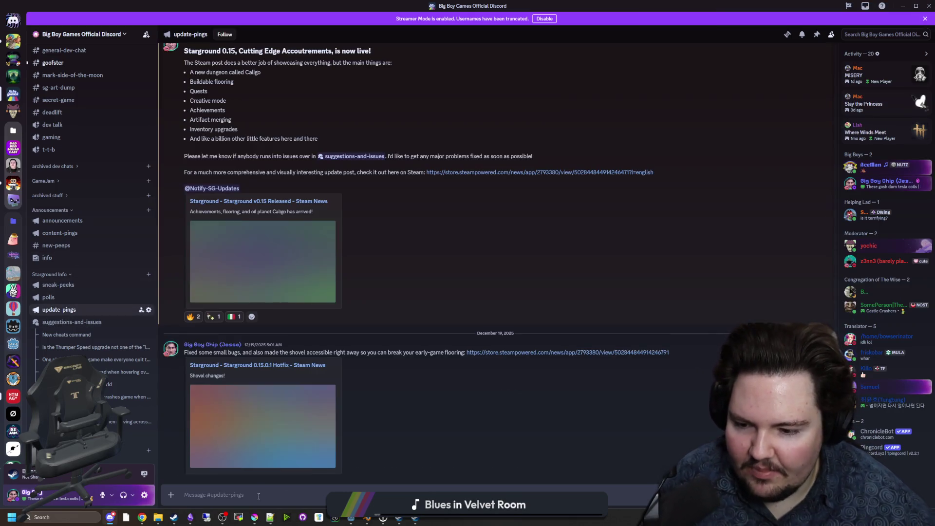
key("ctrl+v")
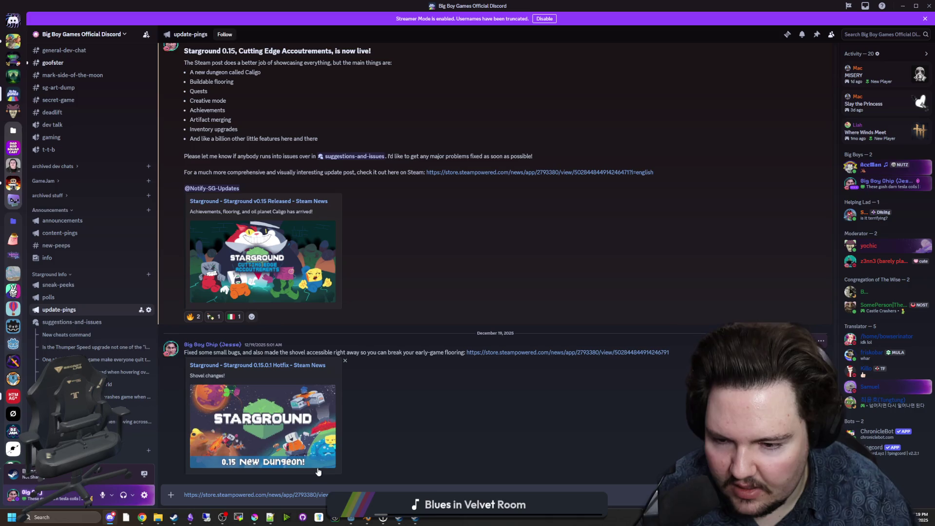
type("Another patch is out now. ")
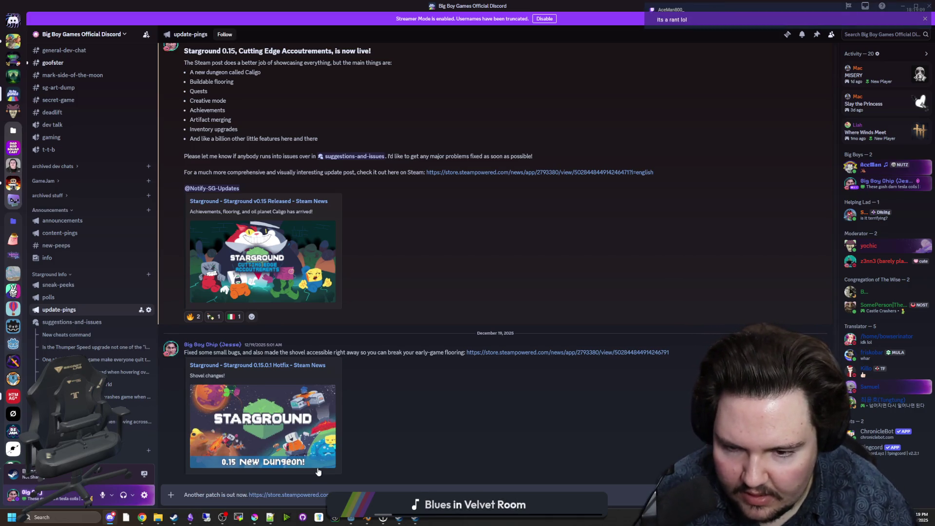
type("It fixes some ")
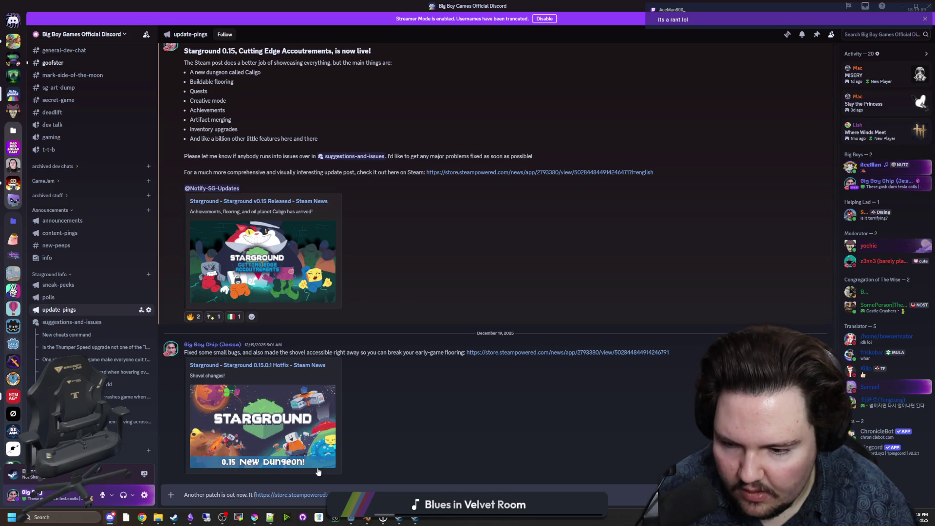
type("power coil stuff, r")
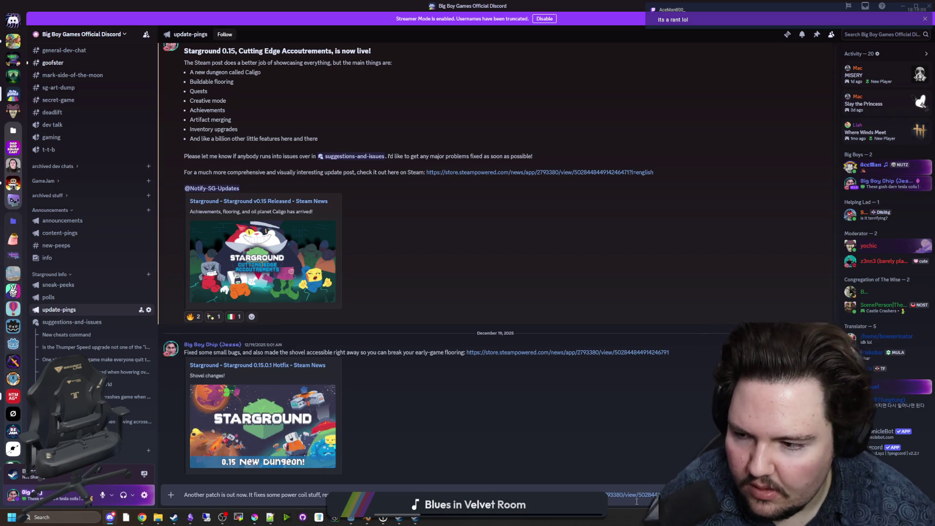
key("Return")
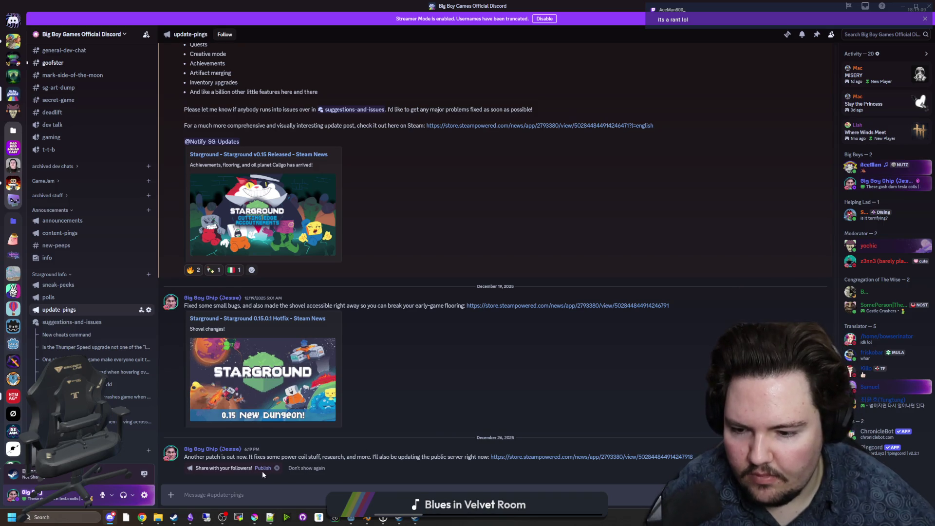
Step: Publish the announcement to all following servers
left_click(262, 468)
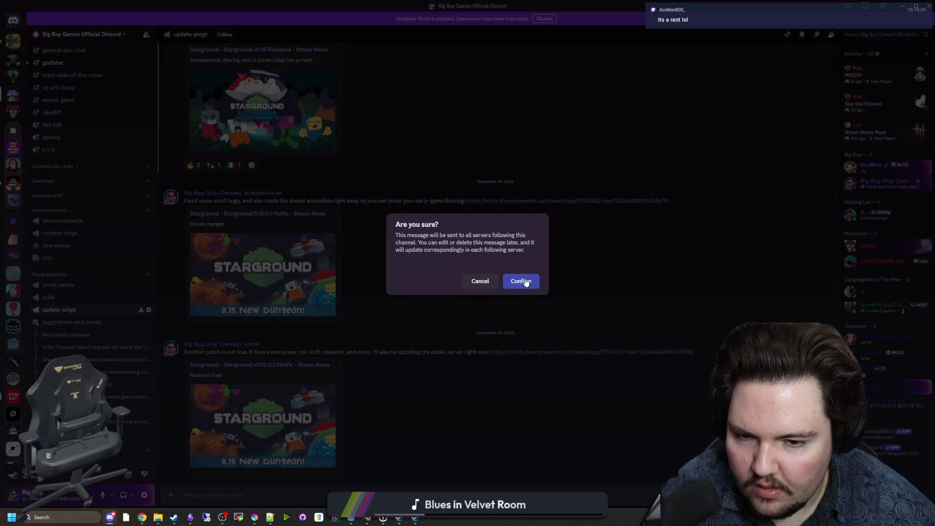
left_click(525, 281)
left_click(560, 351)
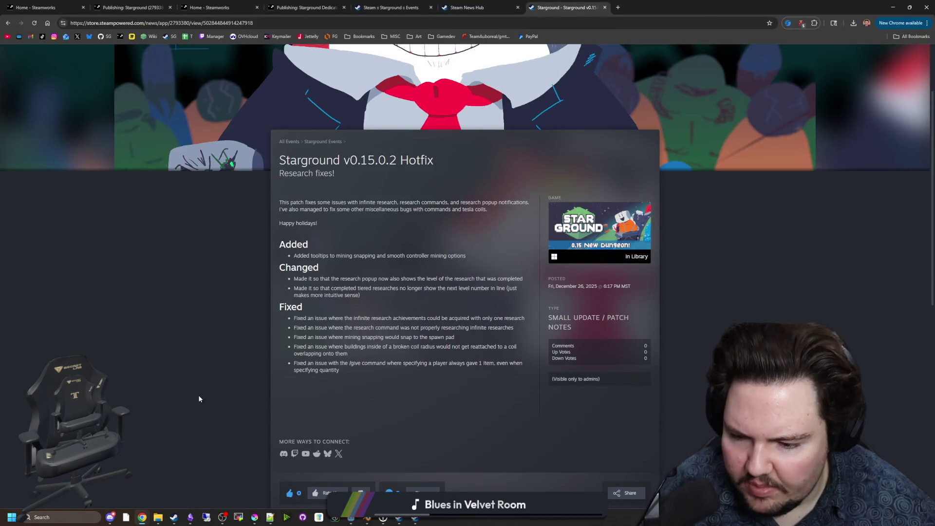
Step: Bring the Forager-Game build folder window in File Explorer to the front
left_click(238, 516)
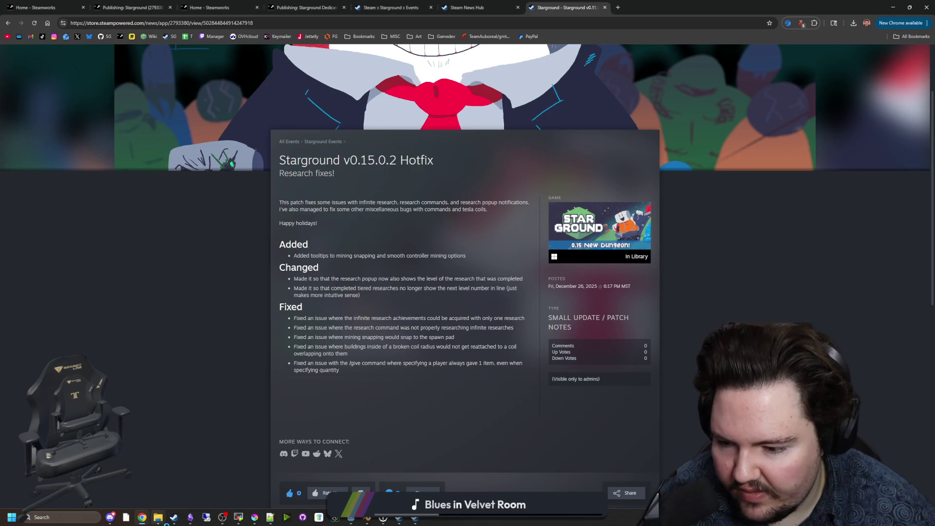
mouse_move(158, 516)
left_click(187, 478)
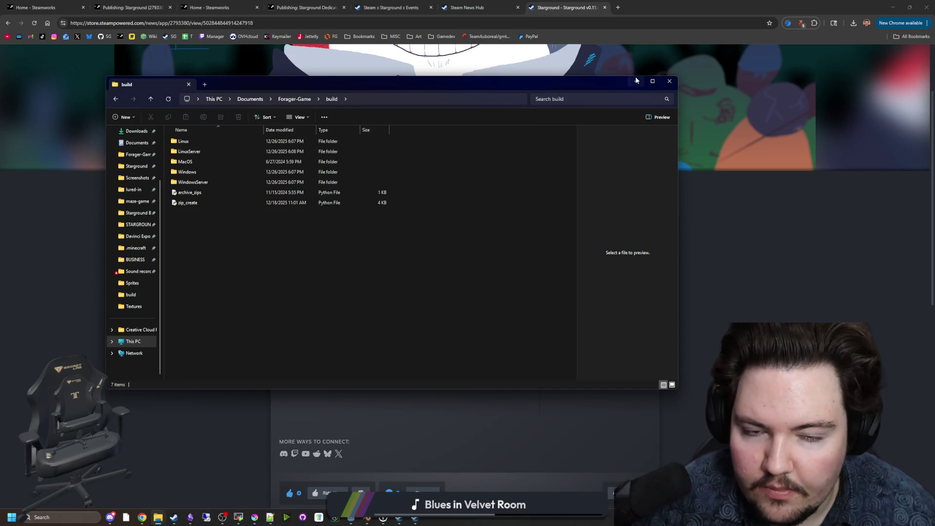
Step: Minimize File Explorer, centre the MobaXterm SSH window, and enable Follow terminal folder
left_click(636, 81)
mouse_move(226, 267)
left_mouse_down()
mouse_move(221, 285)
mouse_move(446, 212)
mouse_move(446, 122)
left_mouse_up()
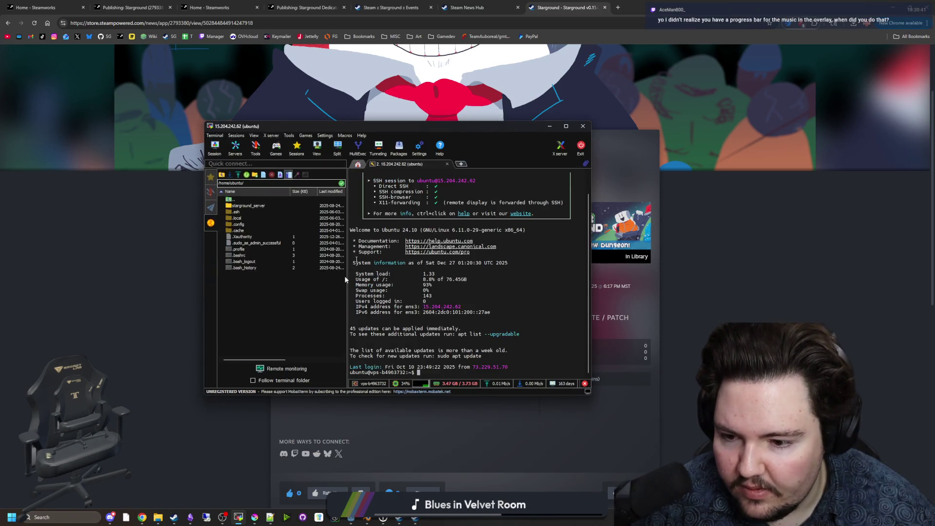
left_click(252, 380)
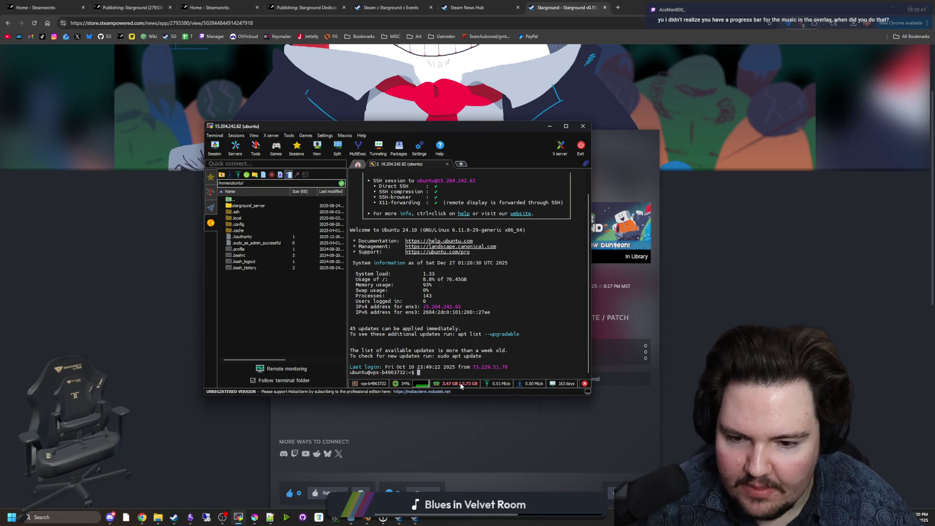
mouse_move(461, 386)
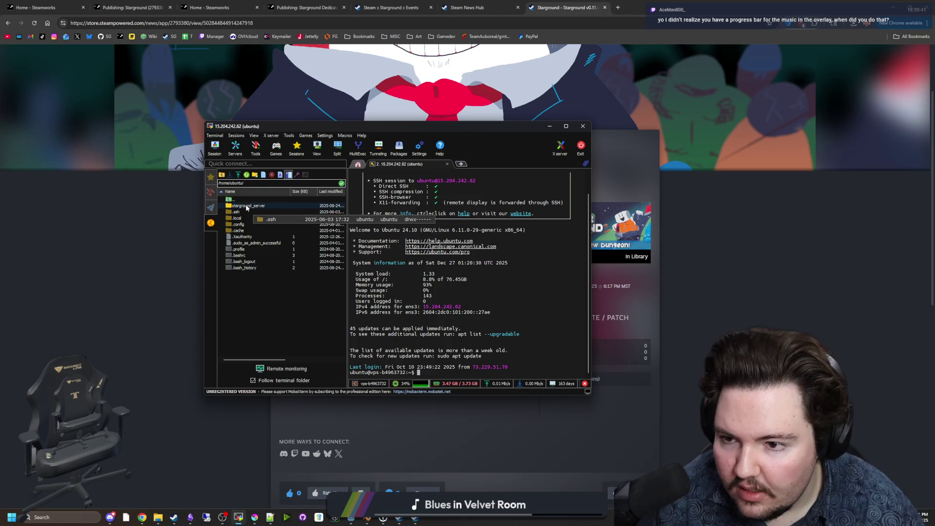
right_click(273, 302)
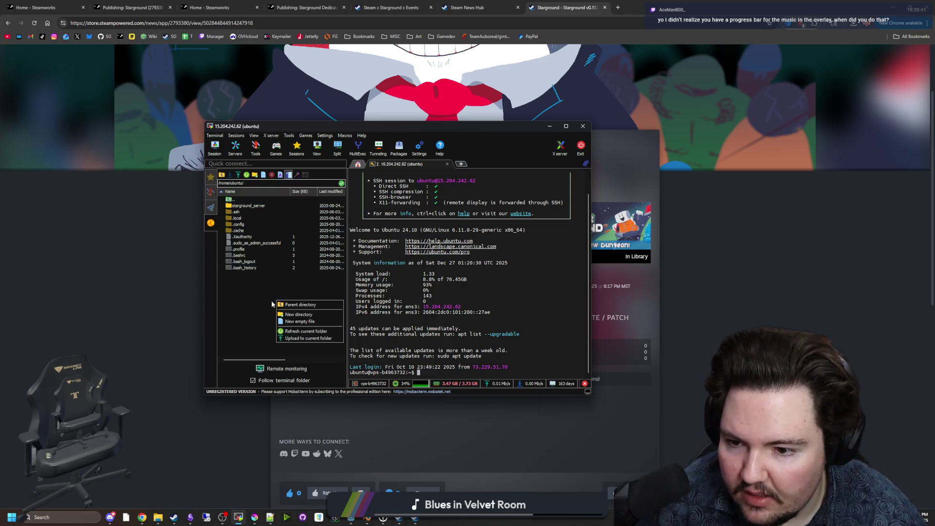
Step: Create a new empty file named 'commands' in the server home folder
left_click(299, 323)
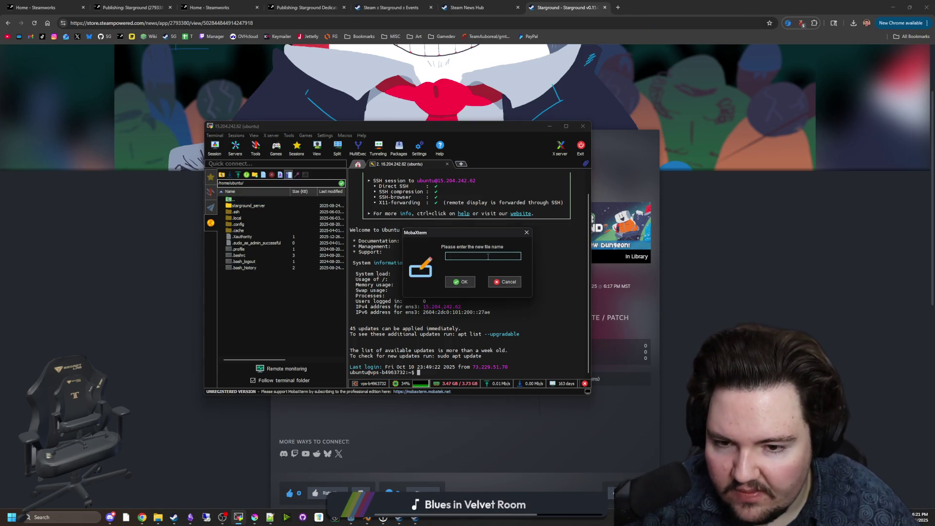
type("conmands")
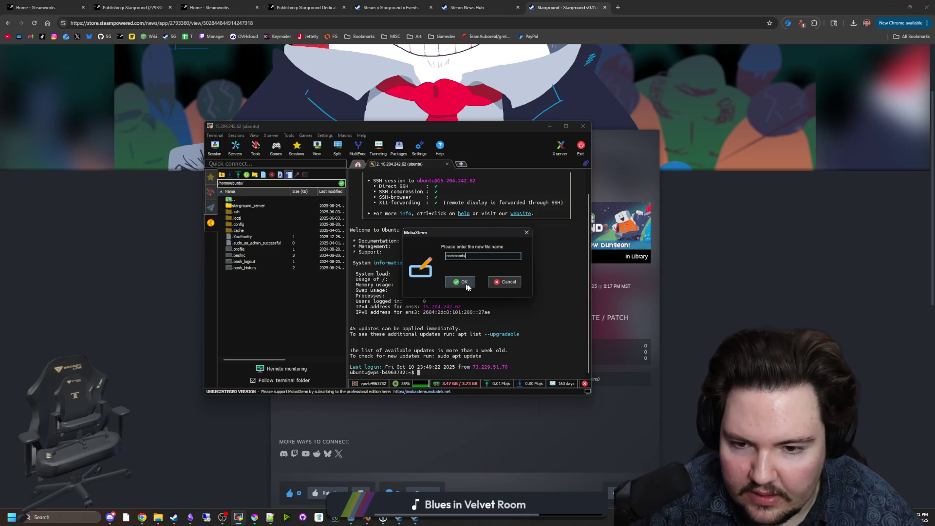
left_click(460, 282)
left_click(454, 364)
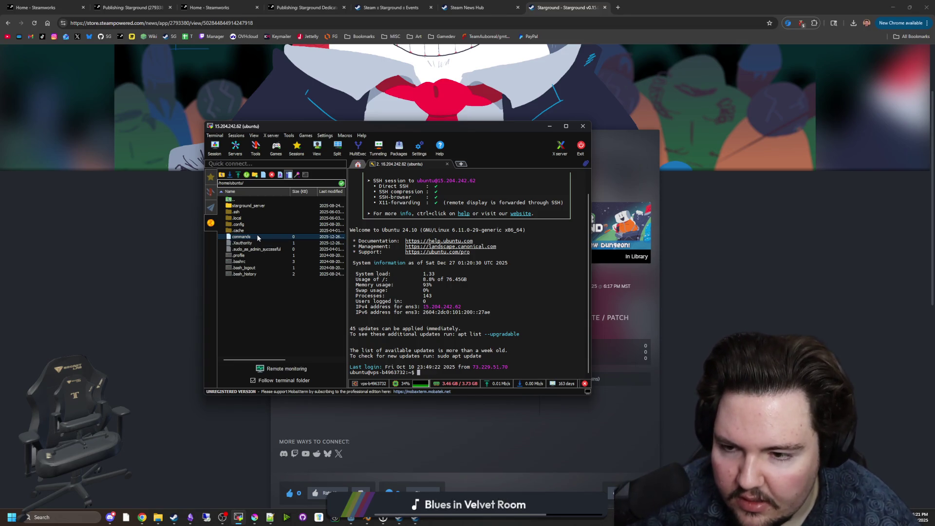
Step: Close the blank browser tab and return to the MobaXterm SSH terminal
key("alt+Tab")
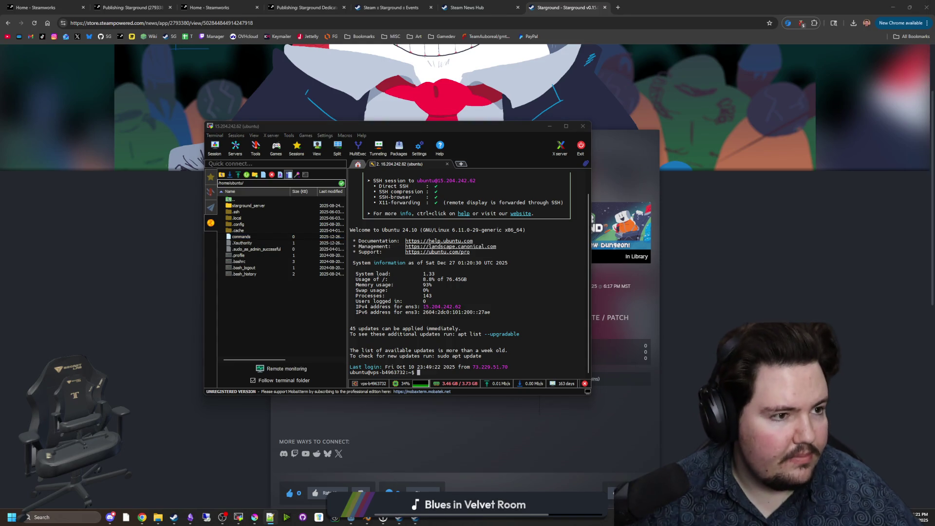
left_click(617, 8)
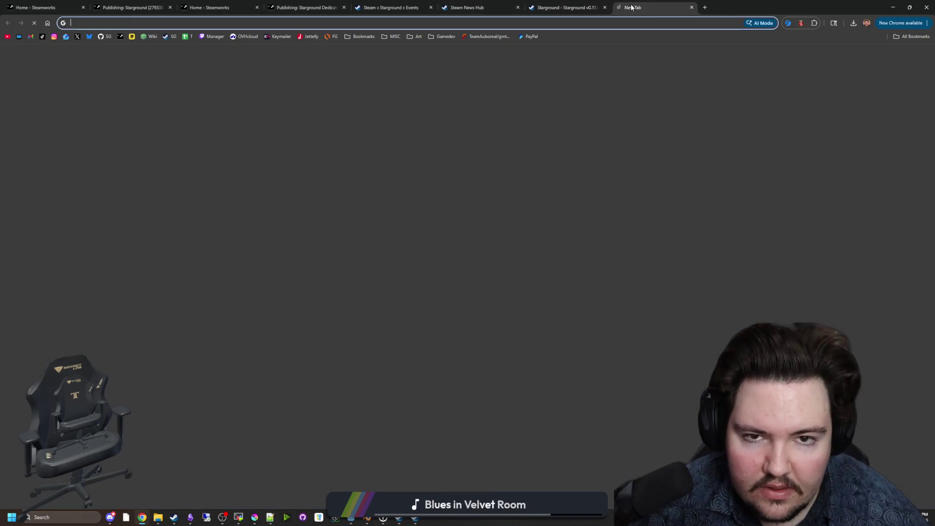
key("ctrl+w")
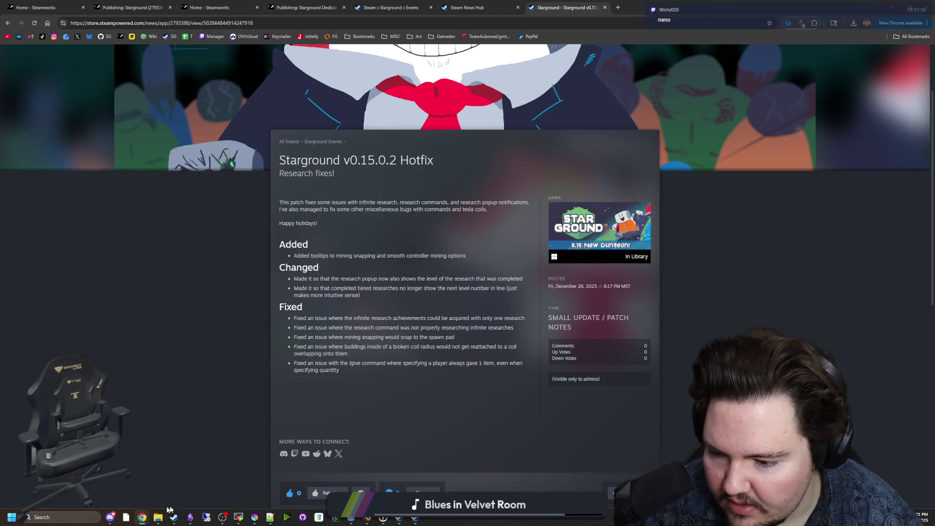
left_click(238, 517)
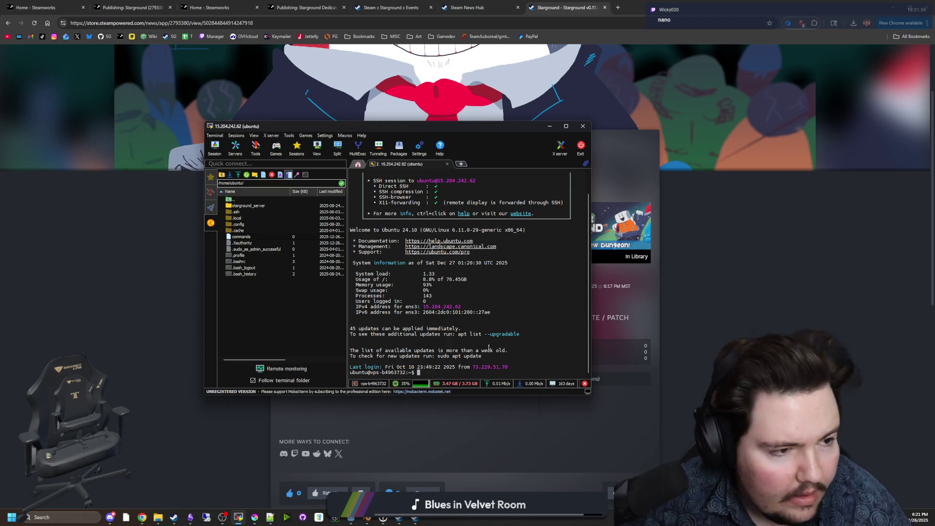
Step: Run 'nano commands' to open the file, erasing a test word typed on the first line
type("nano commands")
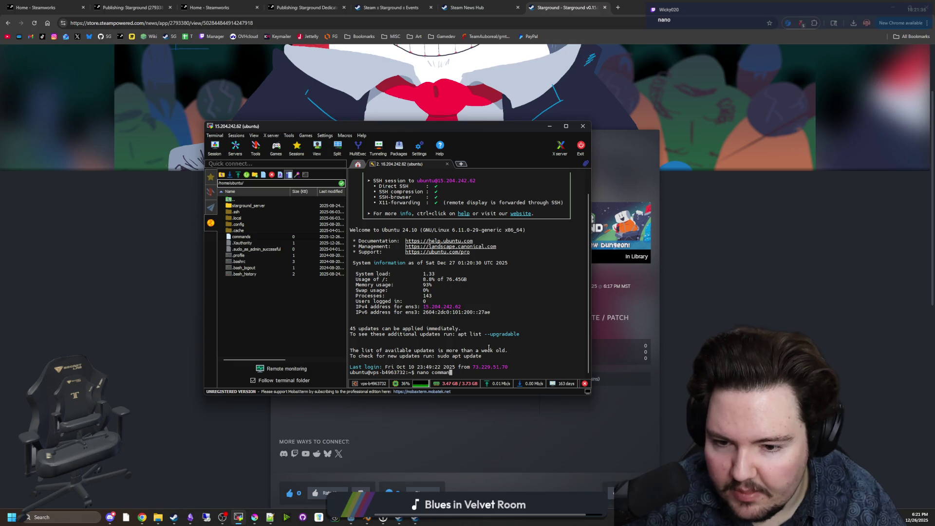
key("Return")
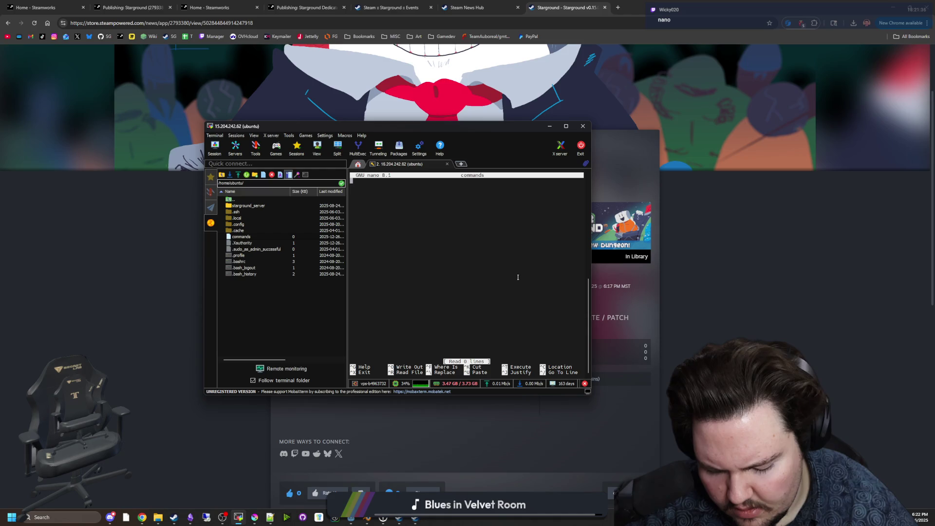
type("n")
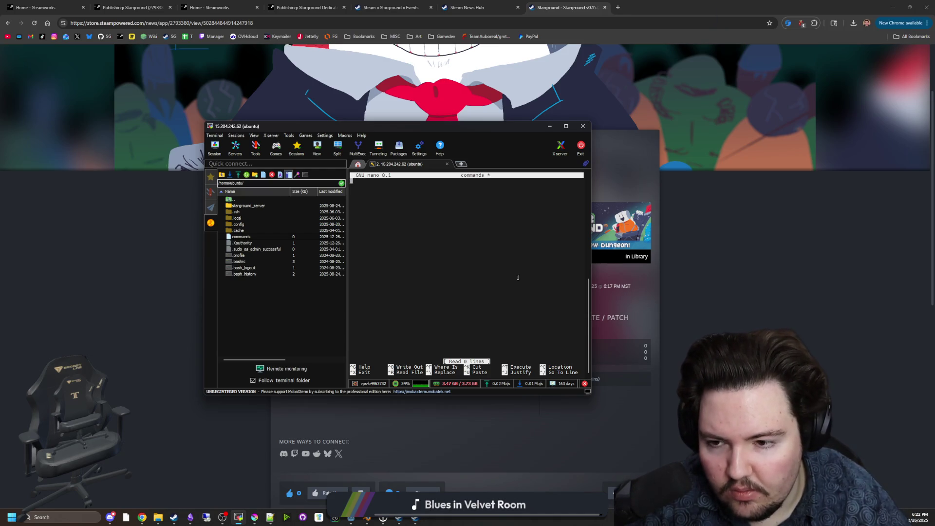
type("opup")
key("BackSpace")
key("BackSpace")
key("BackSpace")
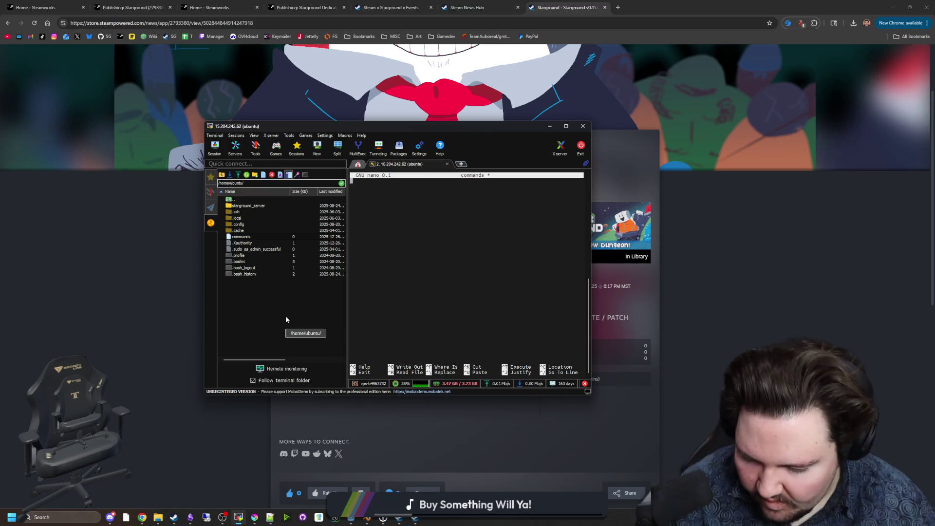
key("alt+Tab")
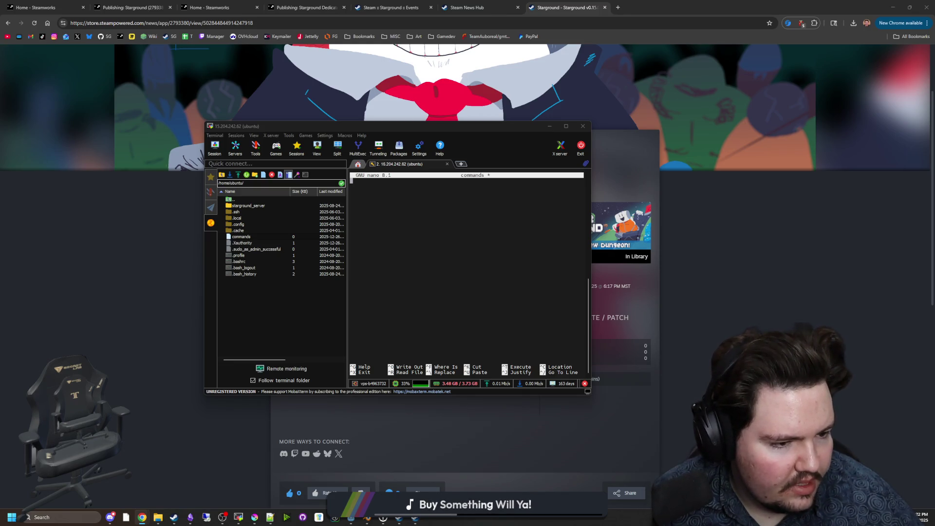
left_click(458, 221)
Step: Write two lines in nano: './program & nohup' and 'ps (to stop background)'
type("./p")
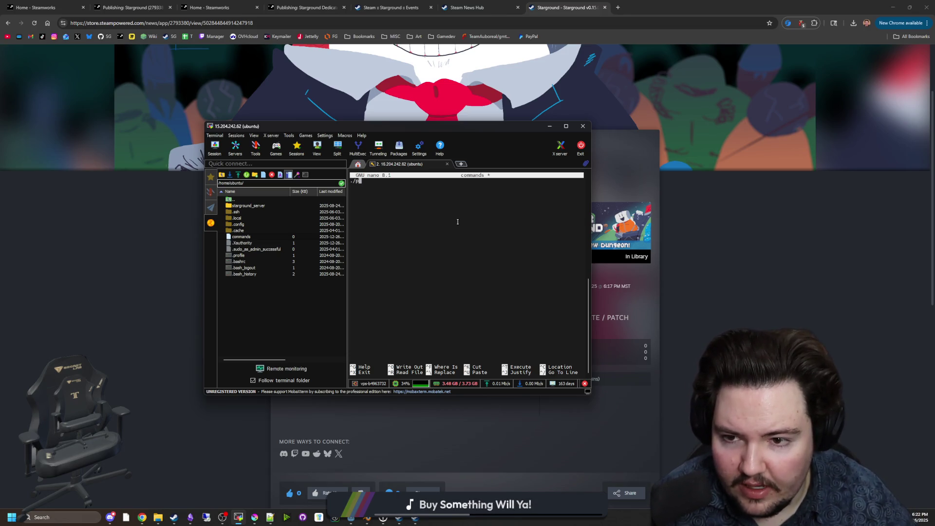
type("rogram ")
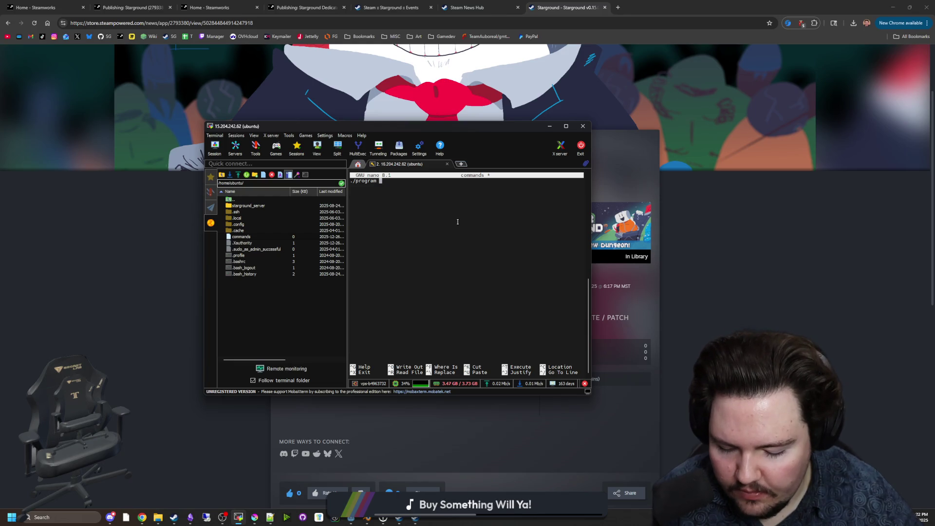
type("& noup")
key("BackSpace")
key("BackSpace")
type("hup")
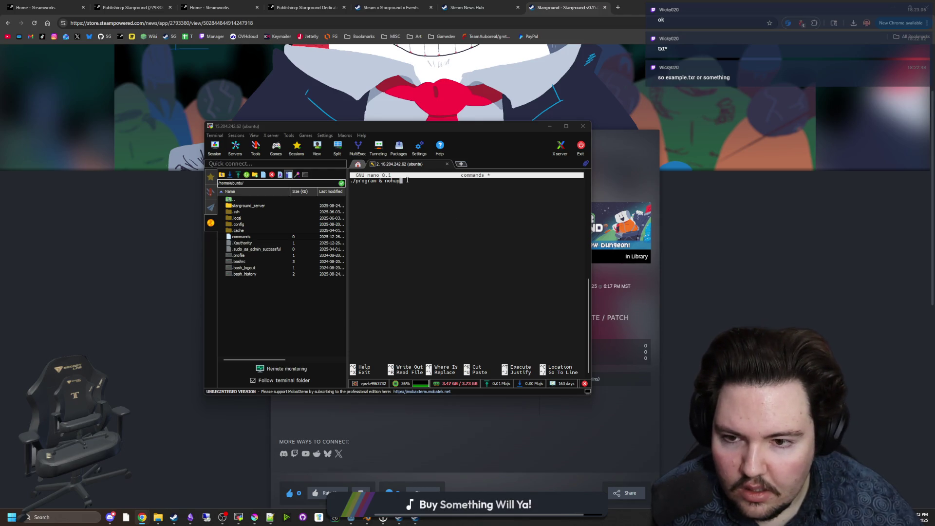
key("Return")
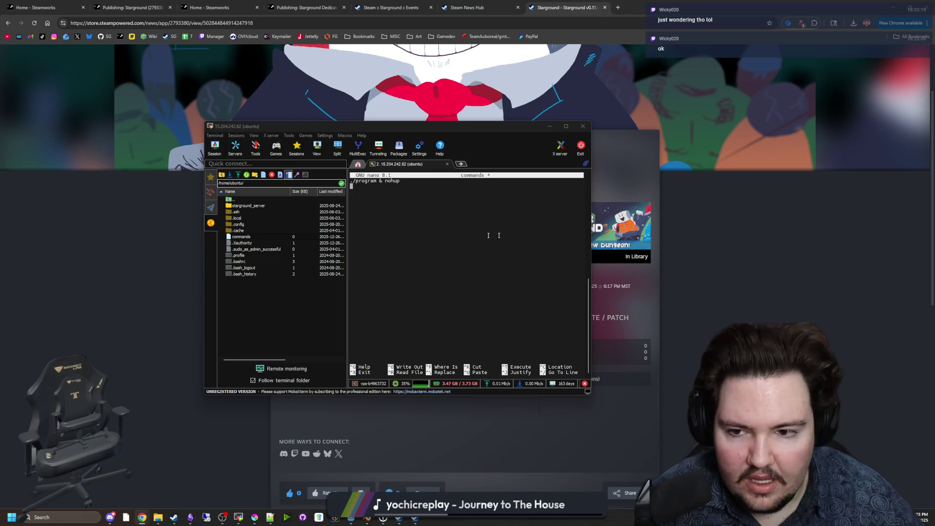
type("ps ")
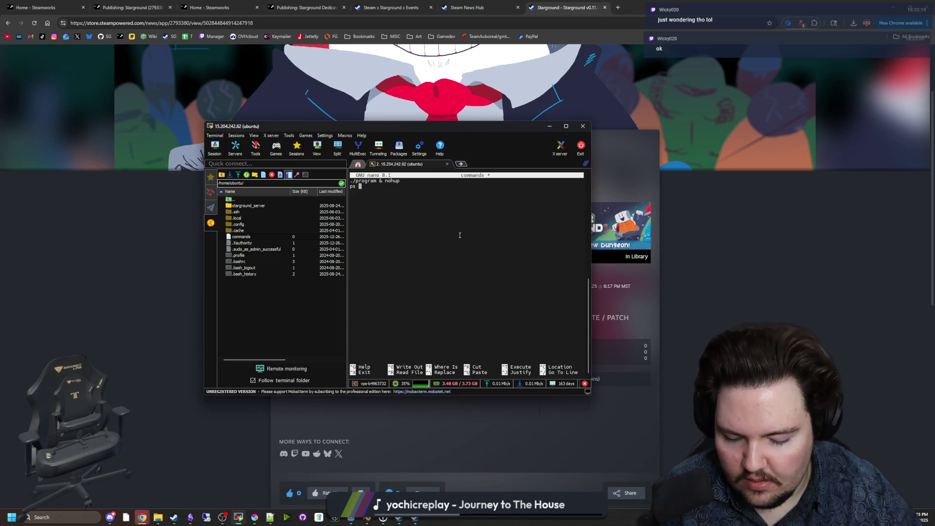
type("(to stop background)")
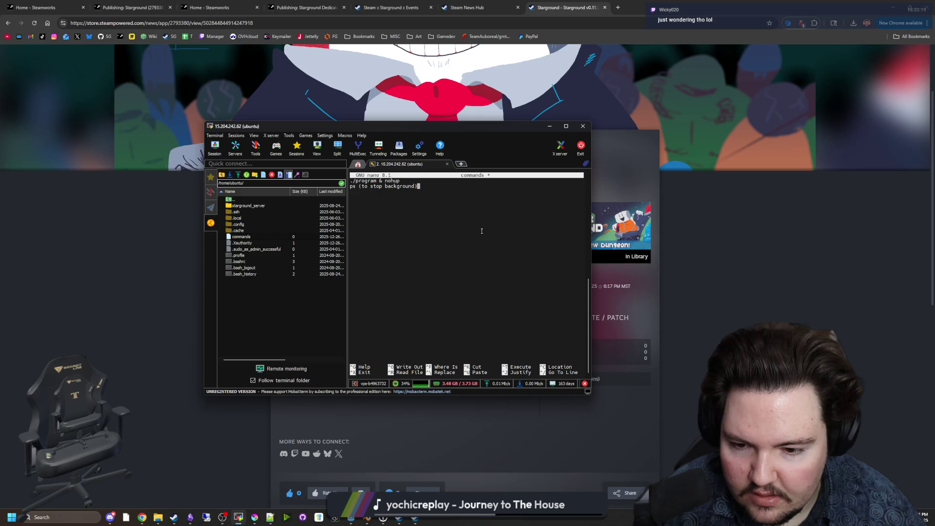
Step: Save the note under the new name commands.txt
key("ctrl+o")
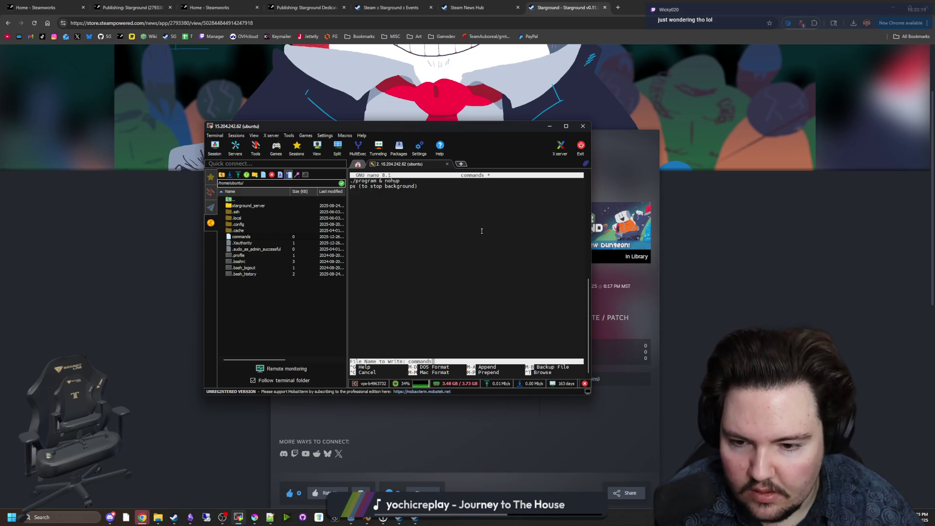
type(".txt")
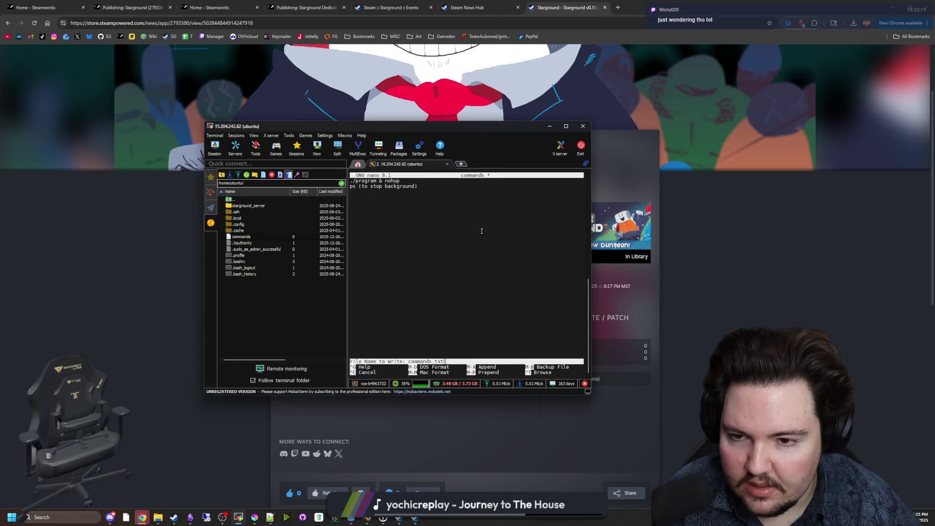
key("Return")
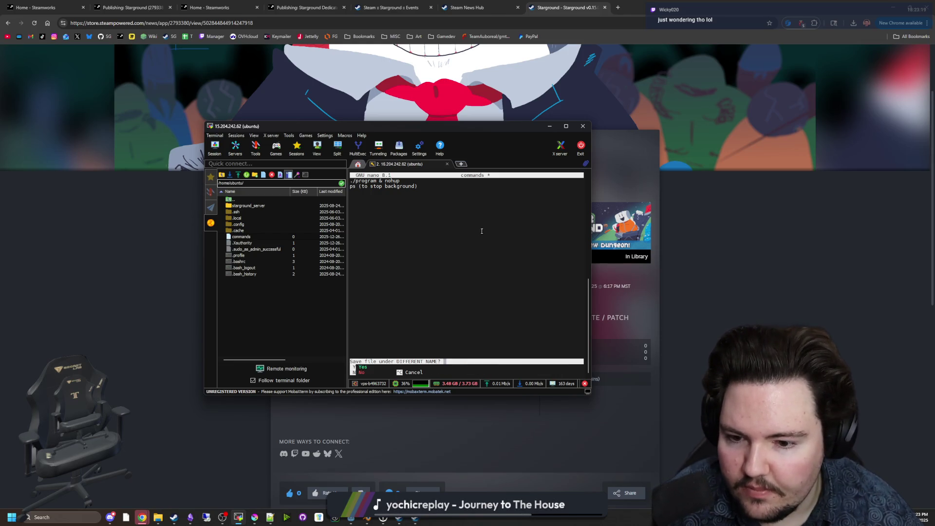
key("y")
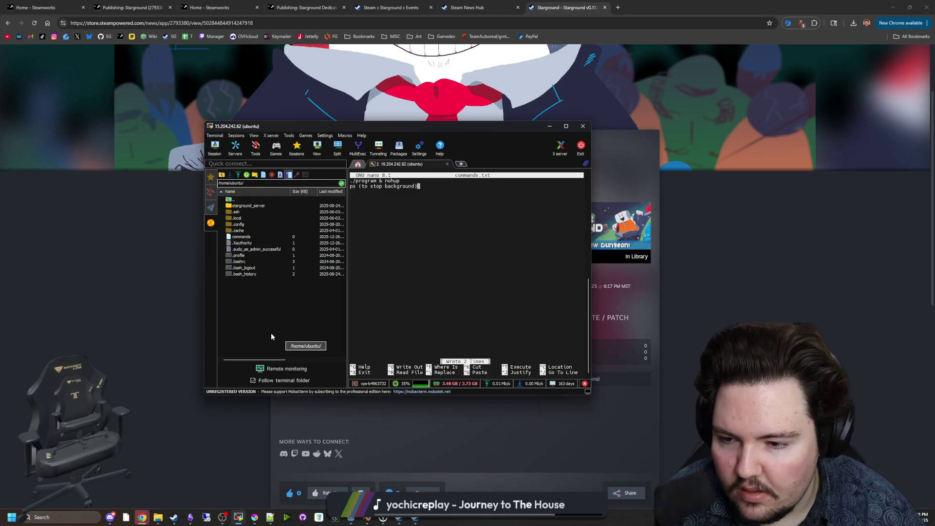
Step: Refresh the server file list and delete the old empty commands file
right_click(260, 320)
left_click(293, 356)
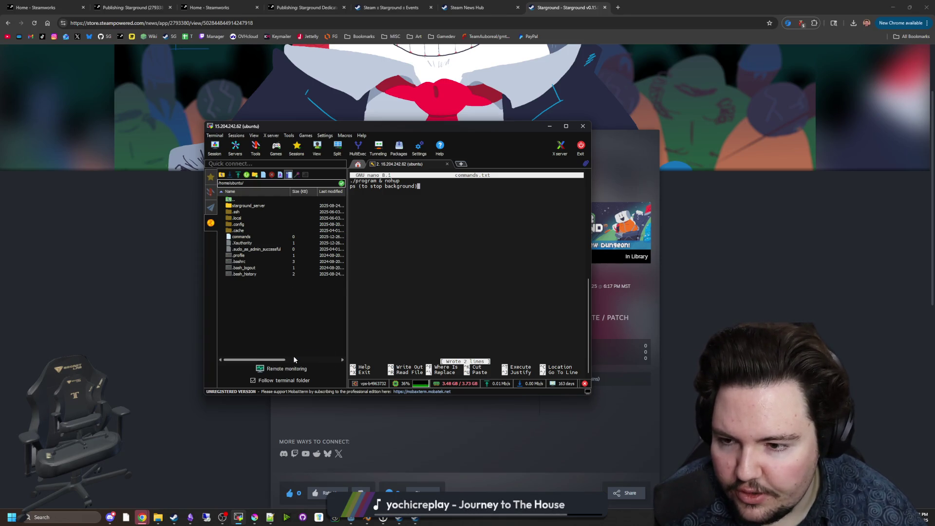
right_click(251, 244)
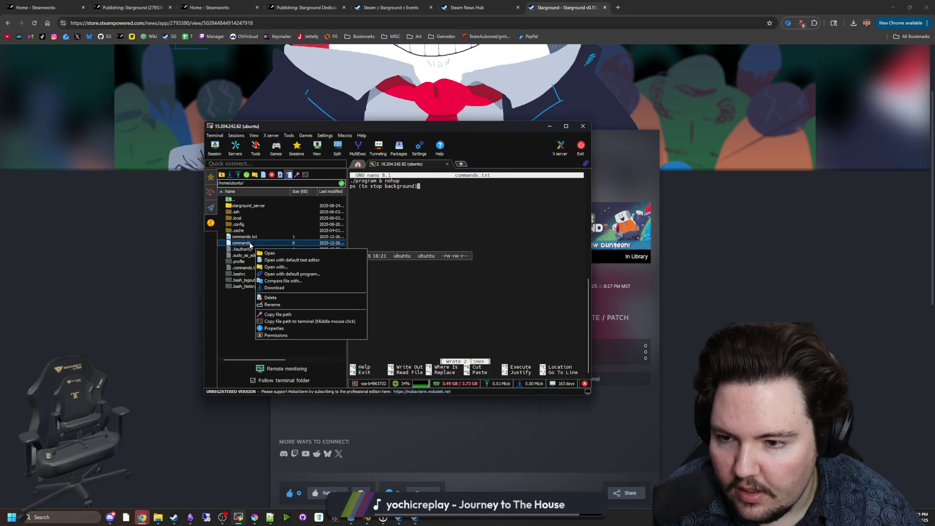
left_click(272, 298)
left_click(485, 283)
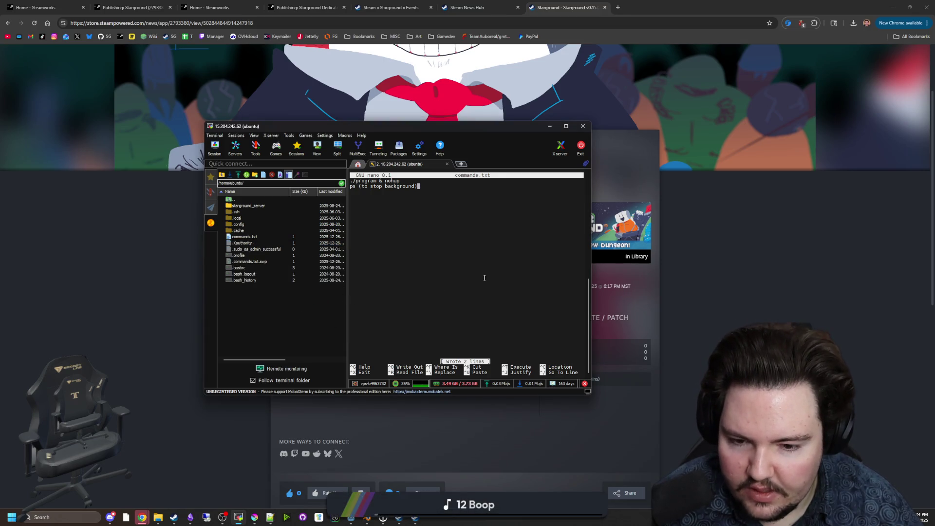
Step: Exit nano and change into the starground_server folder with cd starground_server
key("ctrl+x")
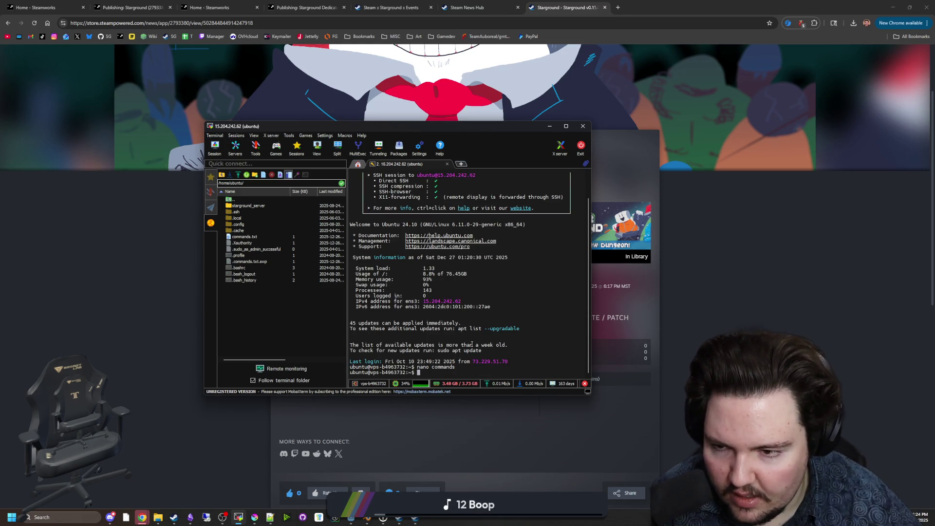
type("./sta")
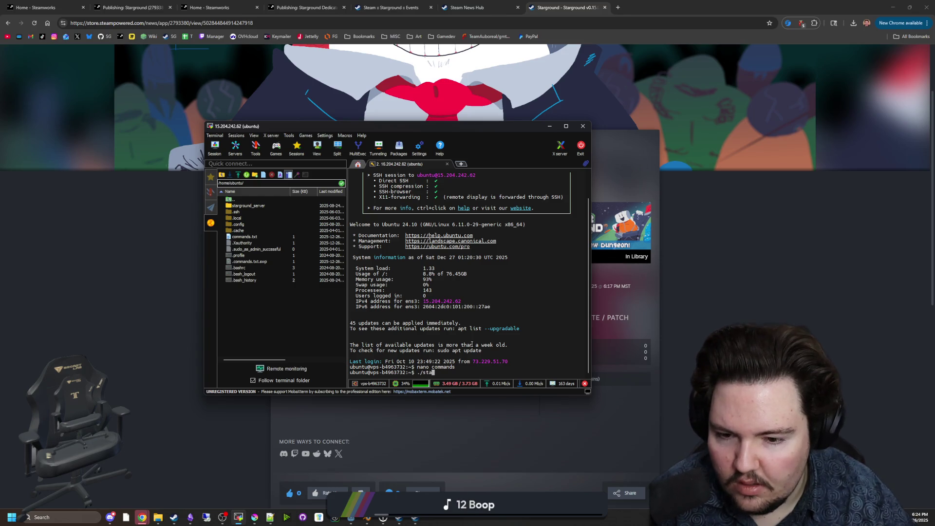
key("BackSpace")
key("BackSpace")
type("/")
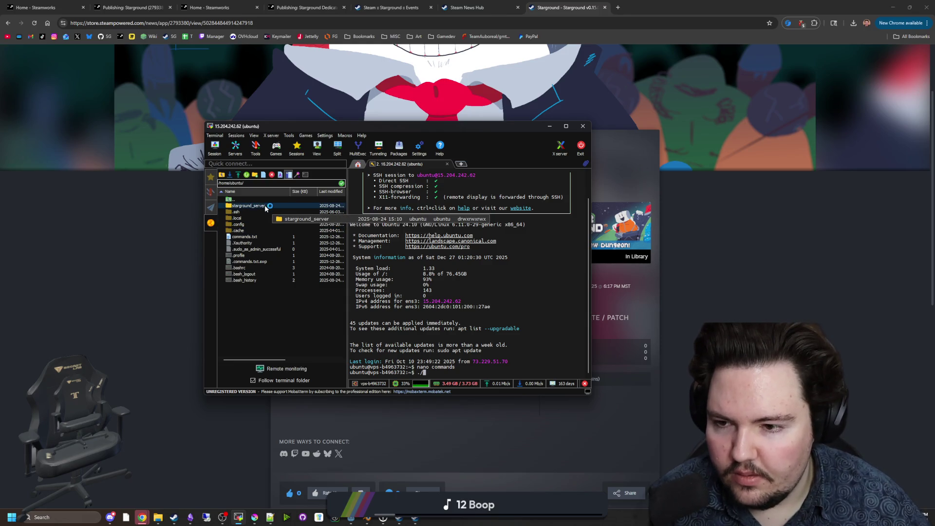
double_click(266, 207)
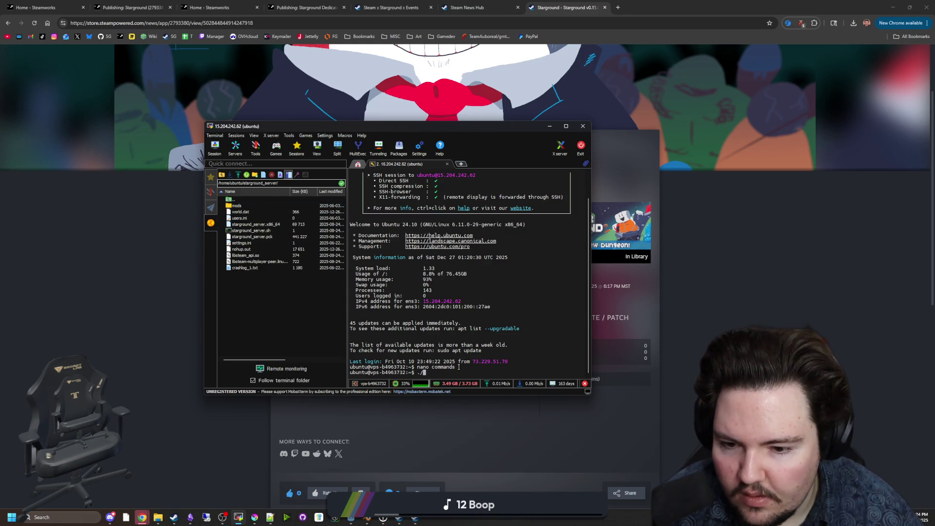
key("BackSpace")
key("BackSpace")
type("cd starground_server")
key("Return")
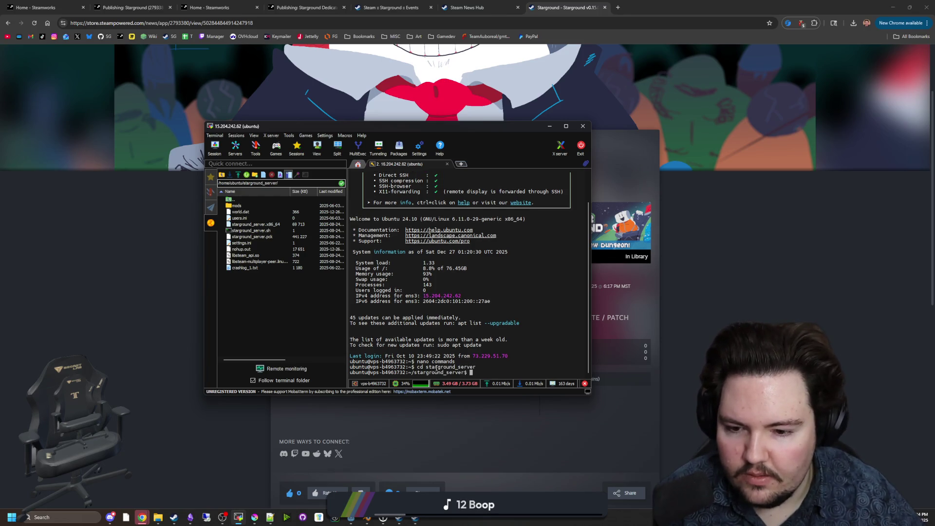
Step: Run ./starground_server.sh, then relaunch it in the background with 'nohup ./starground_server.sh &'
type("./")
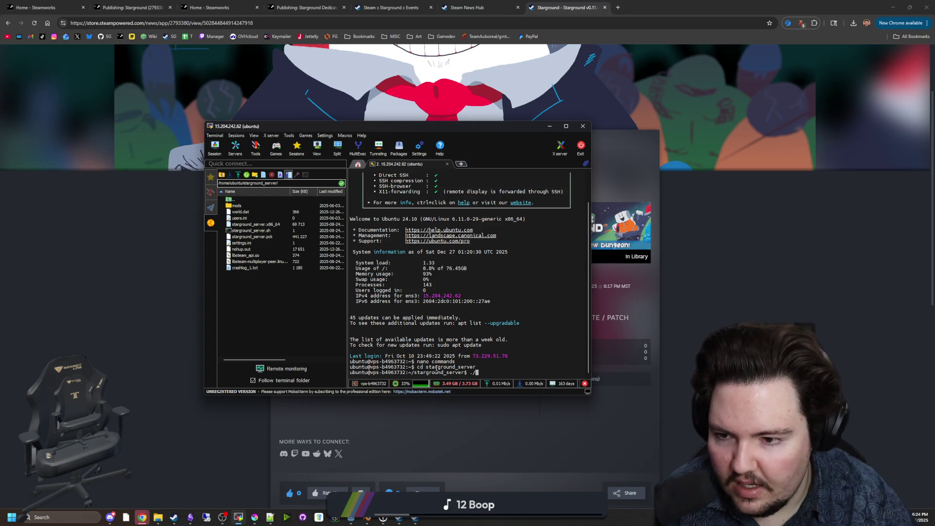
type("starground_ser")
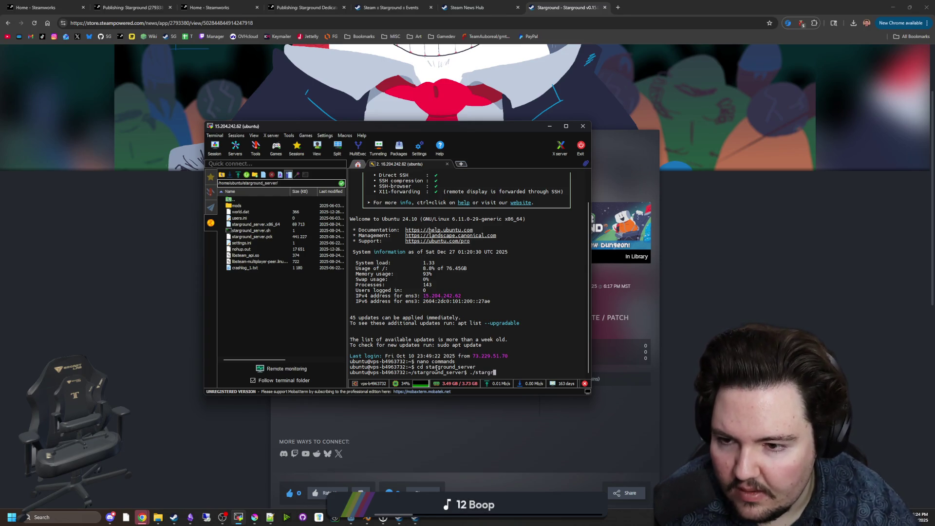
type("ver.sh & nohup")
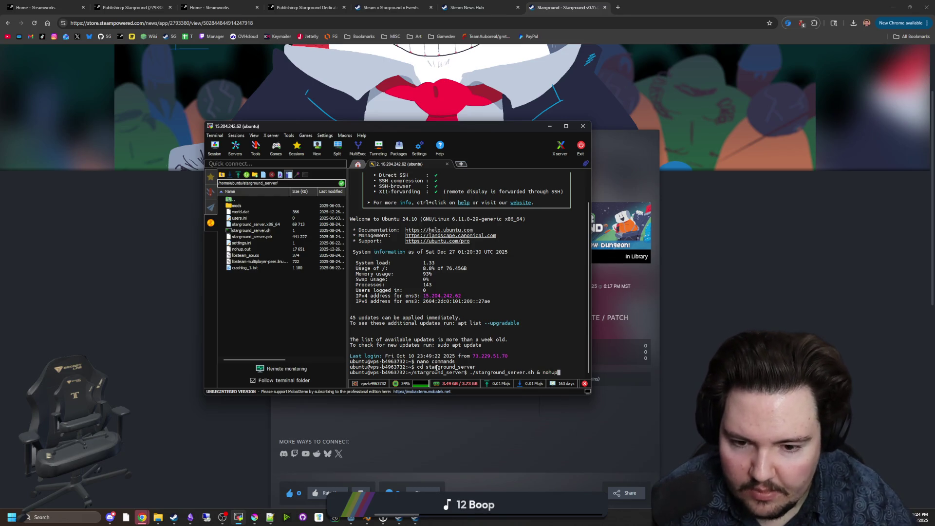
key("Return")
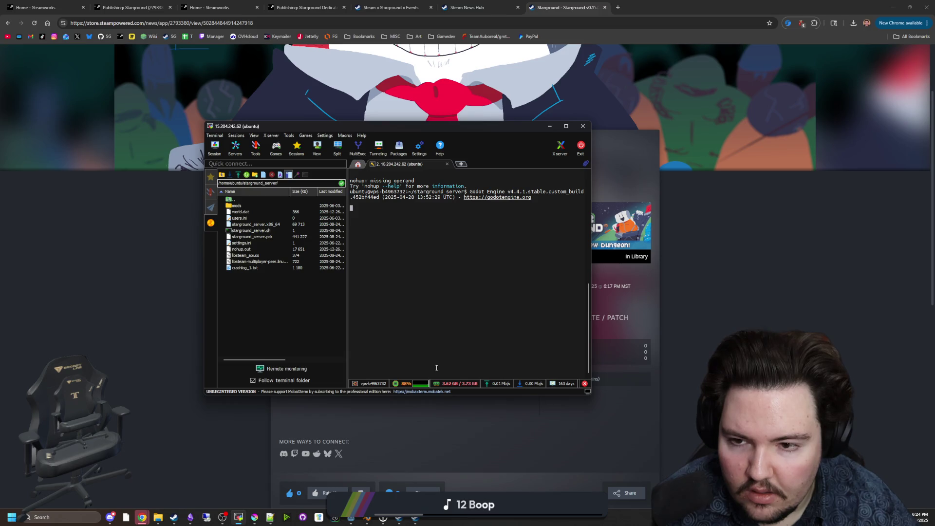
type("nohu")
key("BackSpace")
key("BackSpace")
key("BackSpace")
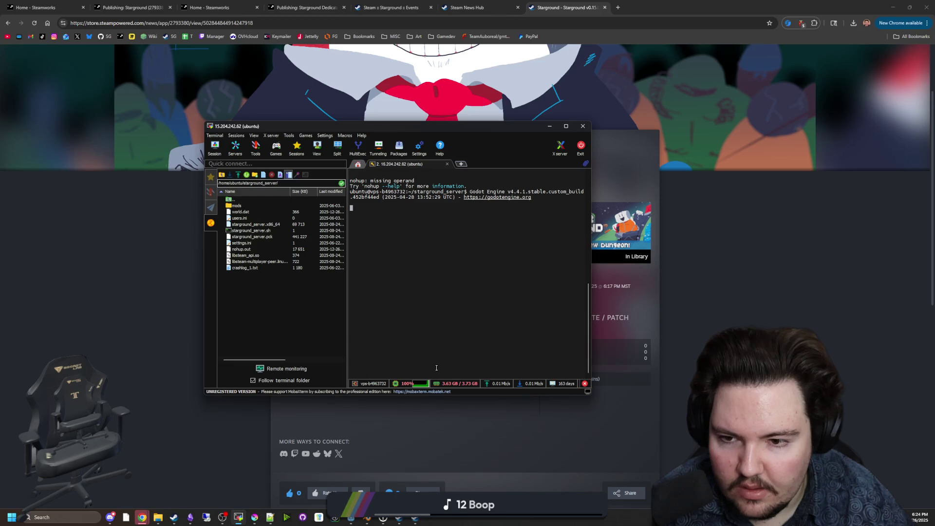
key("Return")
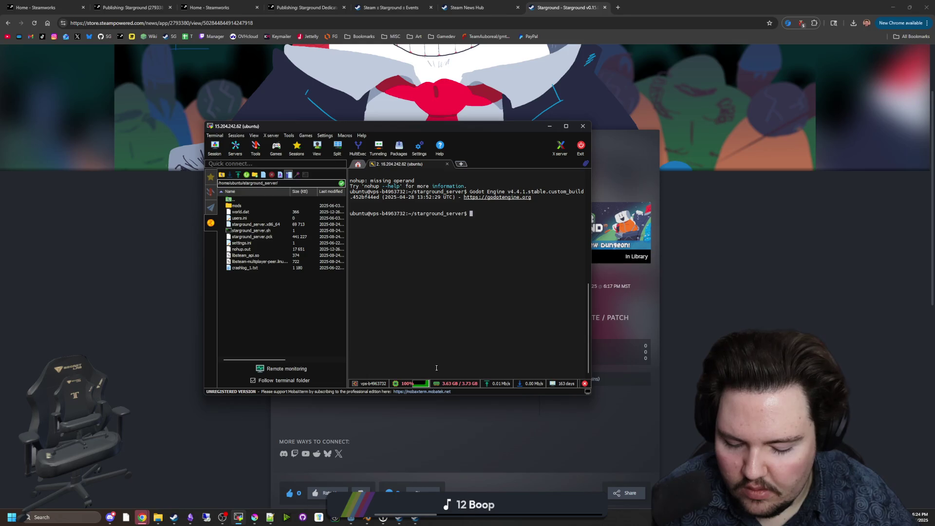
type("nohup ")
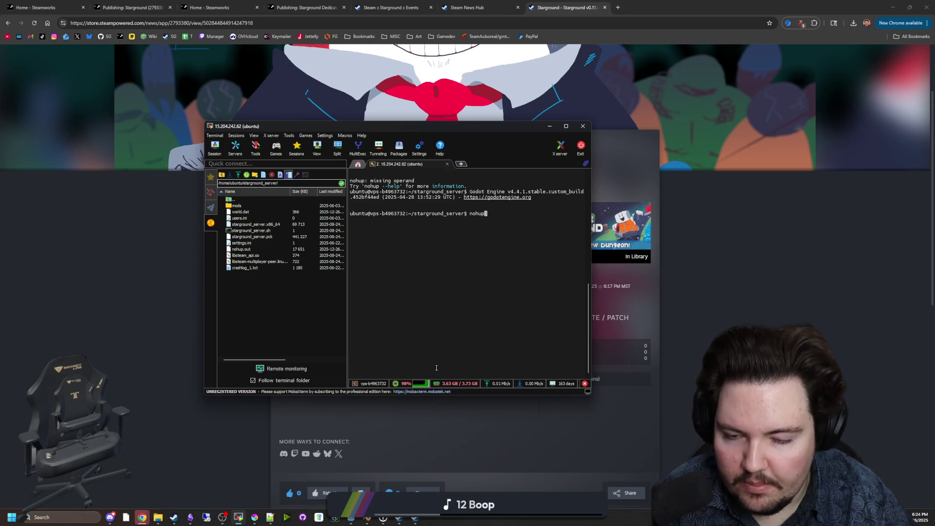
type("./star")
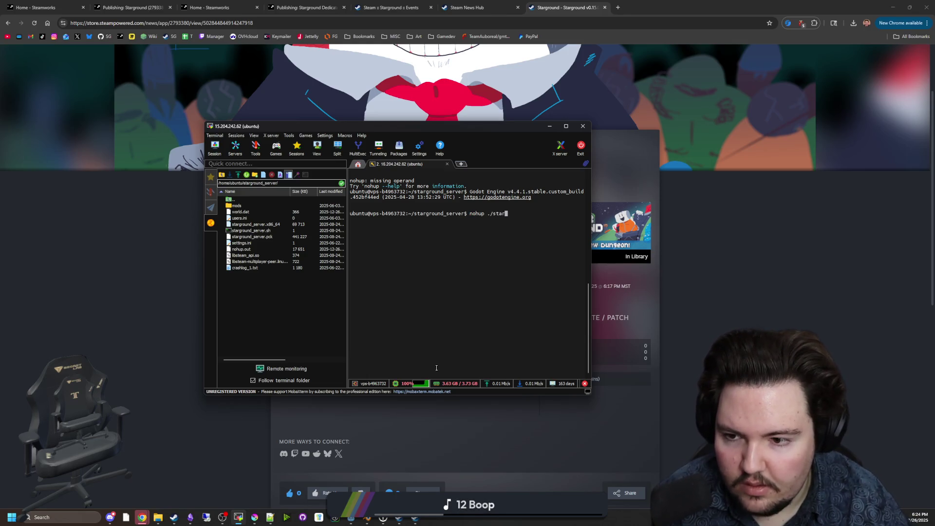
type("ground_server.s")
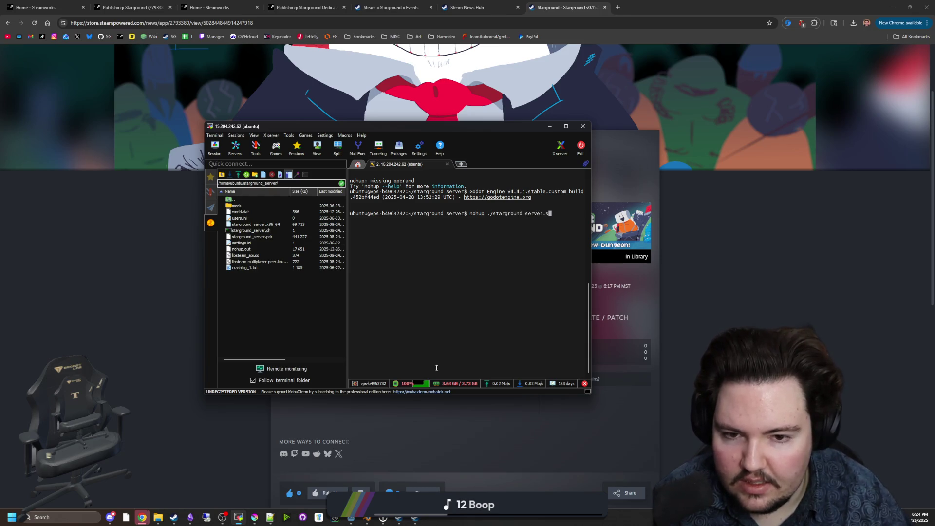
type("h &")
key("Return")
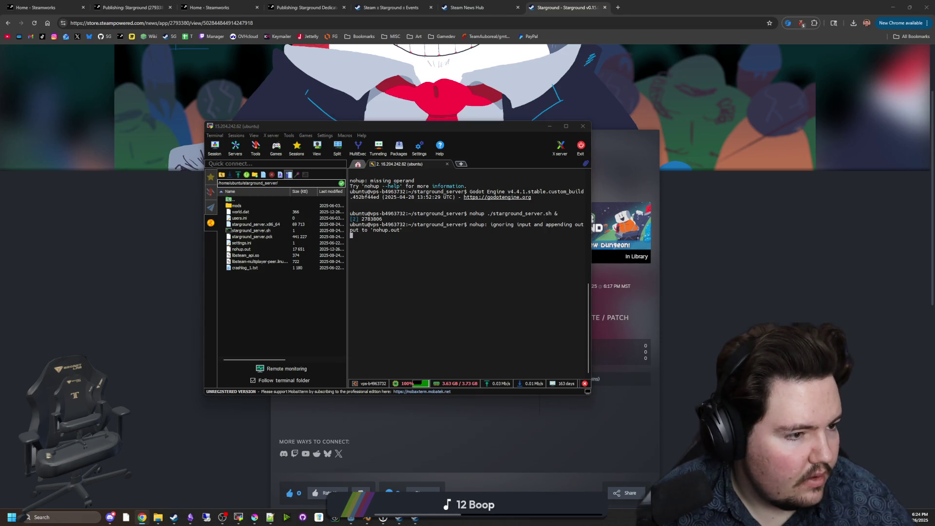
Step: Start opening crashlog_1.txt from the server folder, then cancel it
left_click(441, 297)
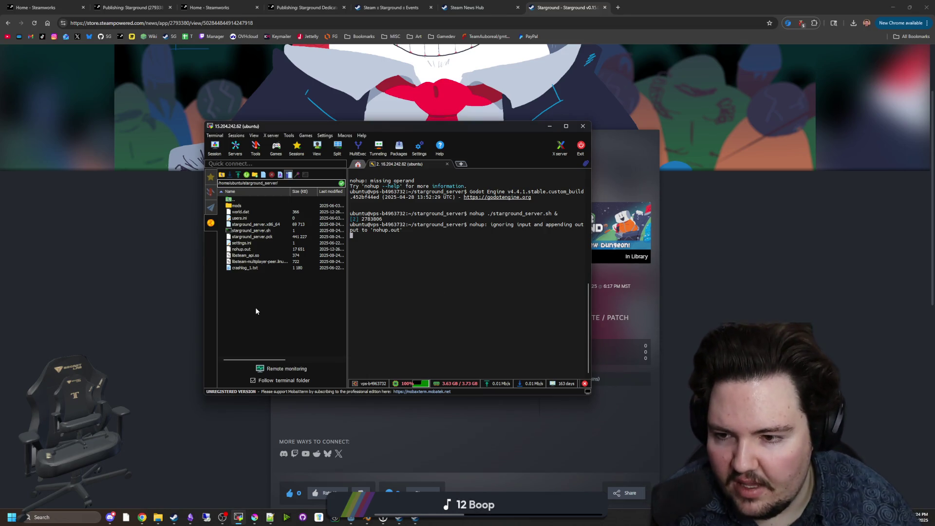
double_click(253, 269)
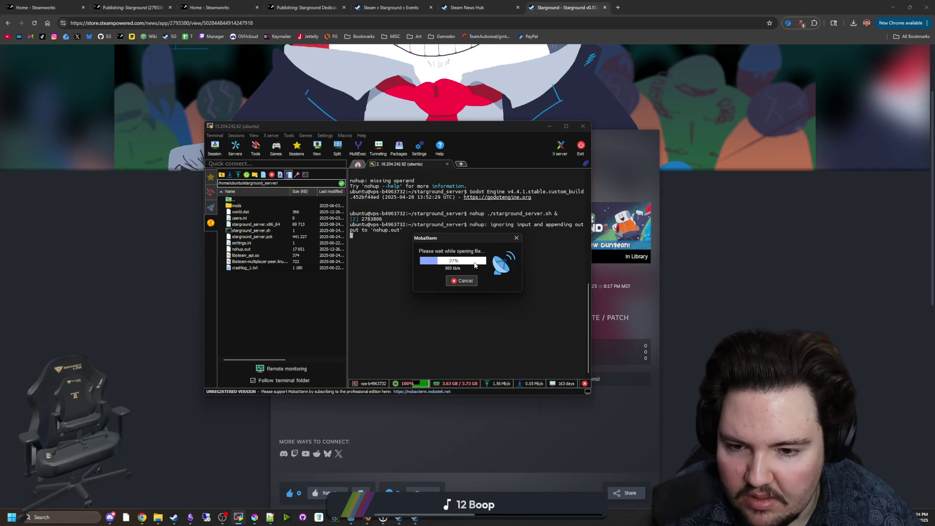
left_click(464, 281)
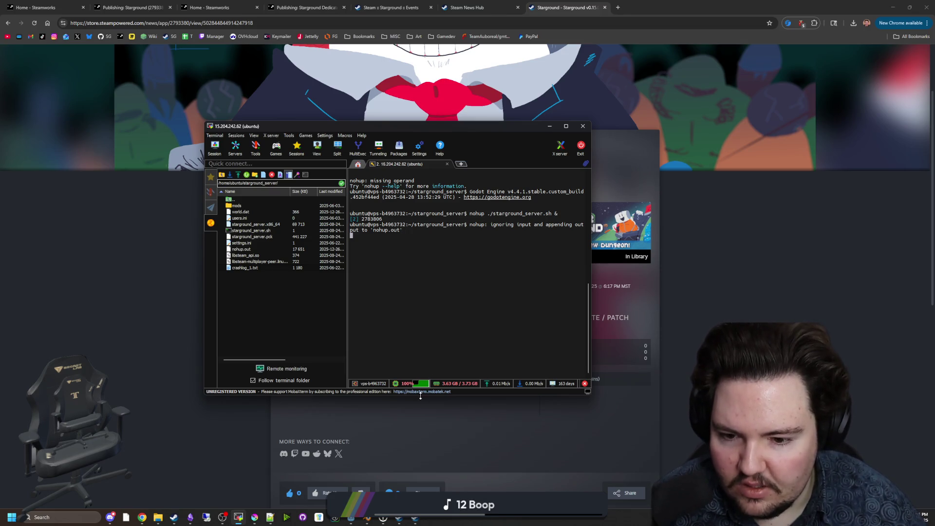
Step: Interrupt the terminal with Ctrl+C and run ps to list running processes
key("ctrl+c")
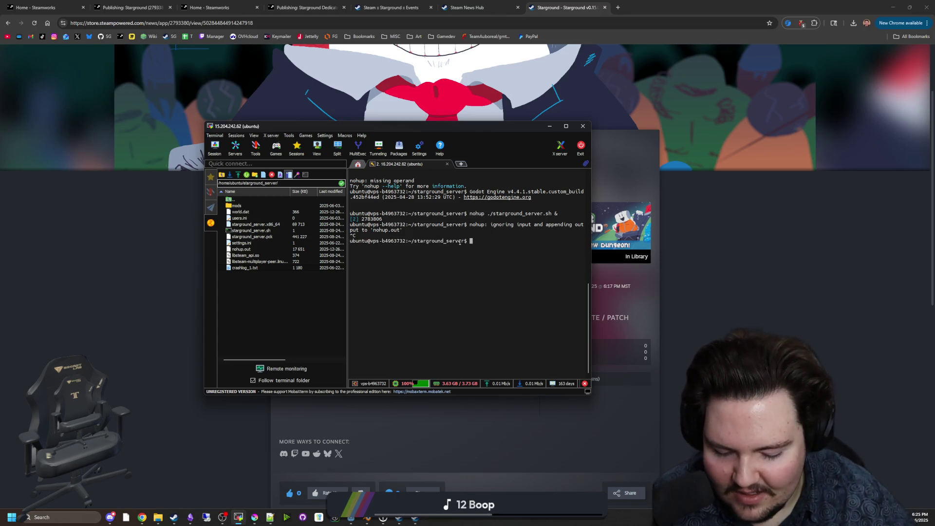
type("ps")
key("Return")
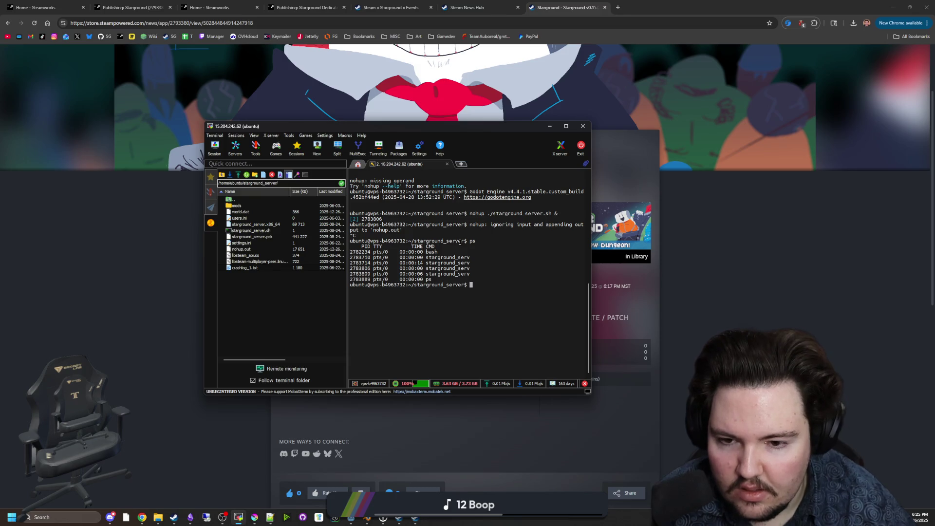
Step: Kill process 2783710, attempt a mistyped '/kill 2783889', and begin typing another command
type("ill ")
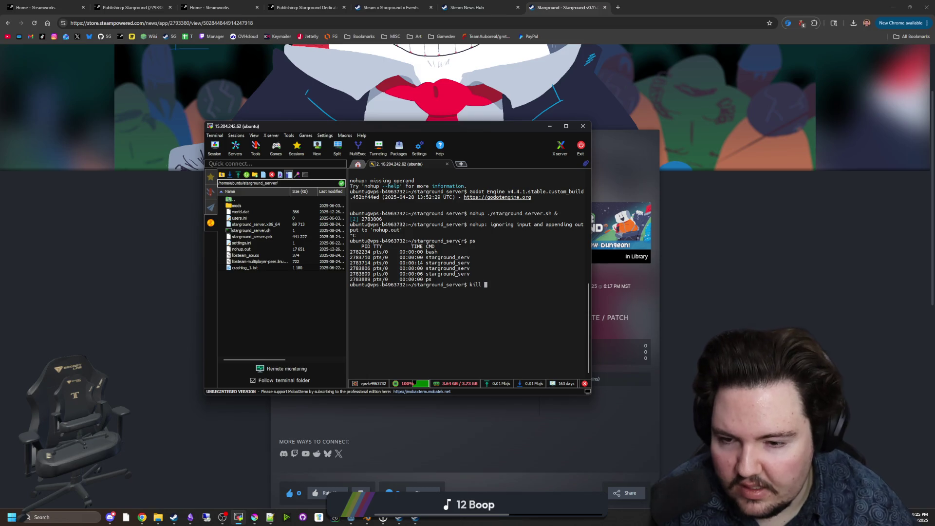
type("278")
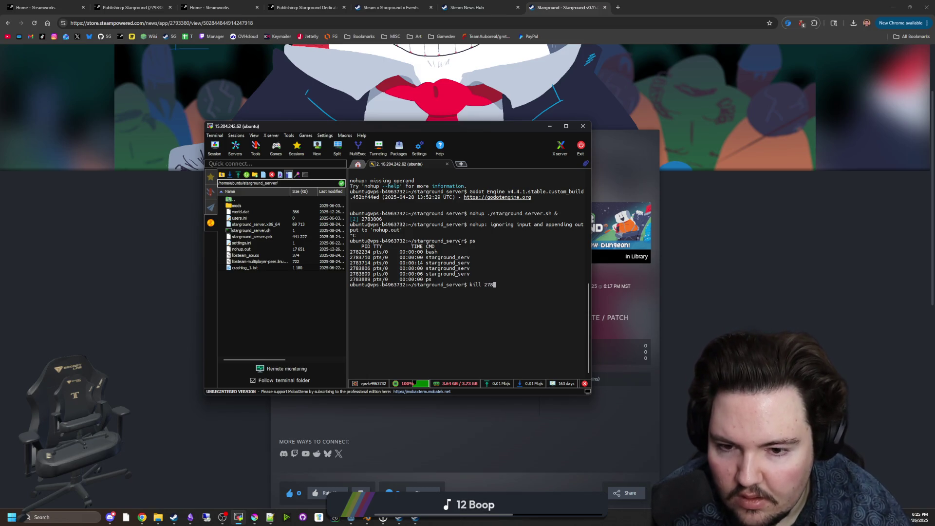
type("3710")
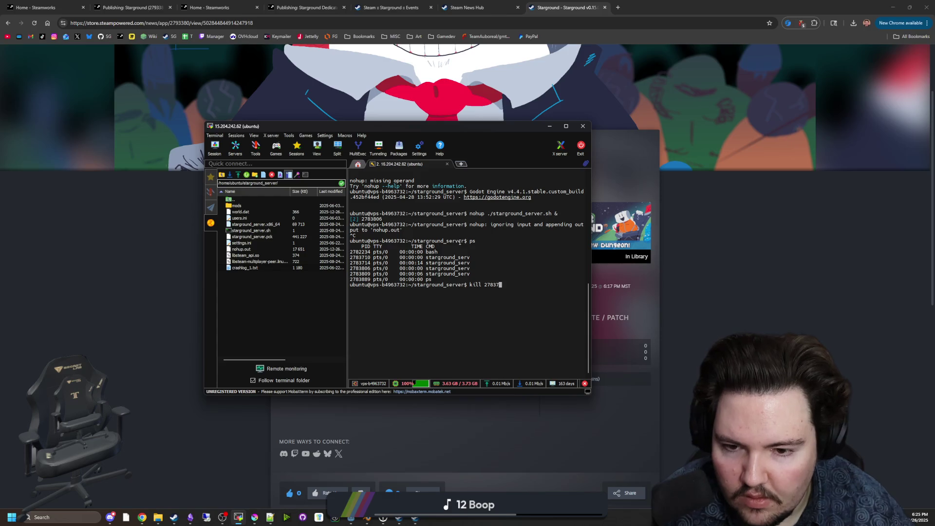
key("Return")
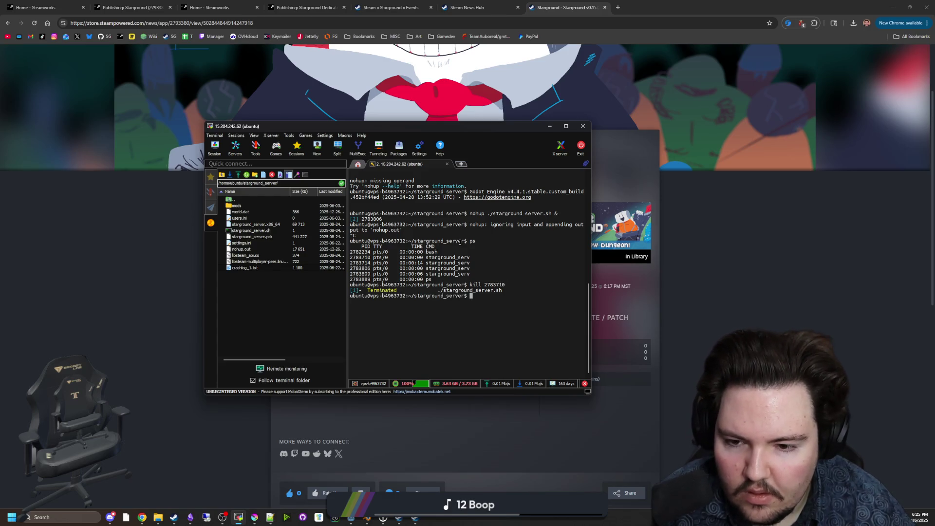
type("/")
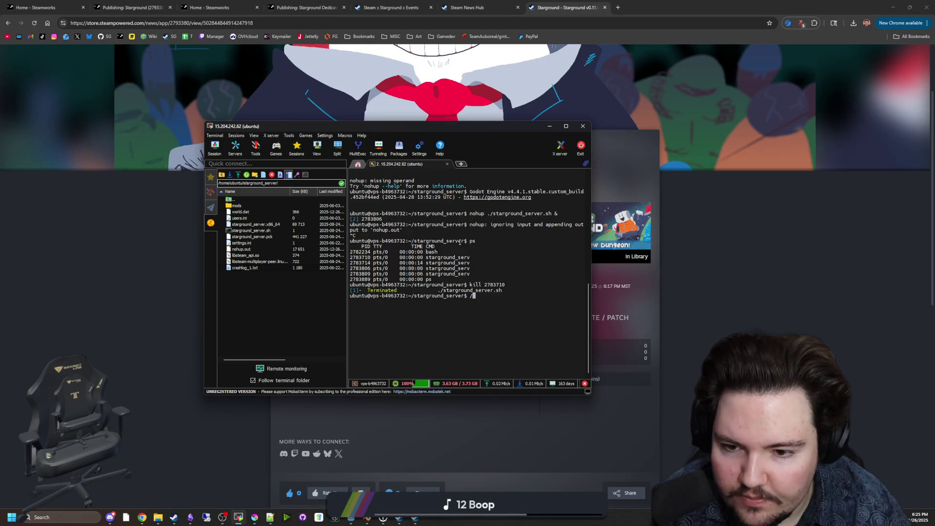
type("kill ")
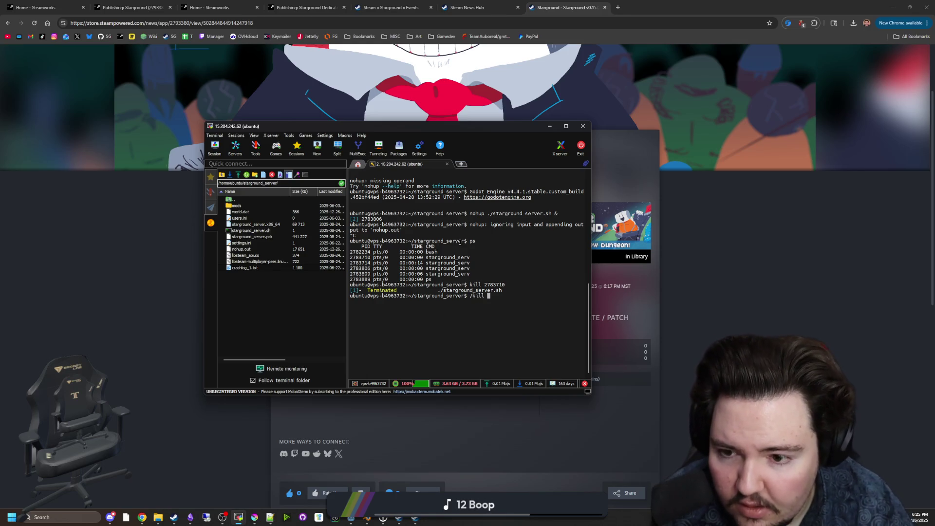
type("278")
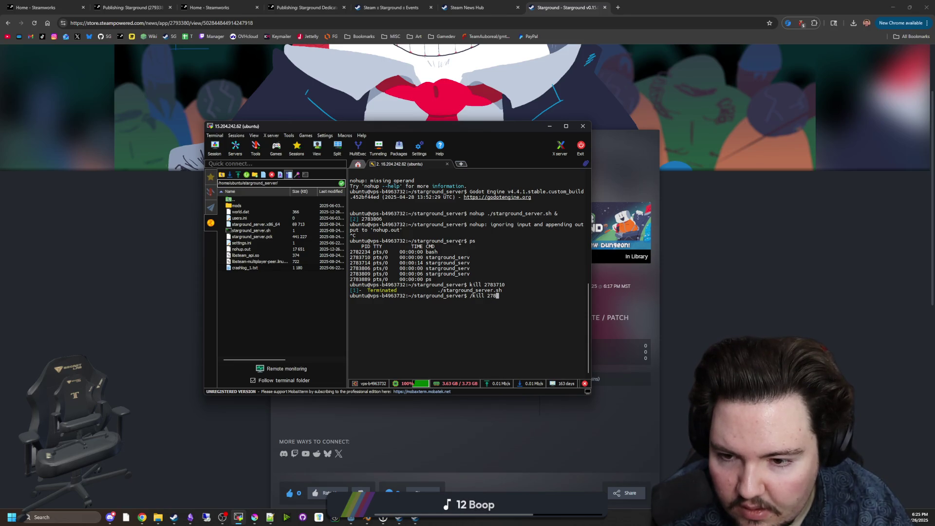
type("3889")
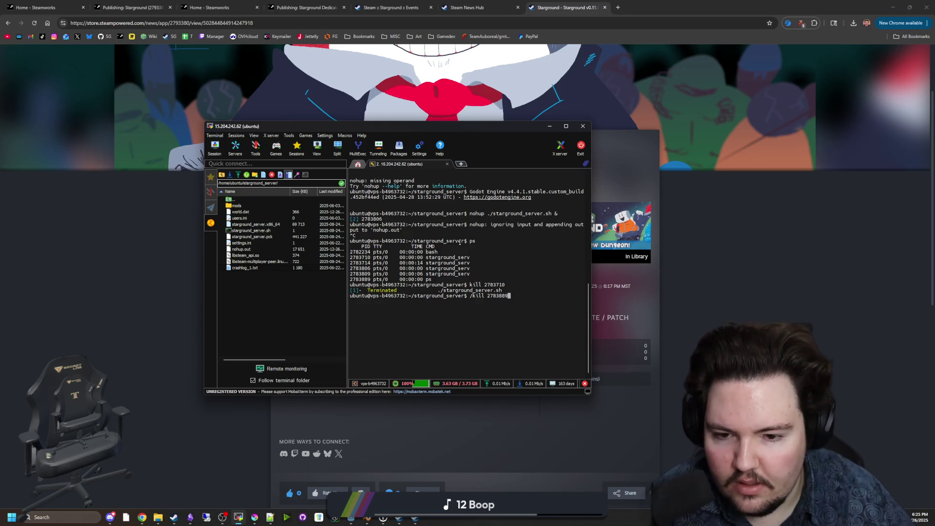
key("Return")
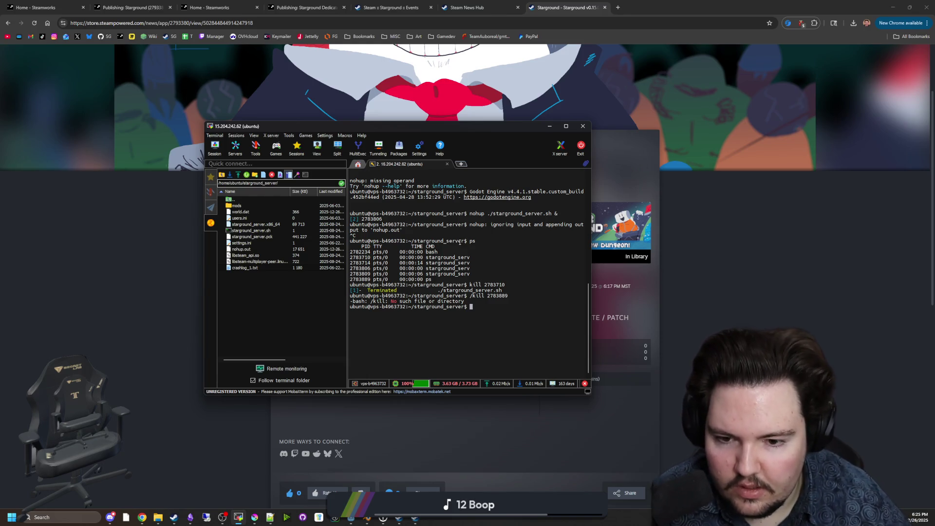
type("ps")
key("BackSpace")
type("d")
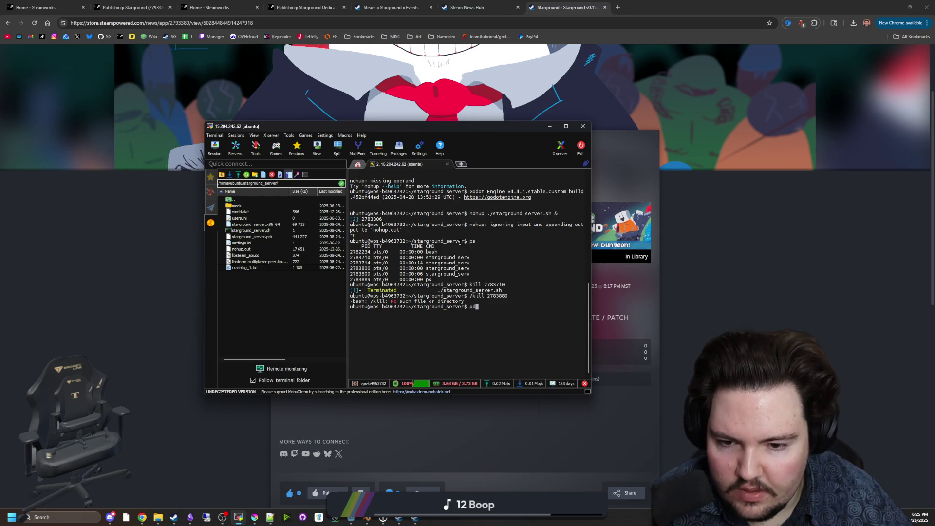
key("Return")
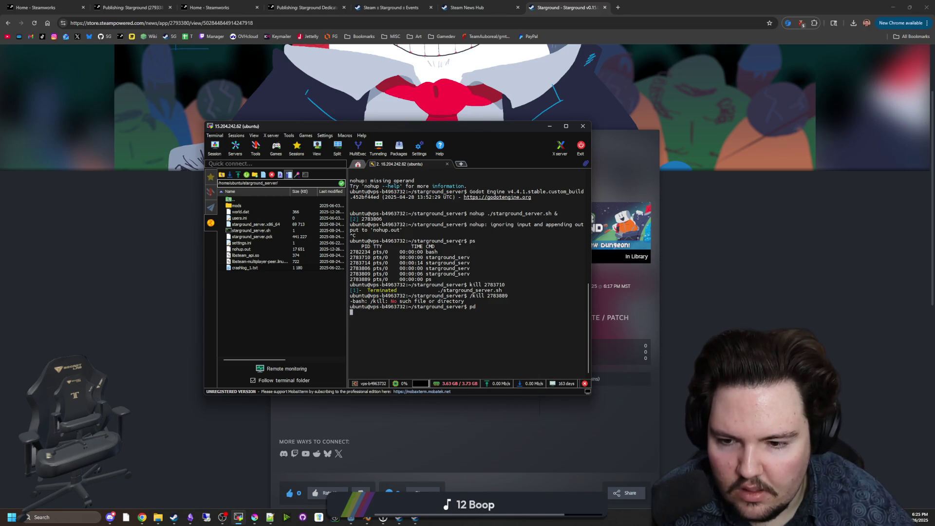
key("Up")
key("Up")
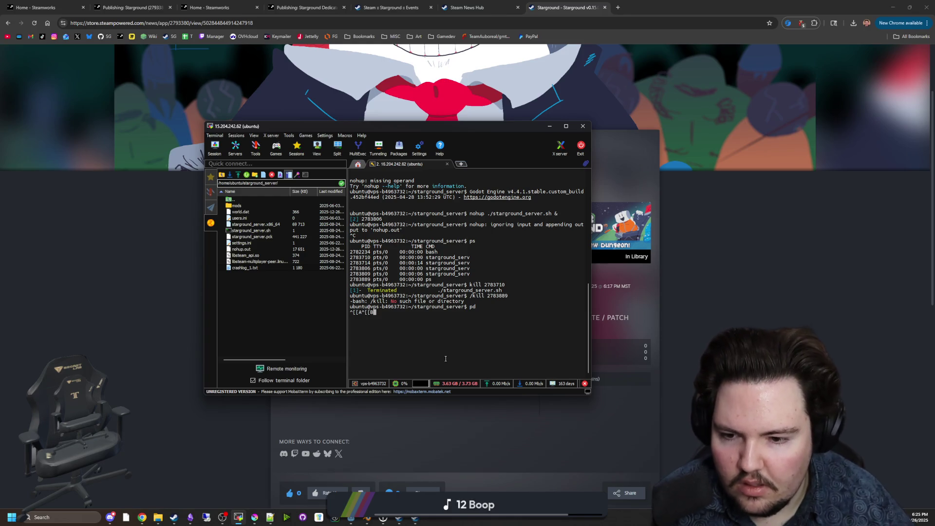
key("BackSpace")
key("BackSpace")
key("BackSpace")
key("BackSpace")
key("BackSpace")
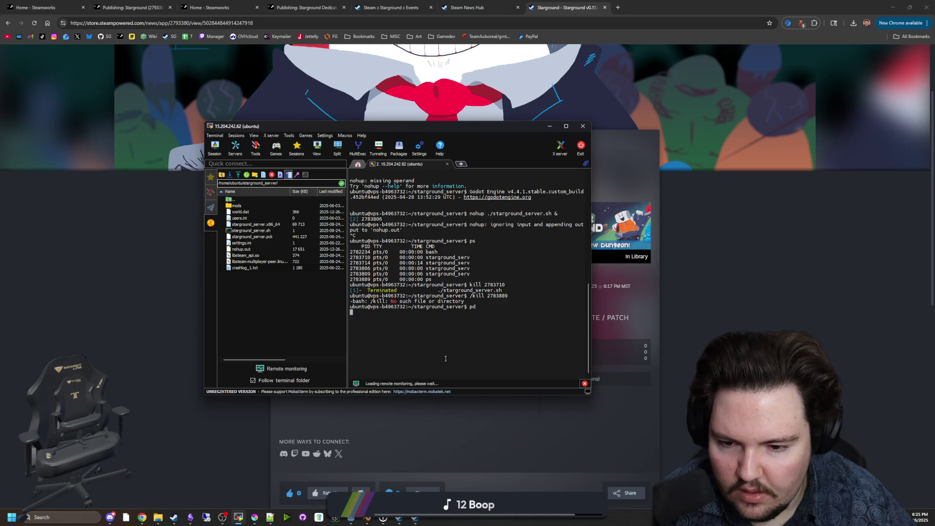
key("ctrl+x")
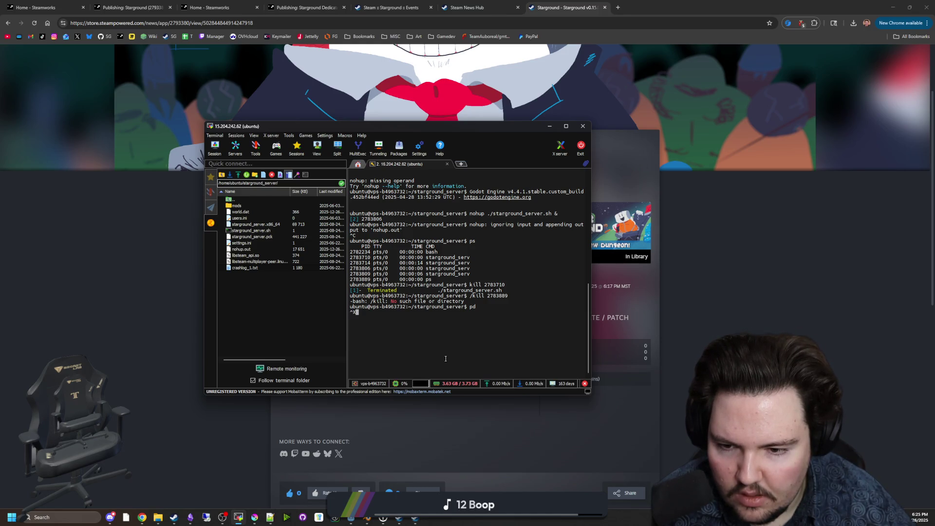
key("BackSpace")
key("BackSpace")
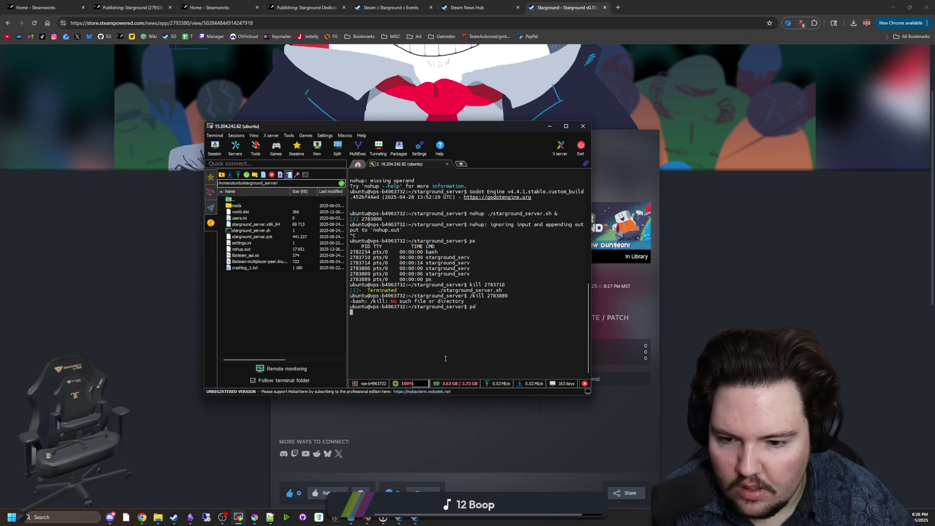
key("ctrl+c")
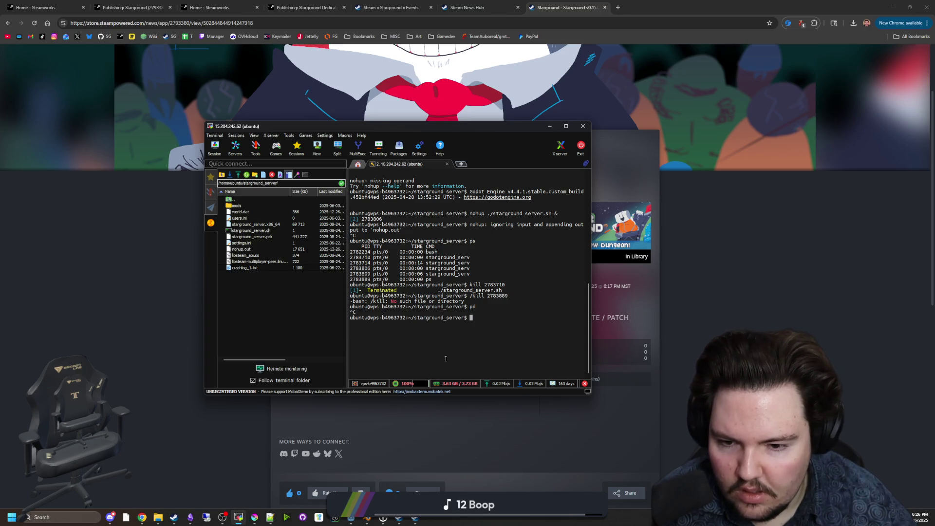
type("pd")
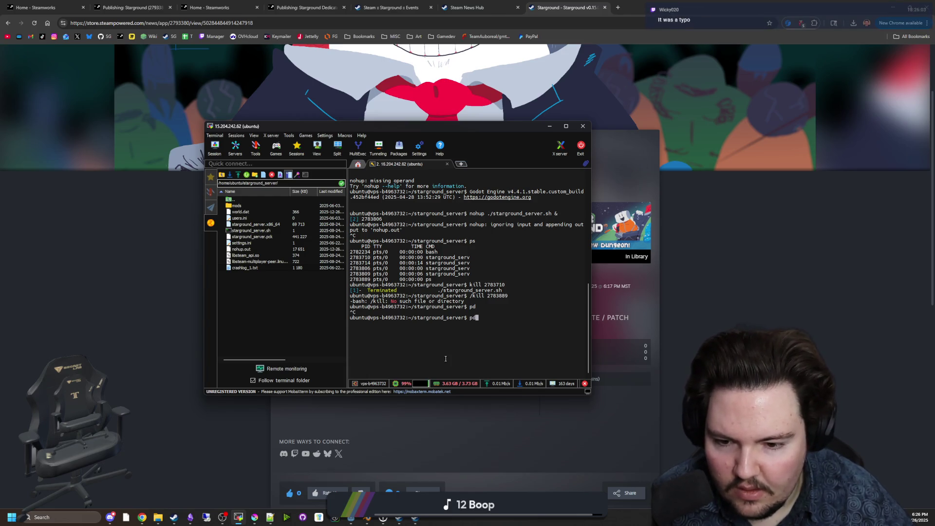
key("BackSpace")
key("BackSpace")
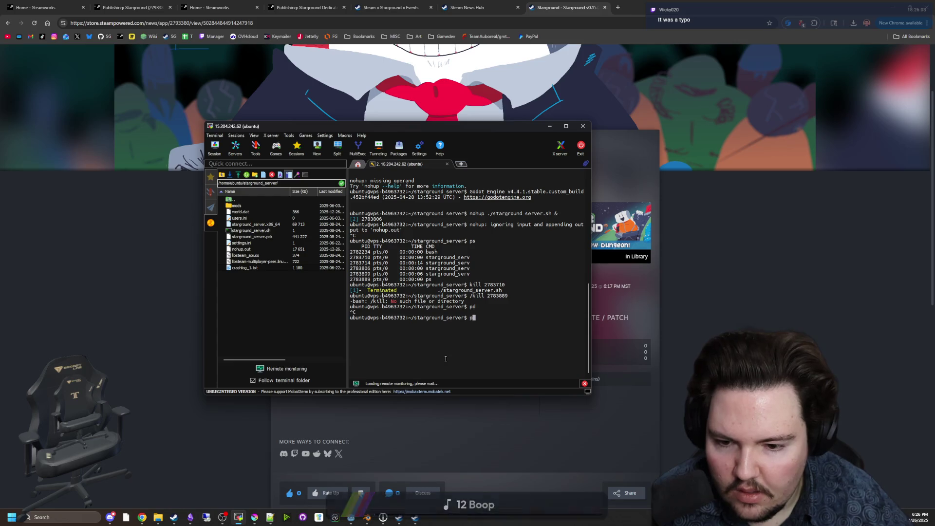
type("pd")
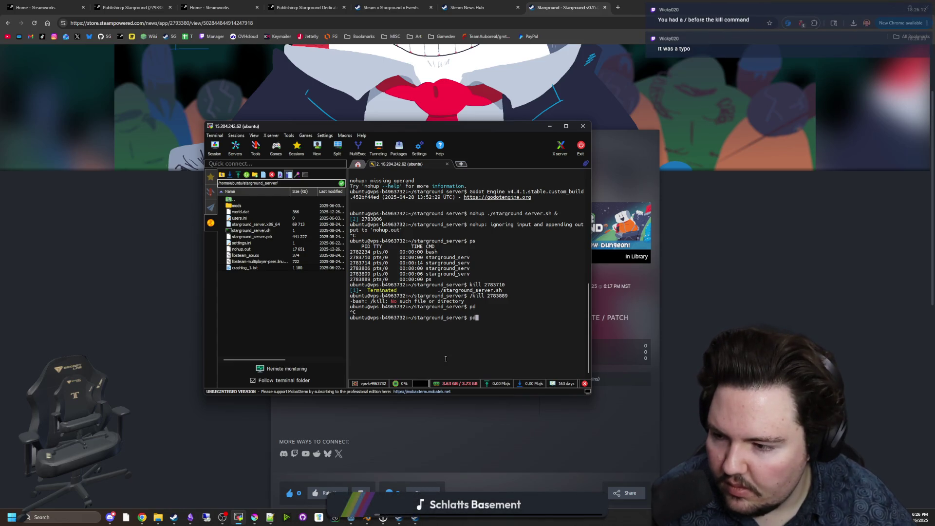
key("Return")
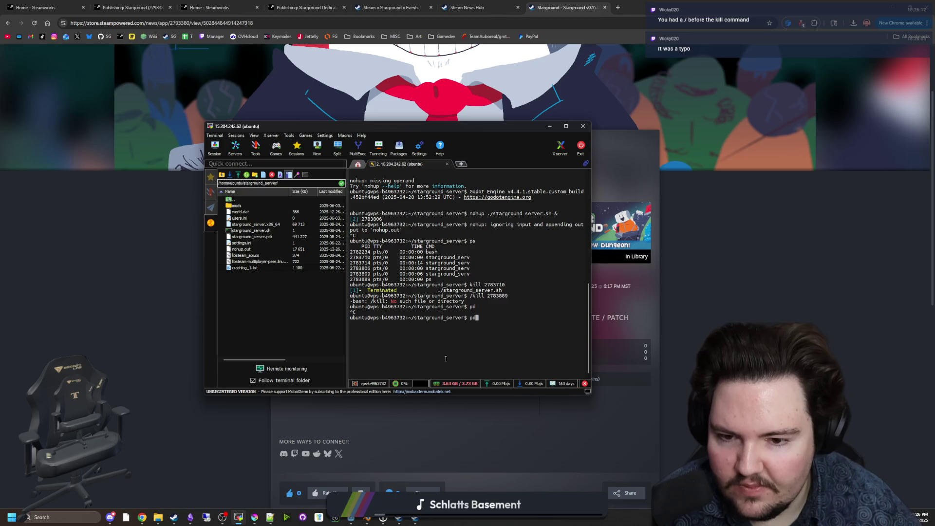
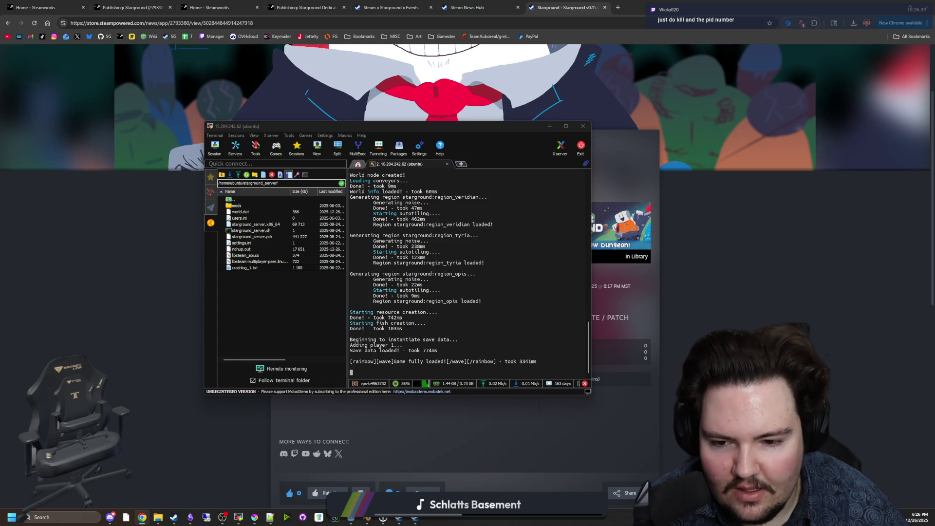
Step: Stop the foreground Starground server with Ctrl+C and kill process 2783714 found via ps
left_click(520, 311)
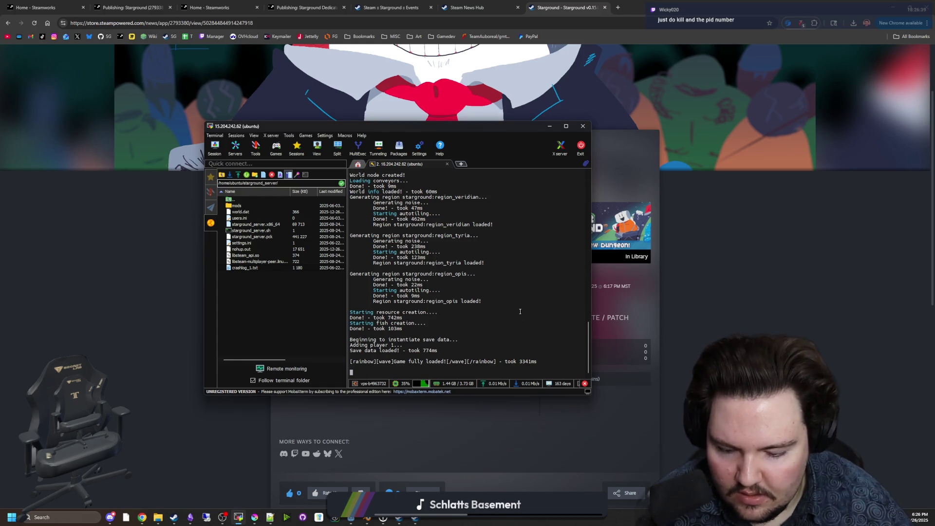
key("ctrl+c")
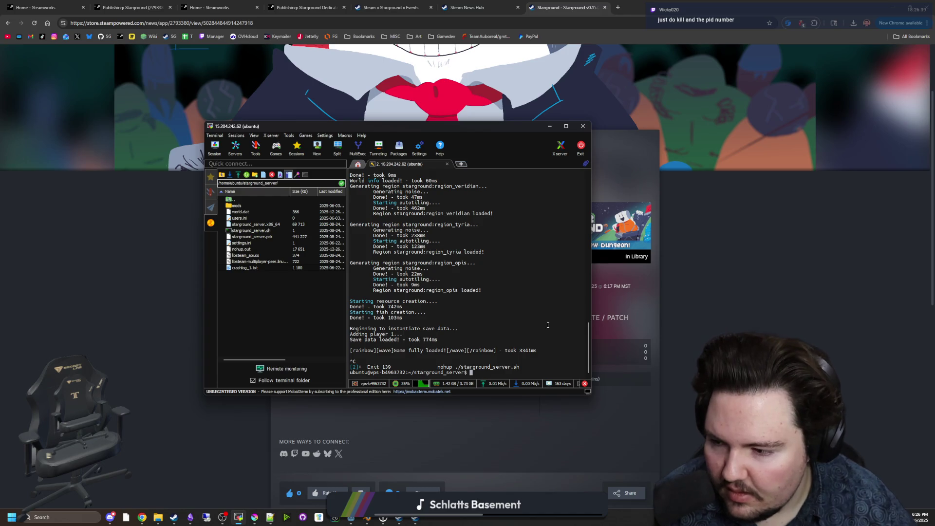
type("ps")
key("Return")
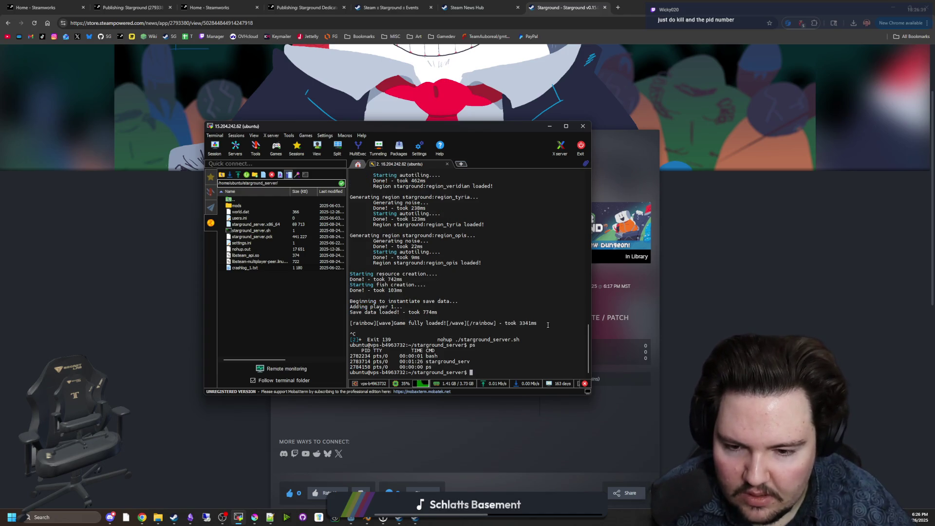
type("kill ")
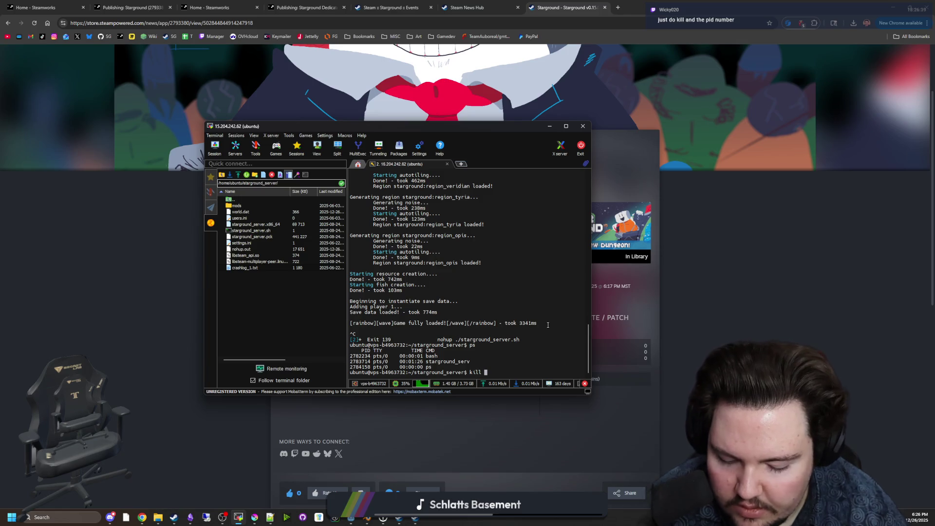
type("2783714")
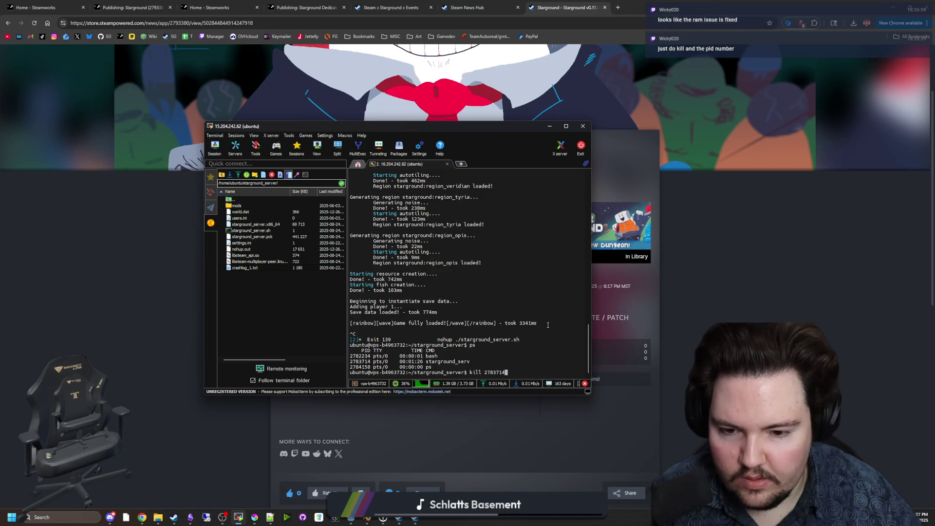
key("Return")
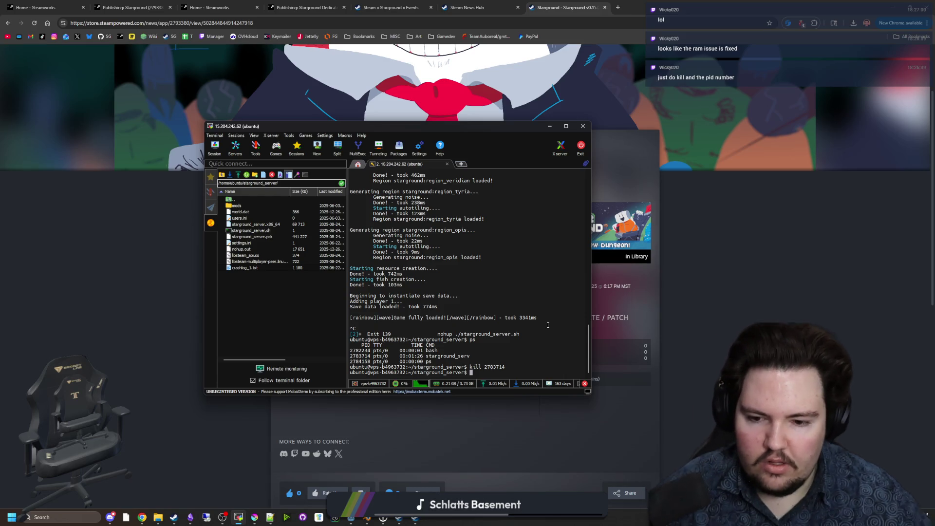
key("alt+Tab")
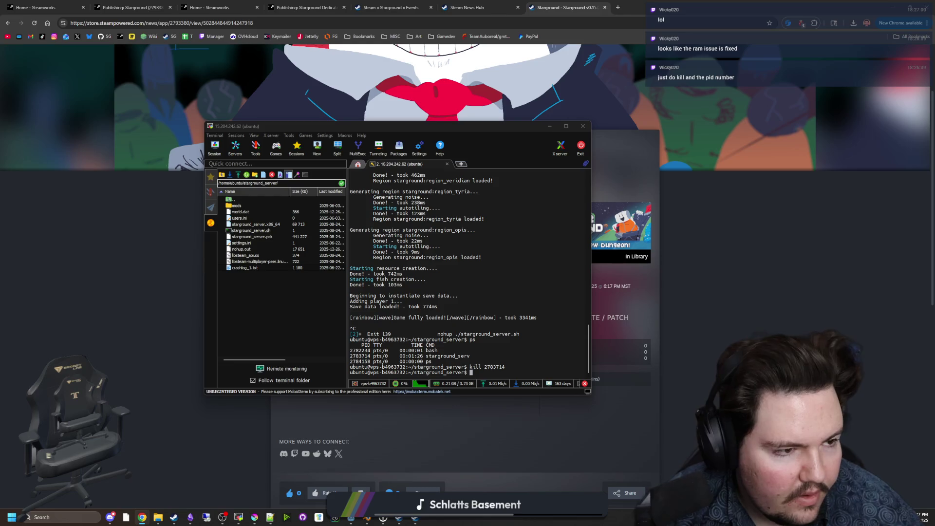
left_click(523, 346)
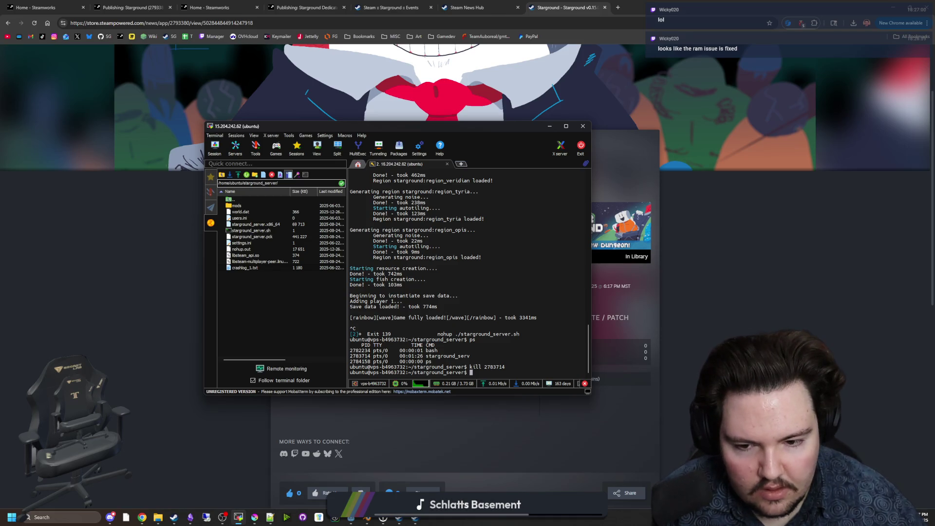
key("alt+Tab")
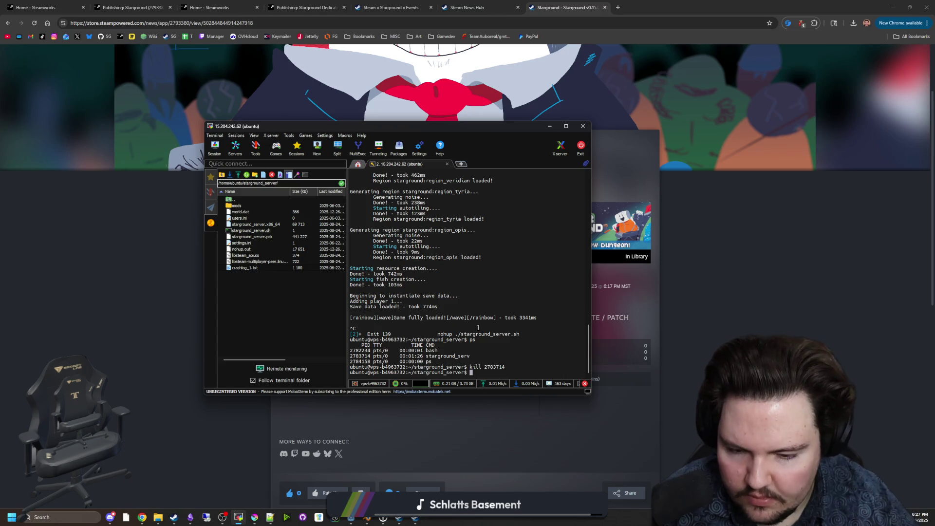
Step: List starground_server's files with ls and glance at the local LinuxServer build folder
type("ls")
key("Return")
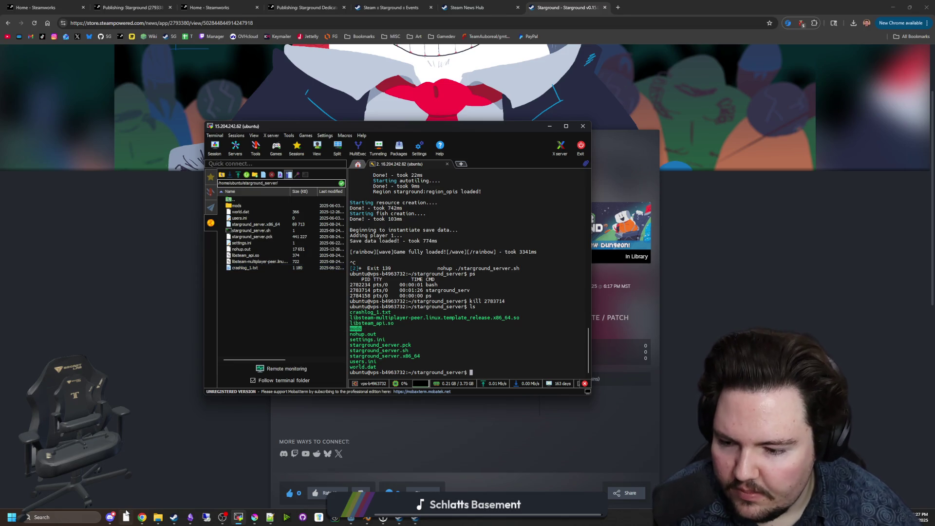
mouse_move(158, 517)
mouse_move(209, 482)
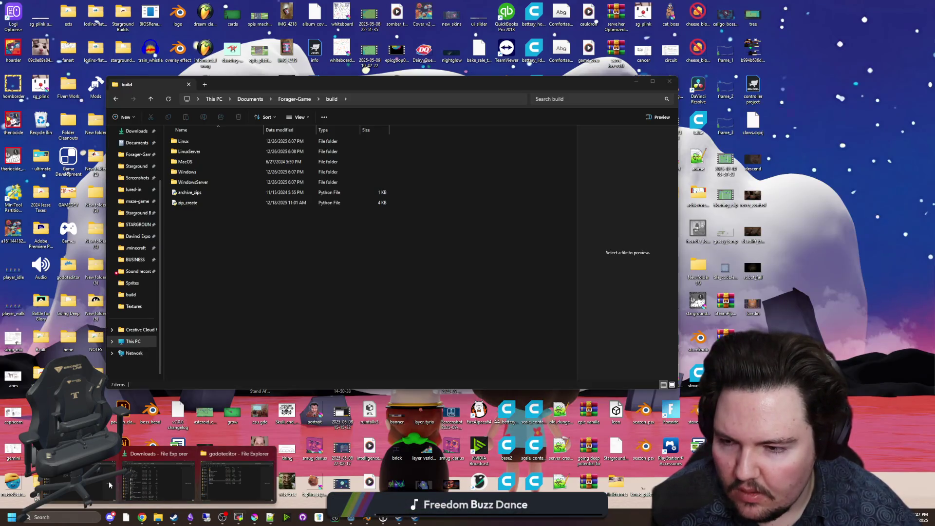
left_click(159, 477)
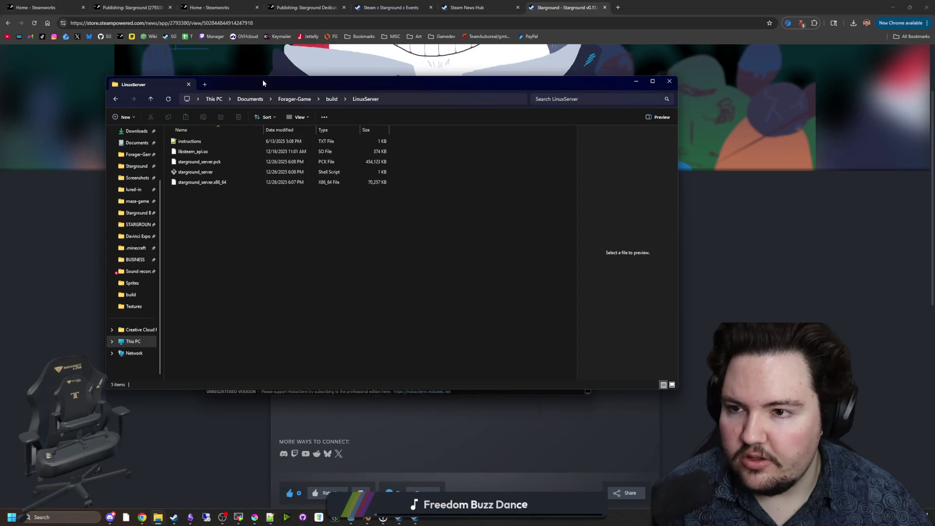
key("super+Down")
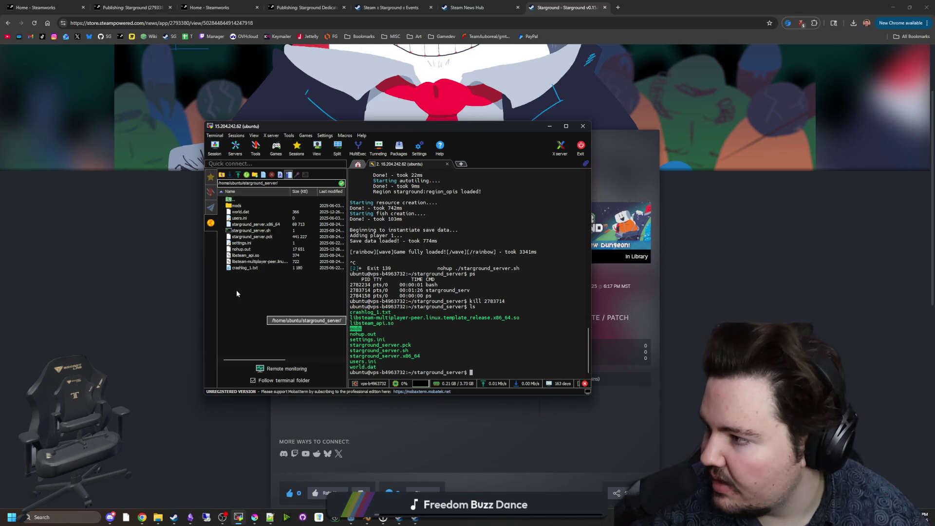
Step: Select starground_server.x86_64, .sh, .pck, nohup.out and the libsteam-multiplayer-peer library in the SFTP panel
left_click(274, 224)
left_click(268, 231, "shift")
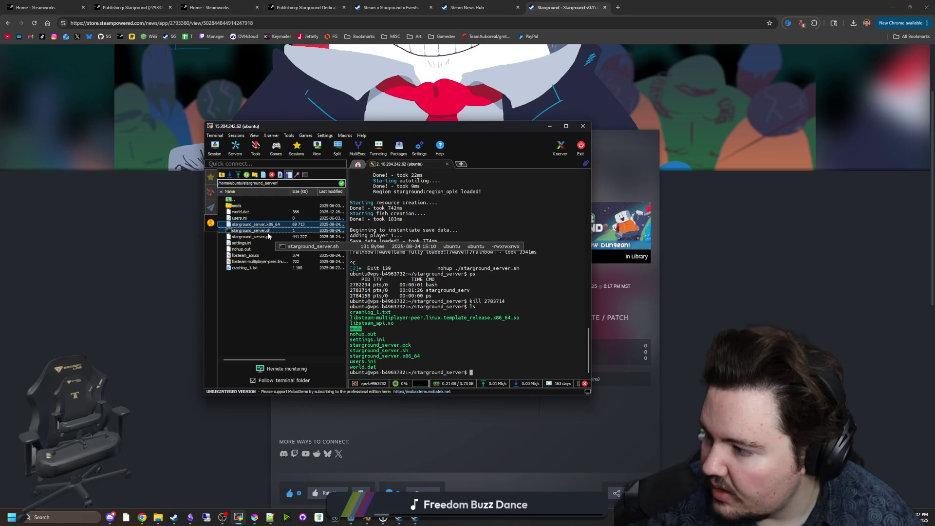
left_click(256, 328)
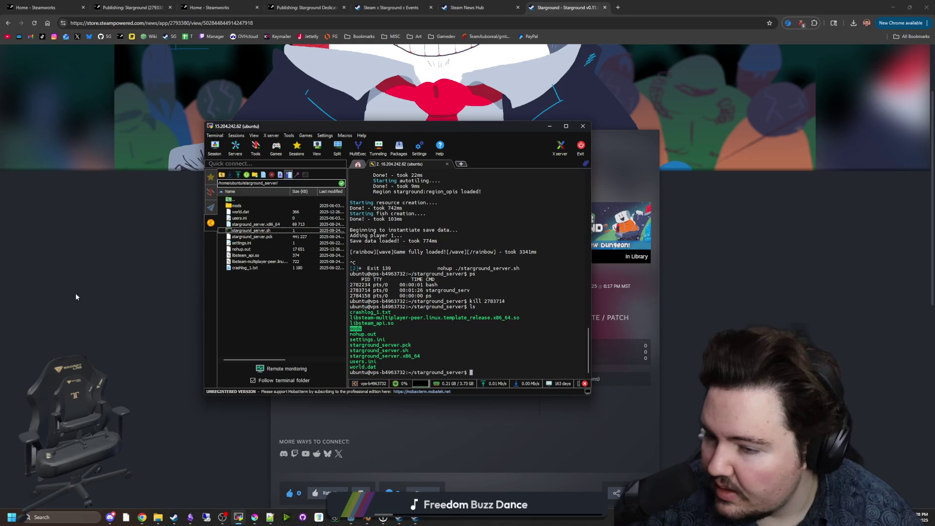
left_click(275, 225)
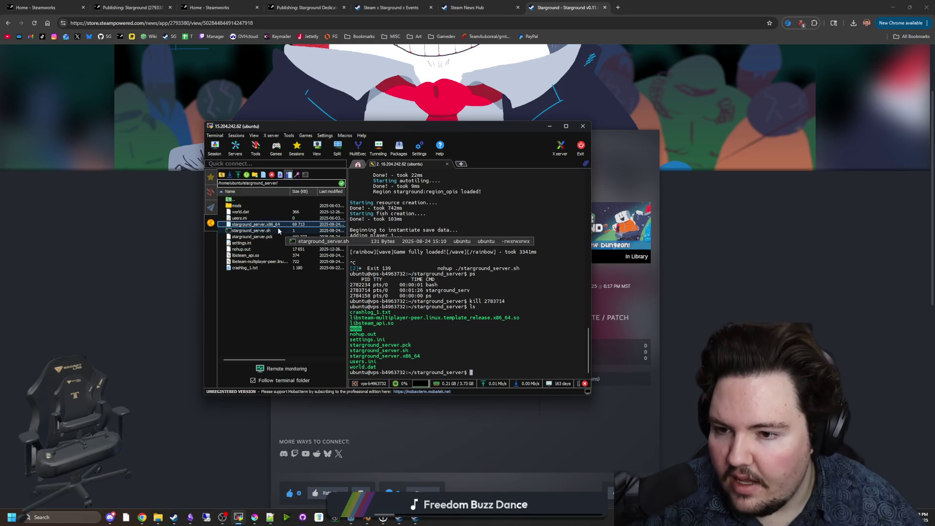
left_click(265, 232, "ctrl")
left_click(266, 237, "ctrl")
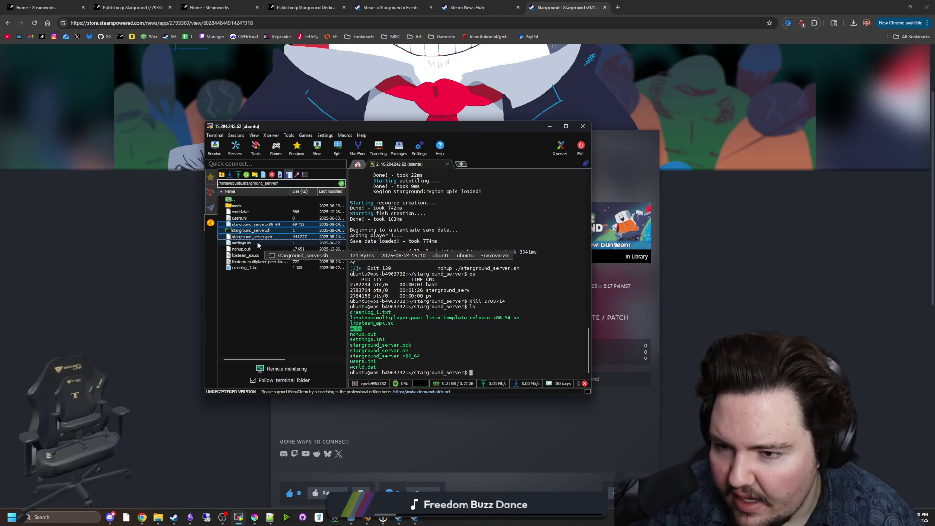
left_click(242, 250, "ctrl")
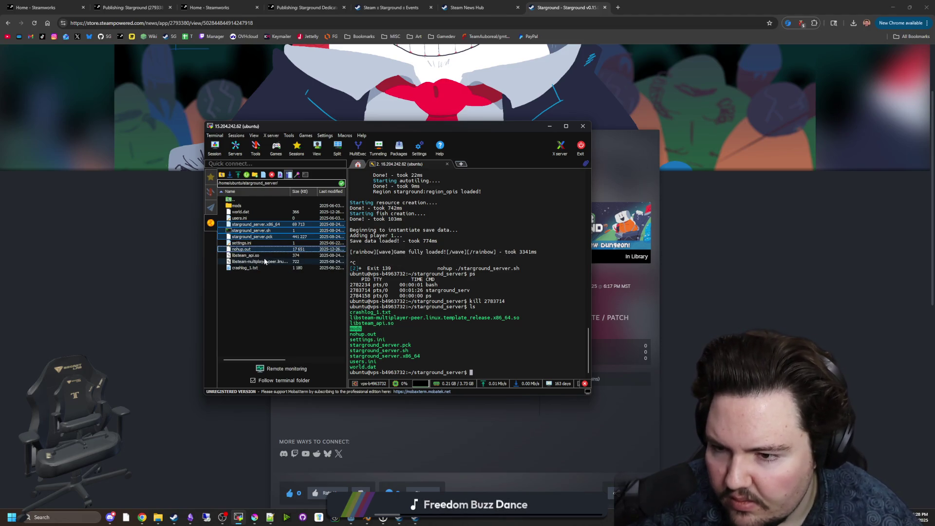
left_click(277, 261, "ctrl")
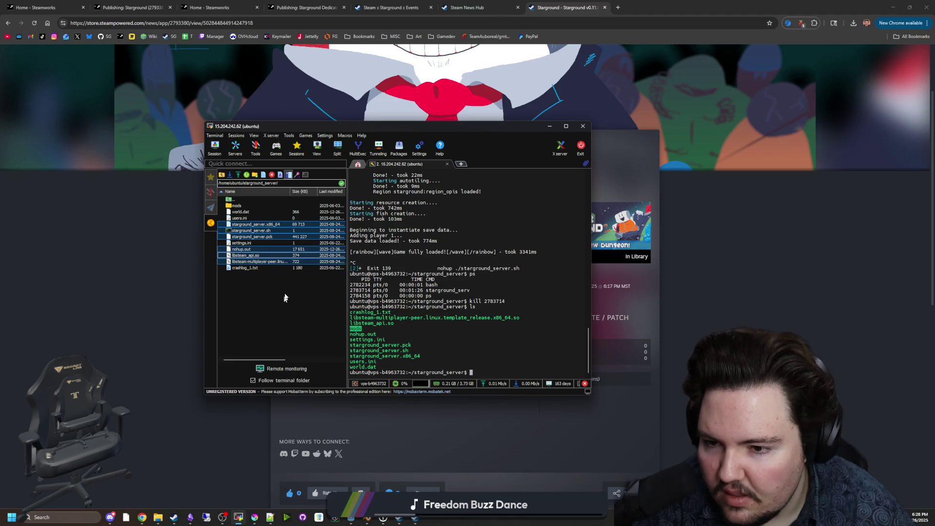
Step: Delete the selected old files, upload the new build's files, and enter nohup ./starground_server.sh
key("Delete")
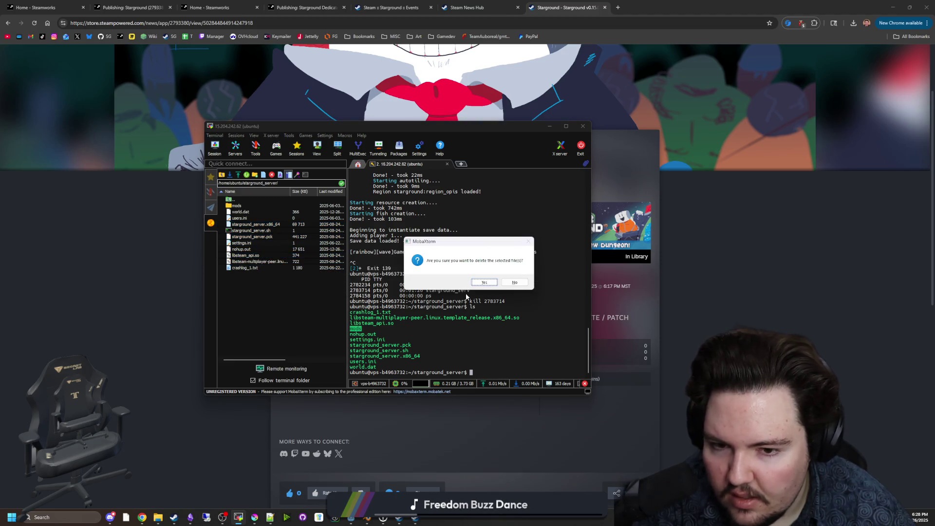
left_click(484, 282)
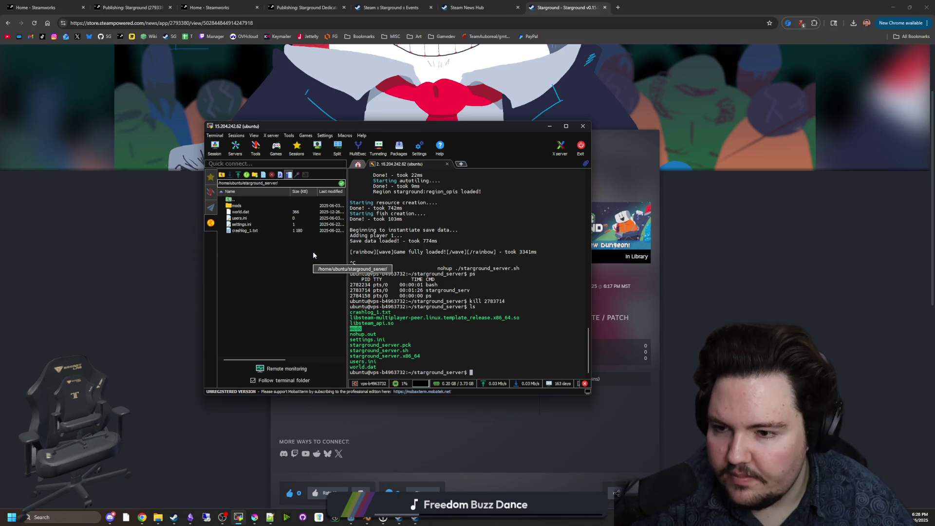
mouse_move(0, 242)
left_mouse_down()
mouse_move(185, 242)
mouse_move(247, 252)
left_mouse_up()
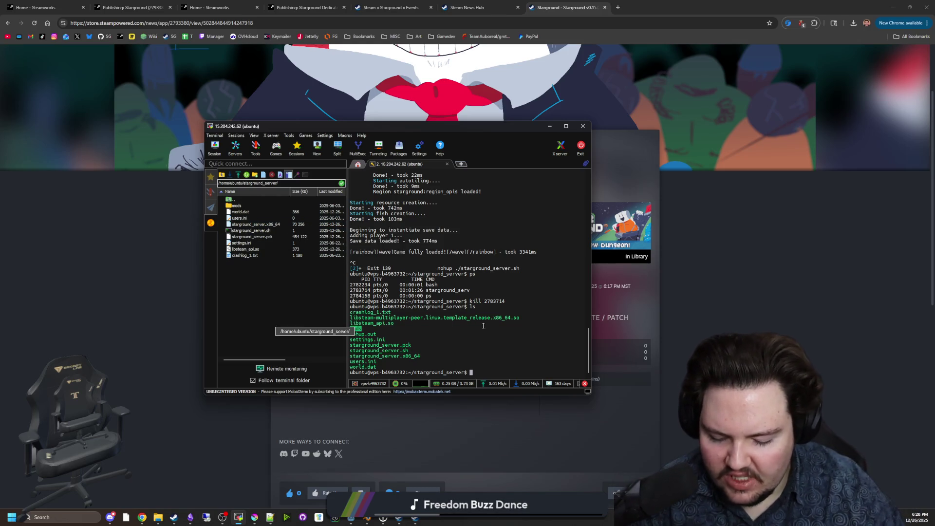
type("nohup ./starground_server.sh")
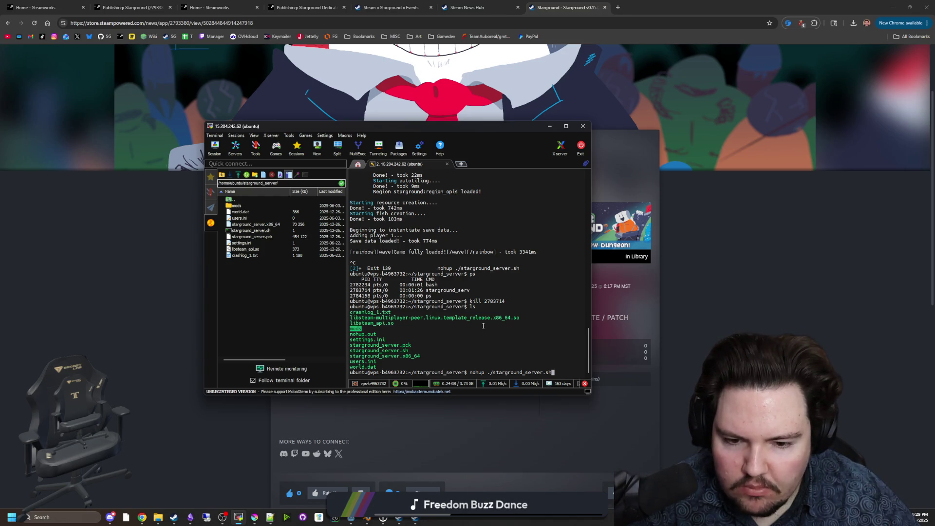
Step: Launch ./starground_server.sh in the background with nohup; it fails with Permission denied
type("&")
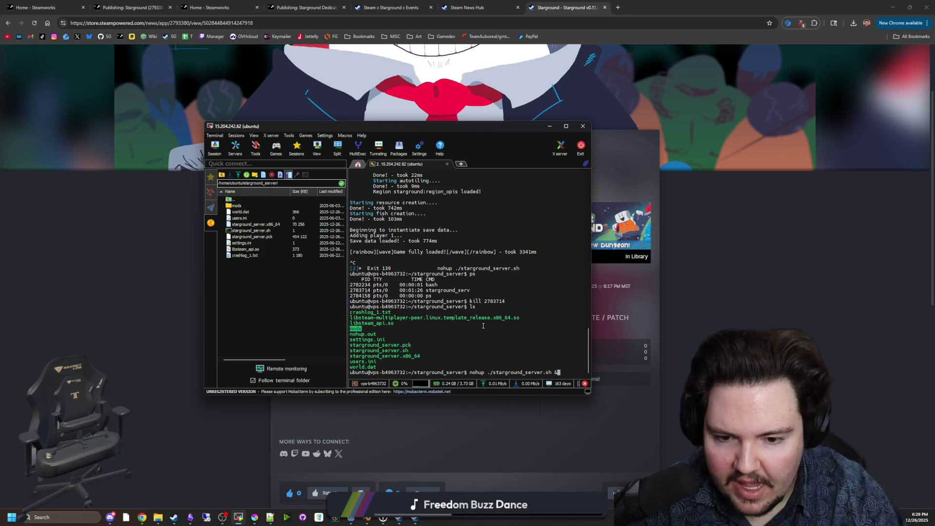
key("Return")
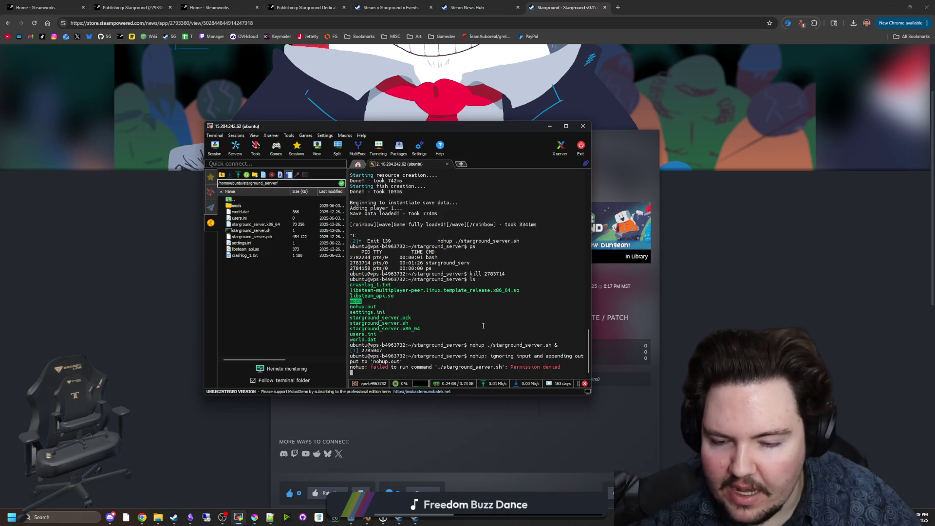
type("/c")
key("BackSpace")
key("BackSpace")
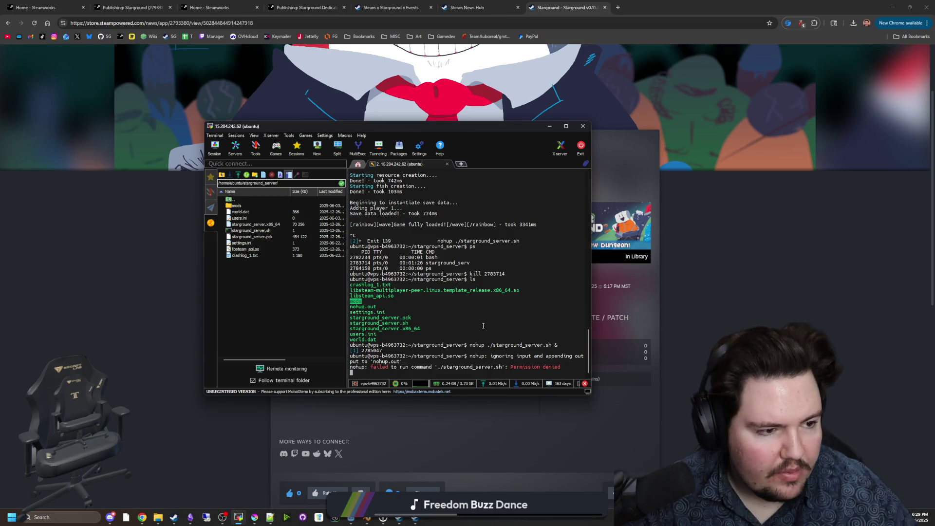
key("alt+Tab")
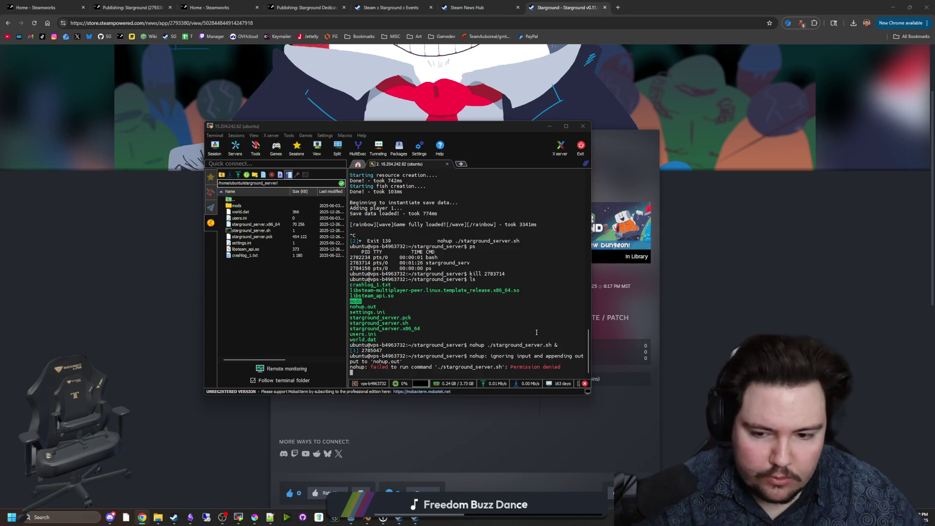
left_click(536, 332)
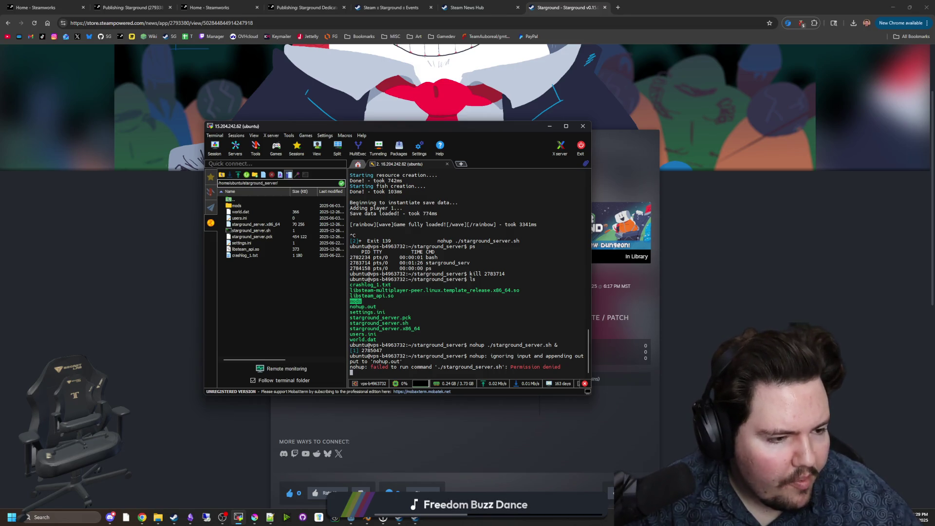
type("chmod -r ")
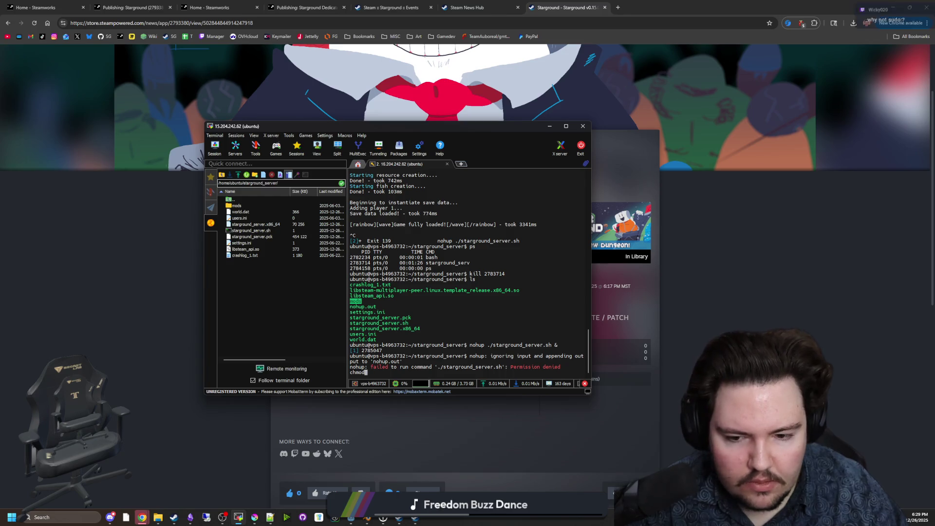
type("777 ")
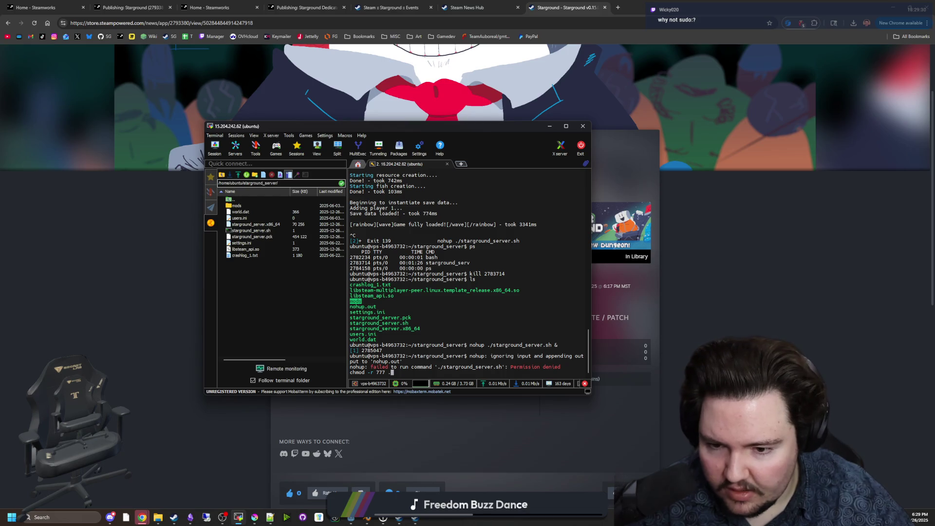
type(".")
Step: Run chmod 777 on the server folder, fixing the command's argument order after an error
key("Return")
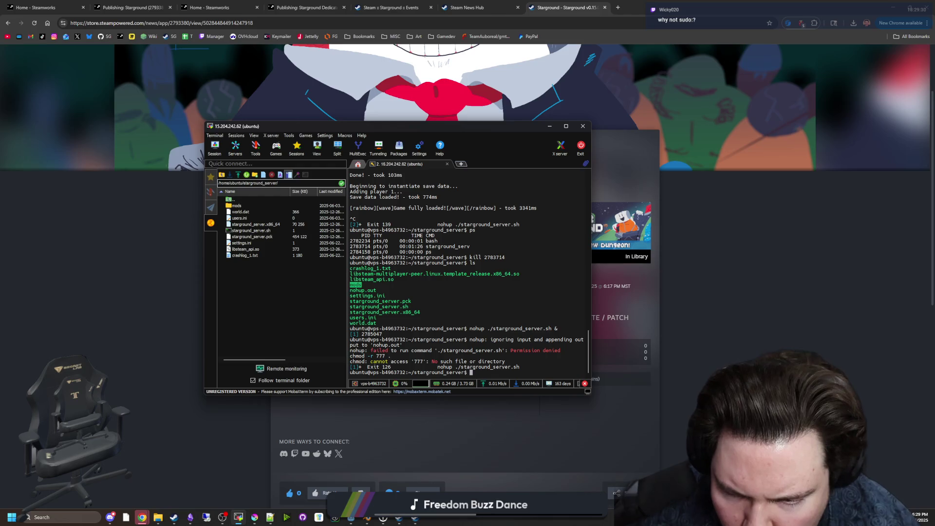
key("Up")
key("BackSpace")
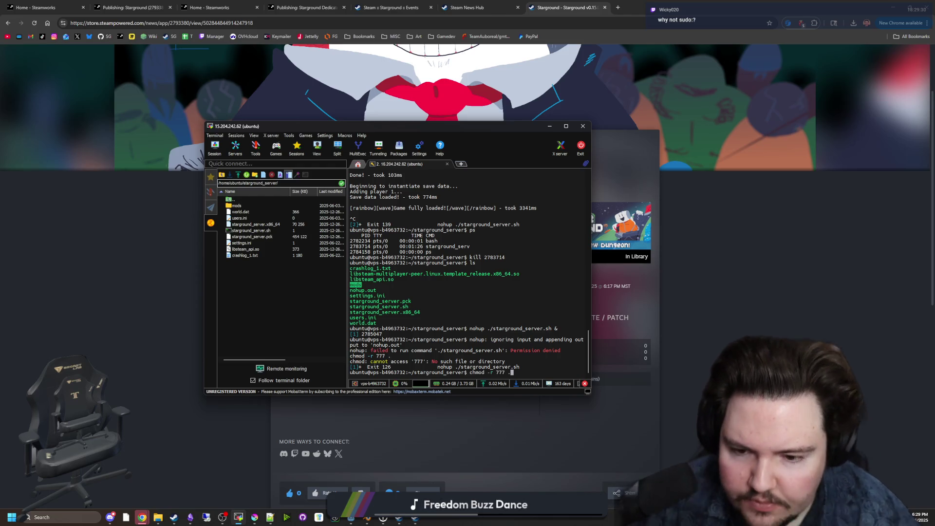
key("Left")
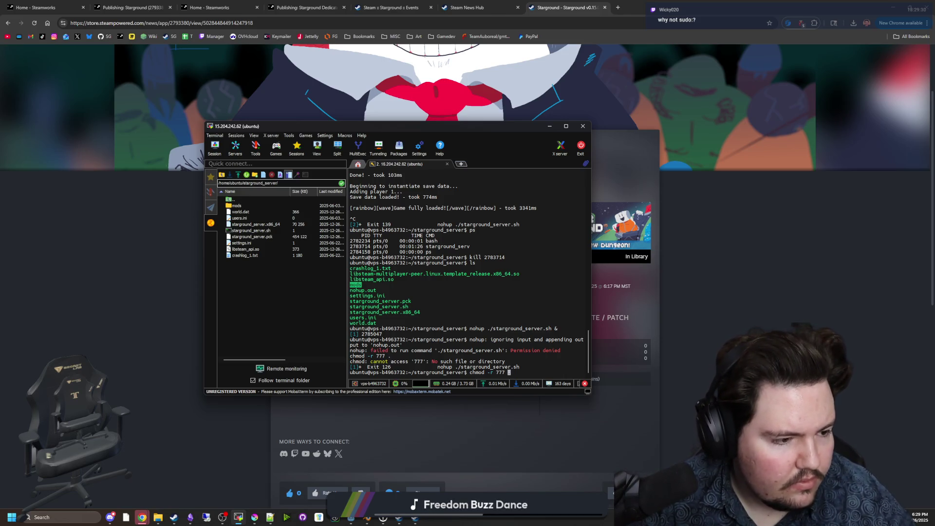
key("BackSpace")
key("BackSpace")
key("BackSpace")
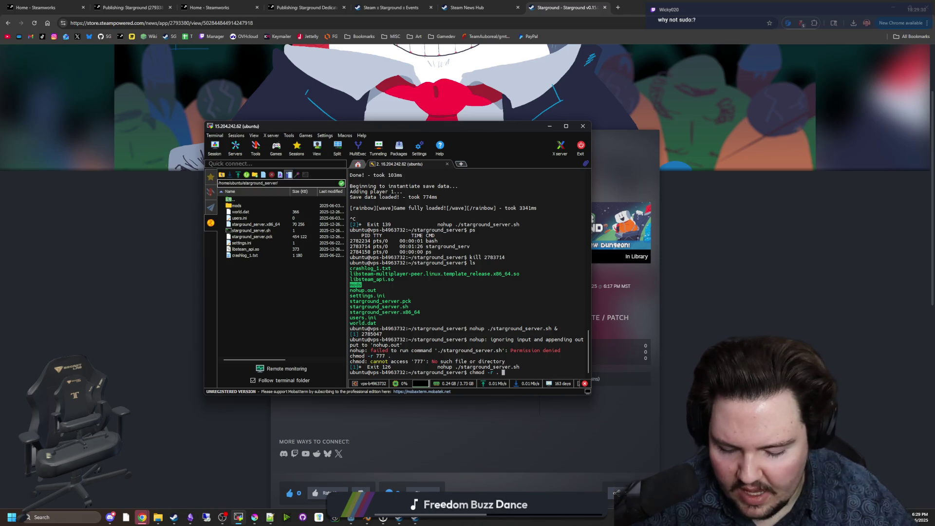
type("777")
key("Return")
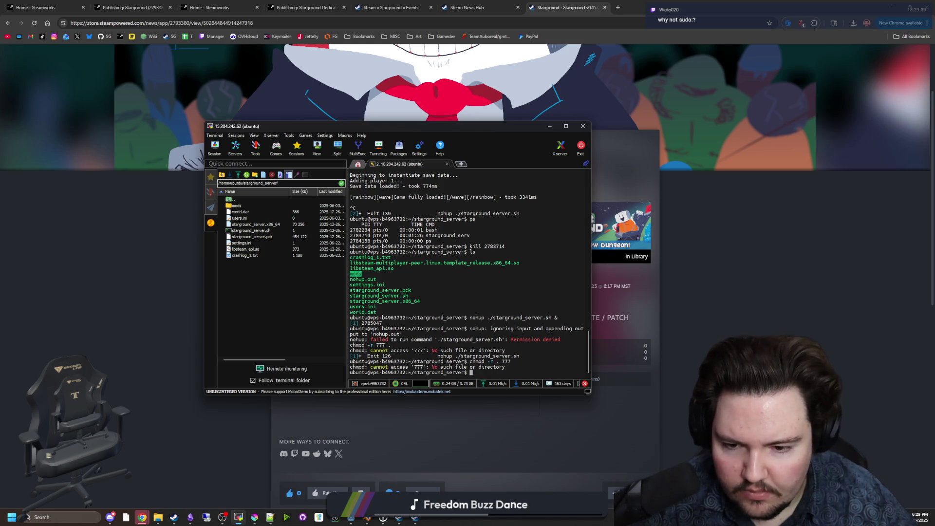
Step: Apply chmod -R 777 . recursively to starground_server and list its files
key("Up")
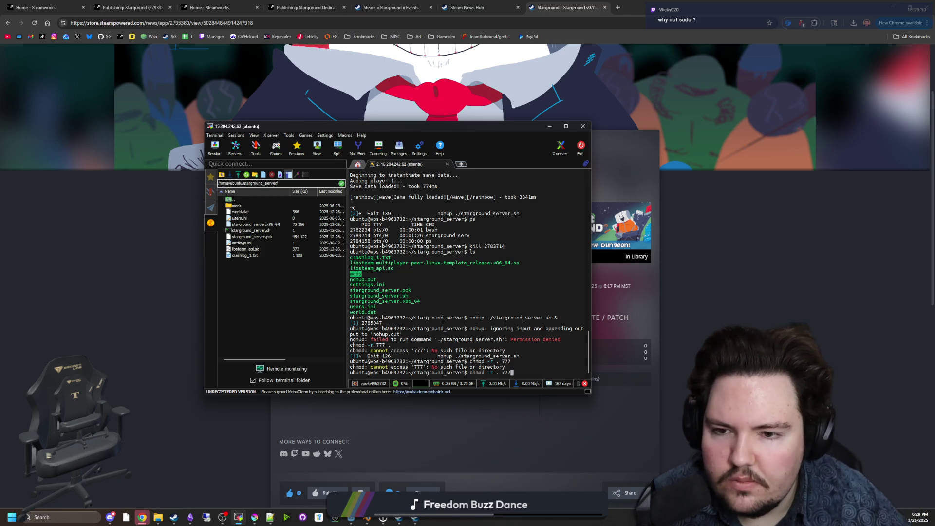
key("BackSpace")
key("BackSpace")
key("BackSpace")
key("BackSpace")
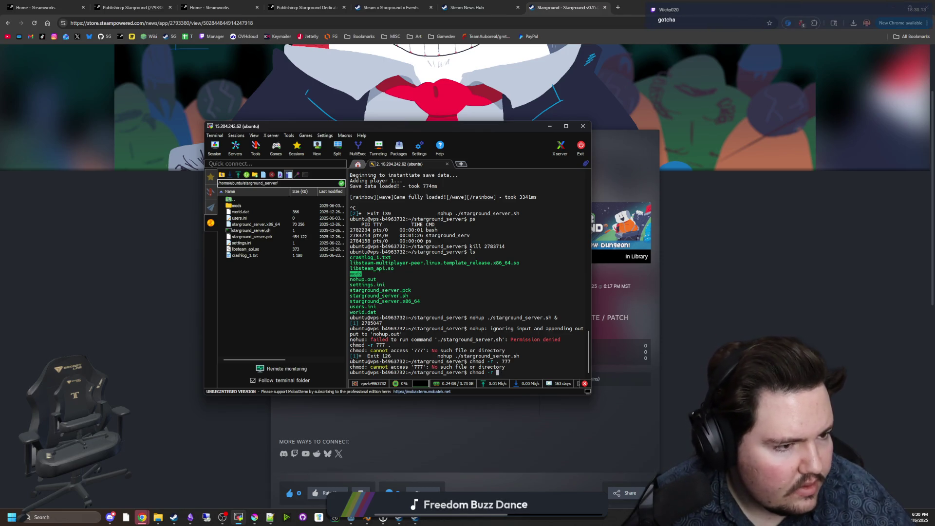
key("BackSpace")
key("BackSpace")
type("R 777")
key("Return")
key("Up")
type(".")
key("Return")
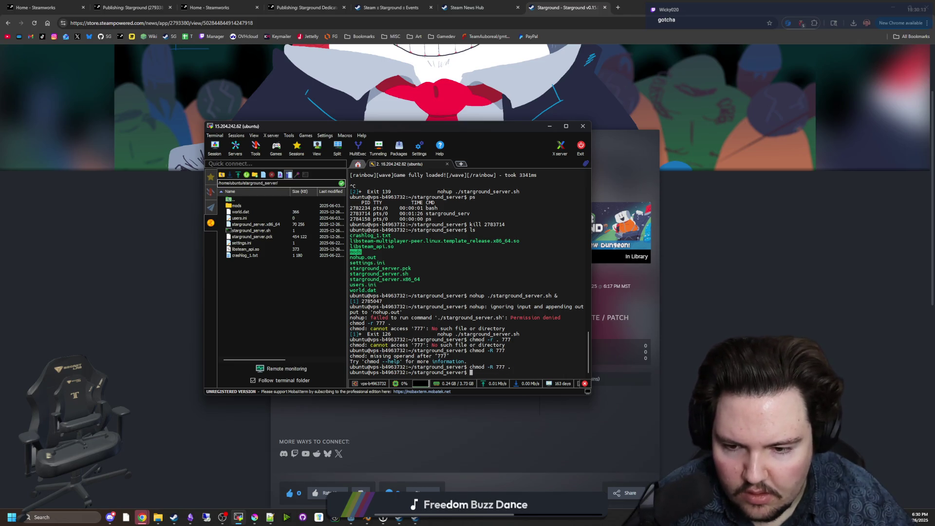
type("ls")
key("Return")
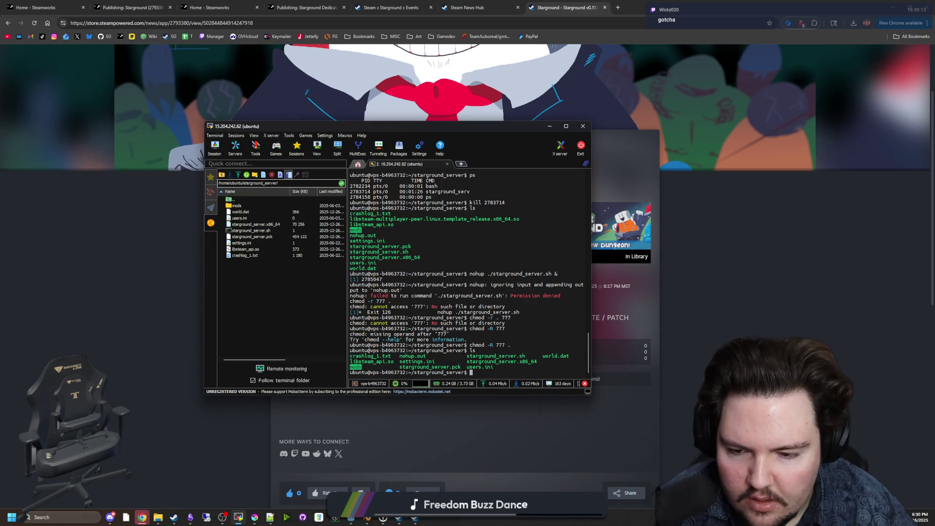
key("Up")
key("Up")
key("Up")
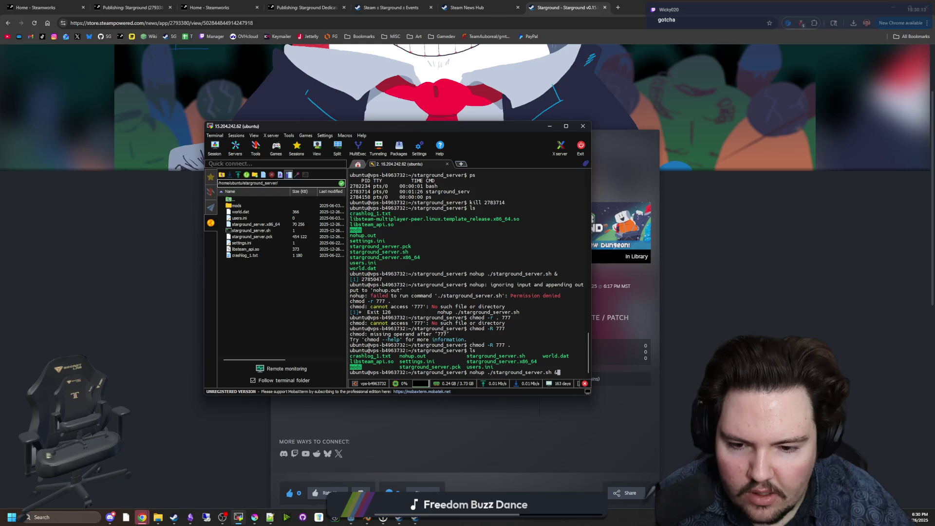
Step: Relaunch the server with nohup in the background and confirm starground_serv runs via ls and ps
key("Return")
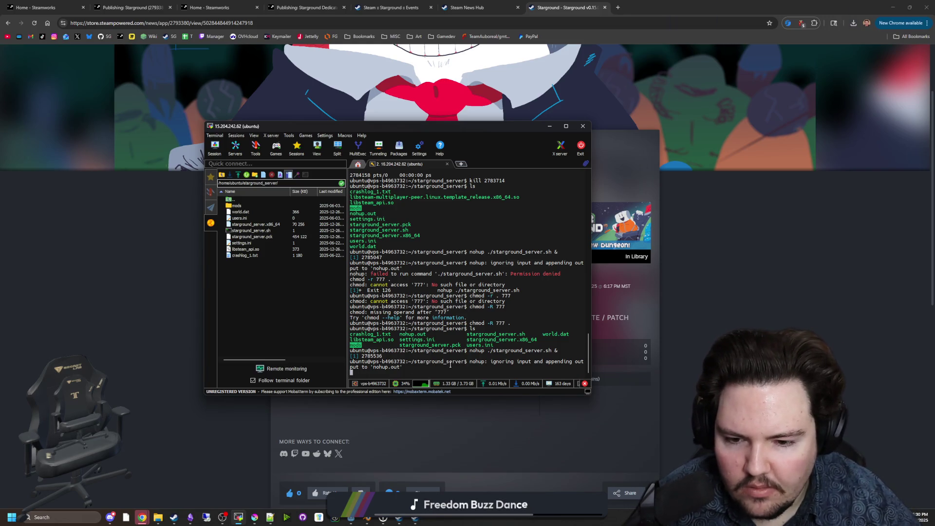
type("d")
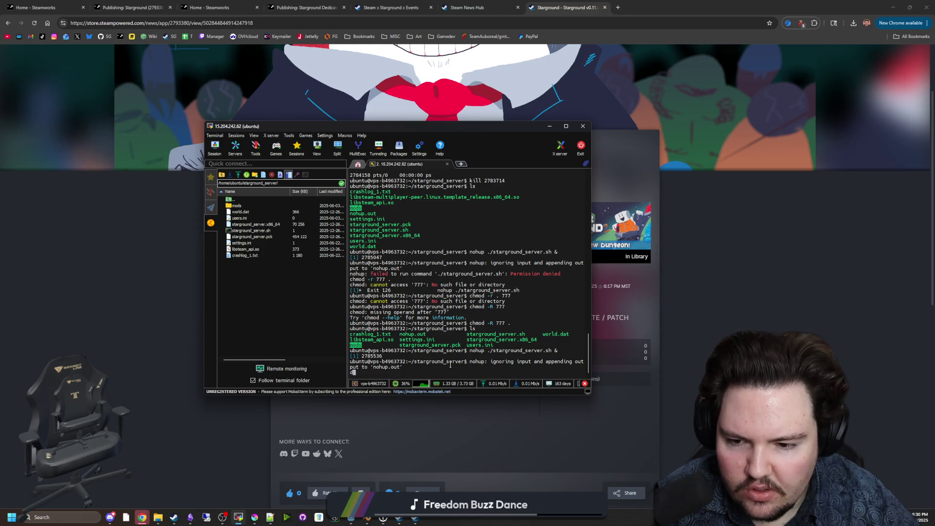
key("Return")
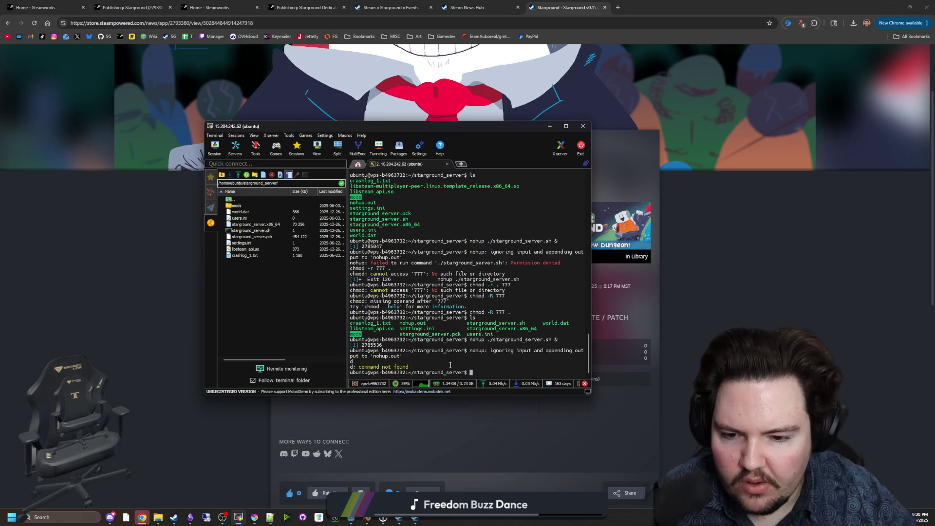
type("ls")
key("Return")
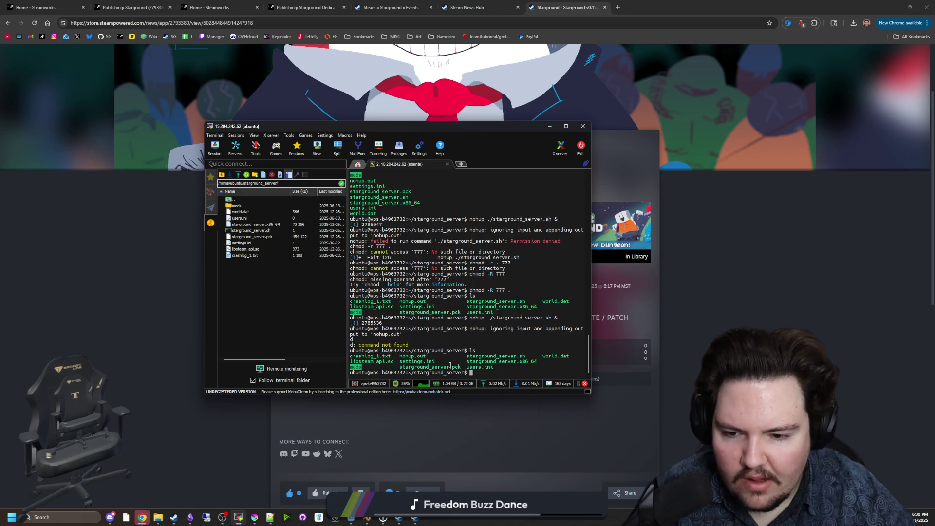
type("ps")
key("Return")
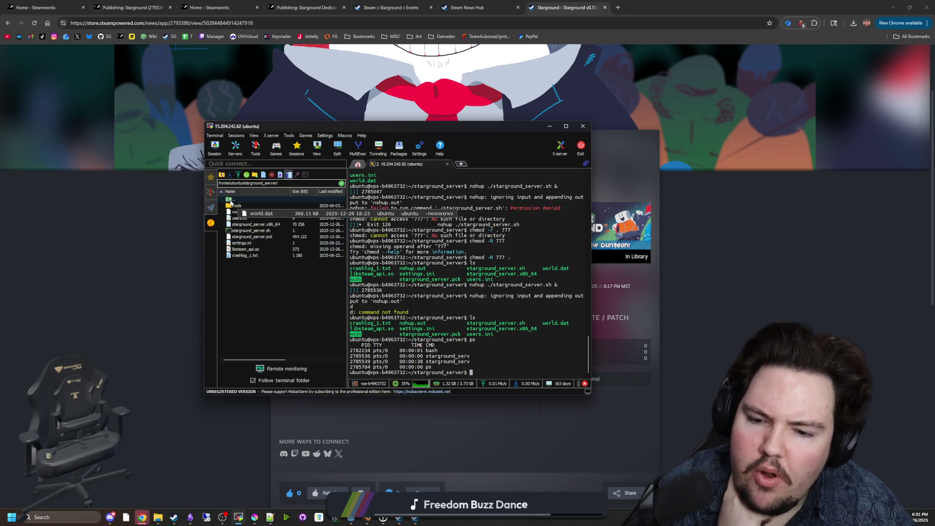
Step: Move up from starground_server to /home/ubuntu with cd .
double_click(231, 200)
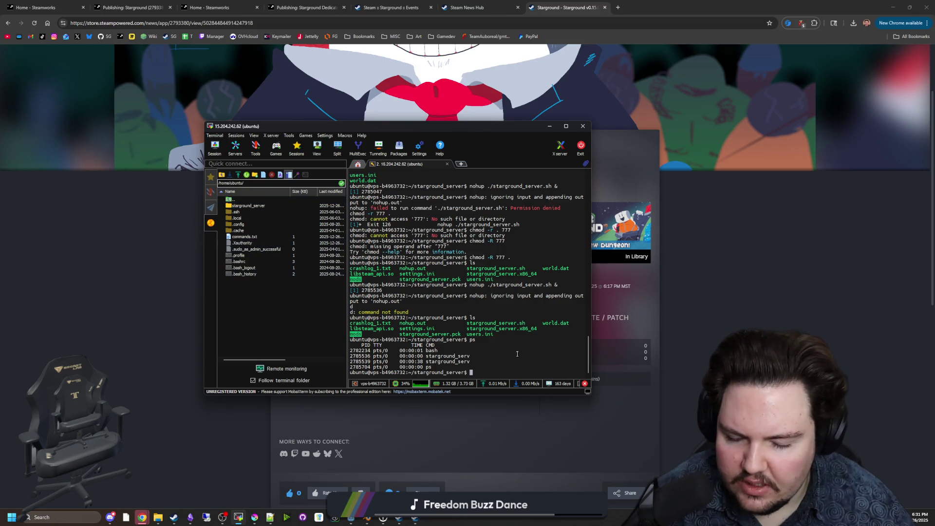
type("cd ./")
key("Return")
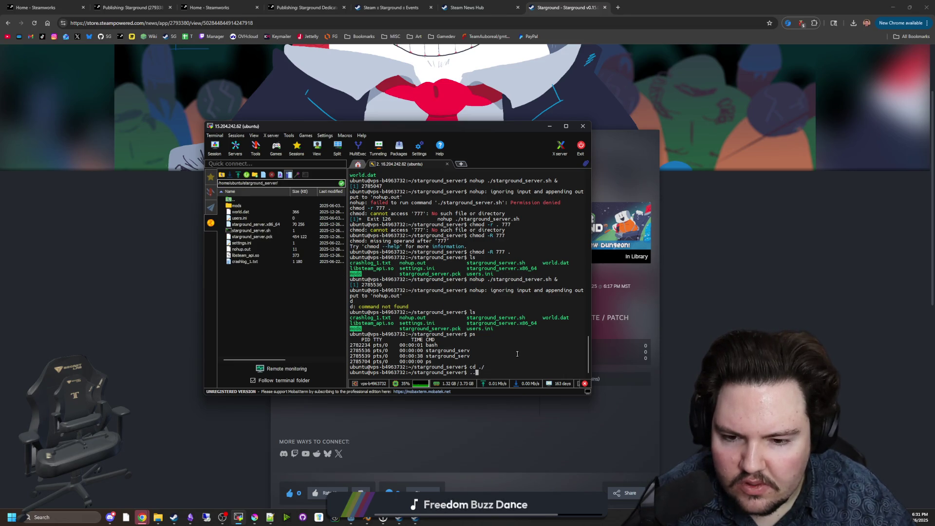
key("Return")
type("cd ..")
key("Return")
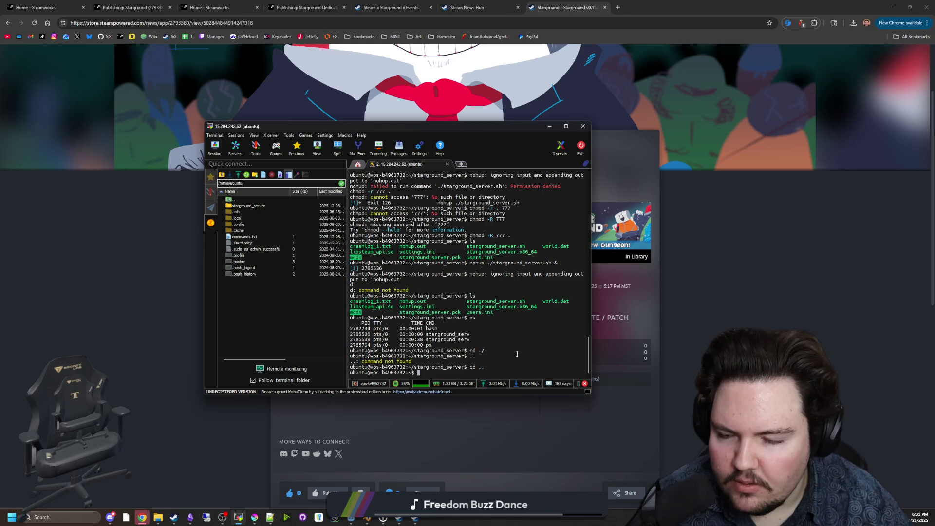
Step: Open commands.txt in nano and change its first line to nohup ./program &
type("nano commands.txt")
key("Return")
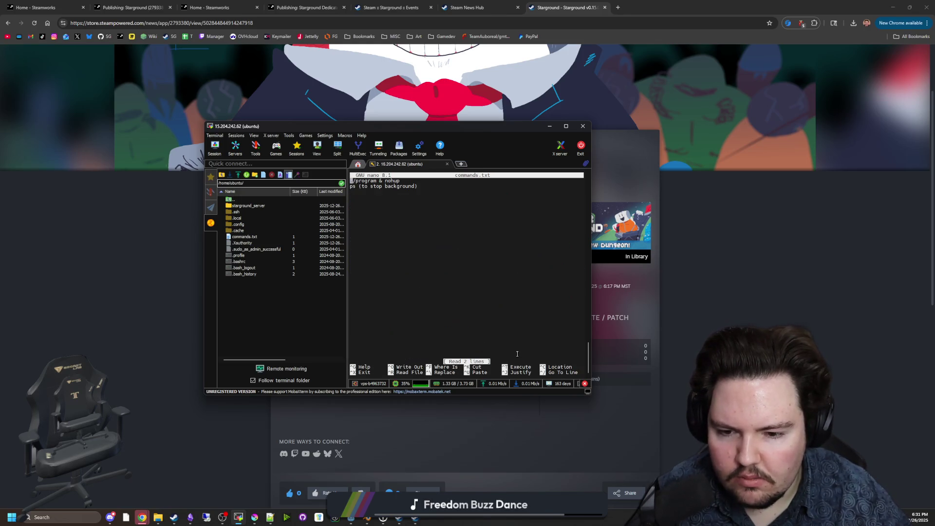
key("Down")
key("Right")
key("Right")
key("Right")
key("Up")
key("BackSpace")
key("BackSpace")
key("BackSpace")
key("BackSpace")
key("BackSpace")
key("BackSpace")
type("no")
key("Right")
key("Right")
key("Right")
type("./program &")
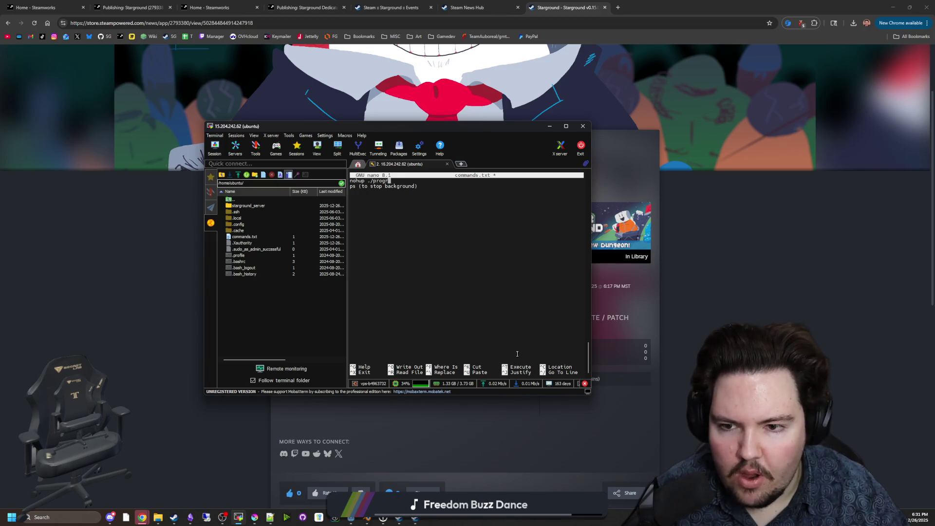
Step: Add a chmod -R 777 . line, save commands.txt and exit nano
key("Down")
key("Right")
key("Right")
key("Right")
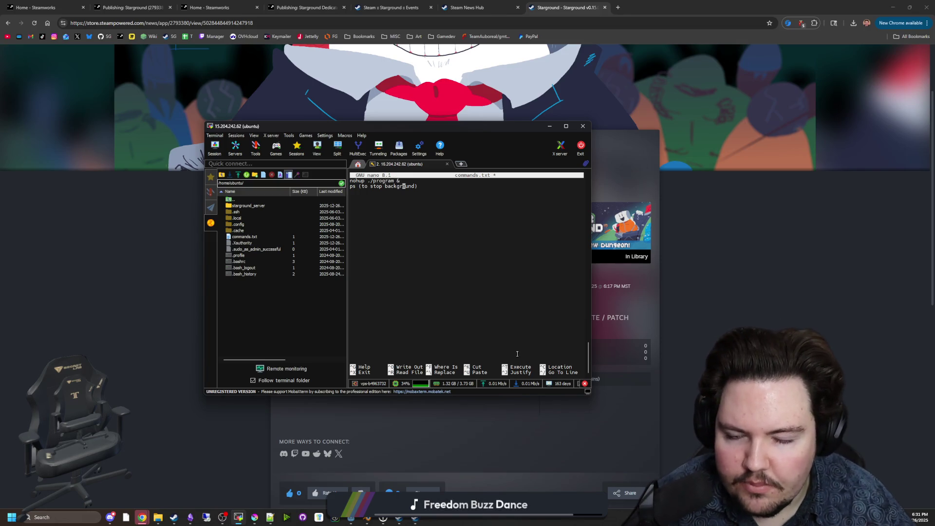
key("Return")
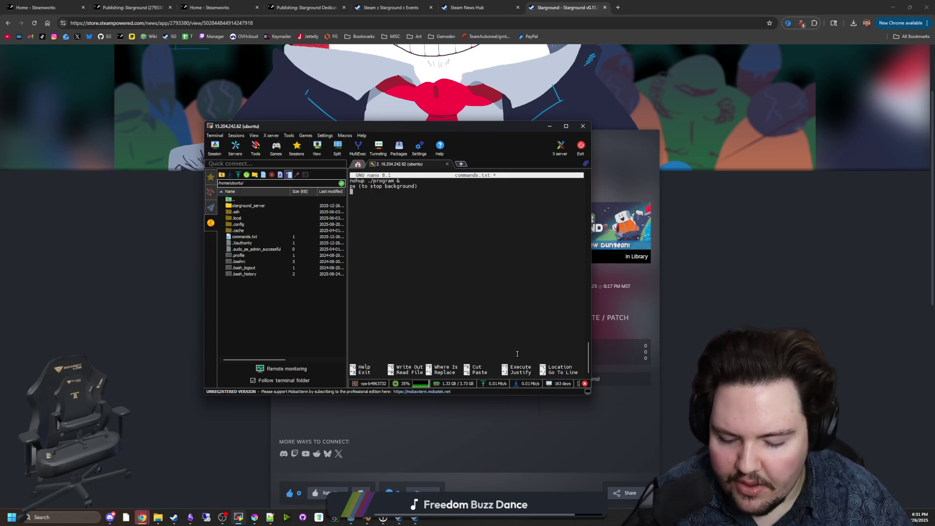
type("chmod ")
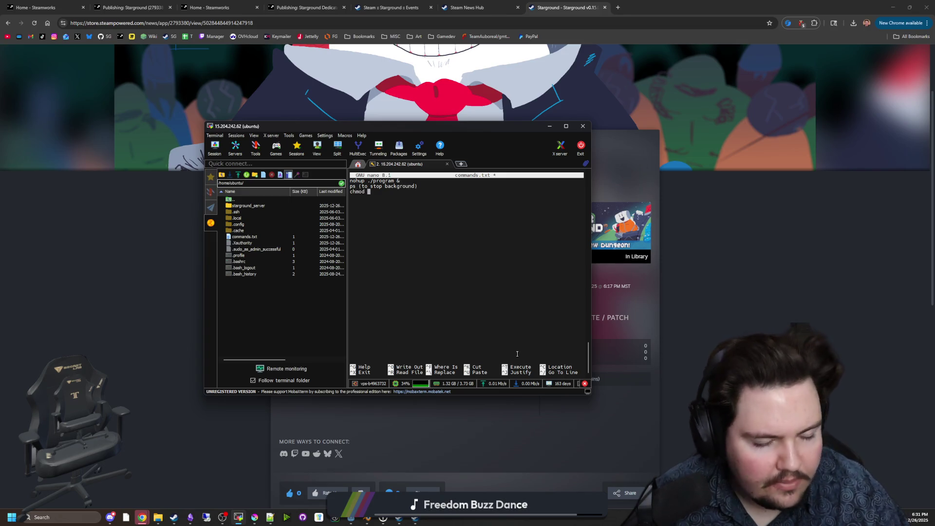
type("-R 777 .")
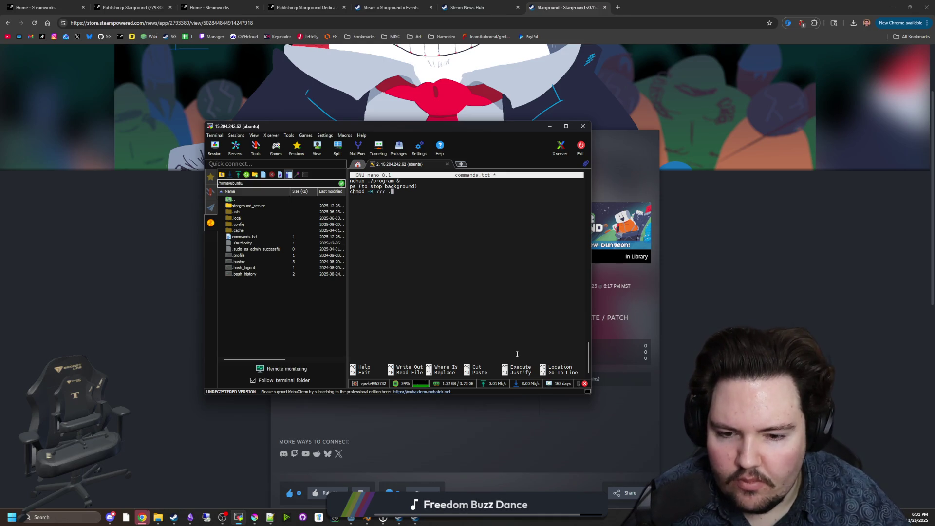
key("ctrl+o")
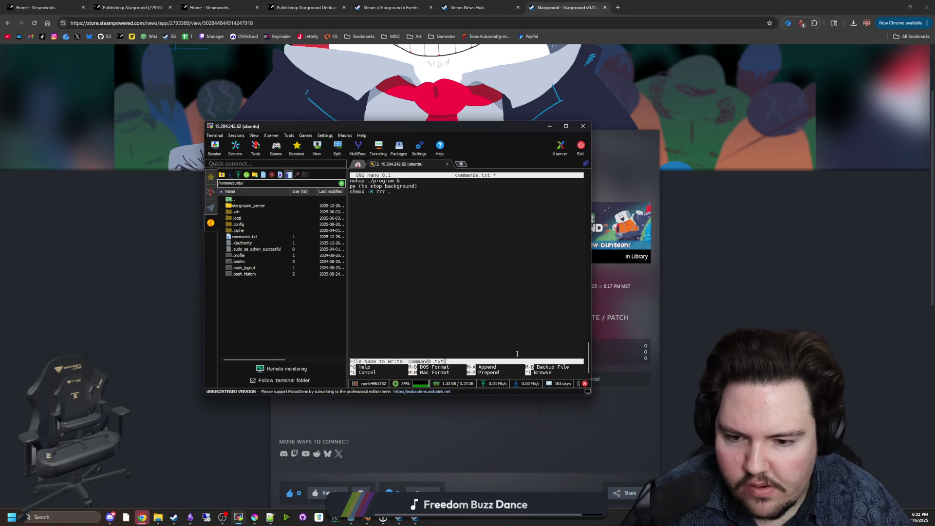
key("Return")
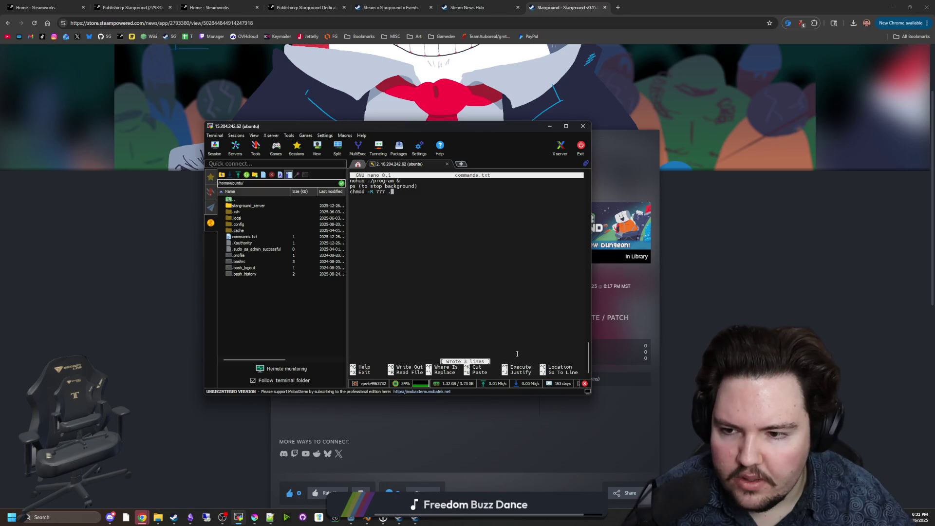
key("ctrl+x")
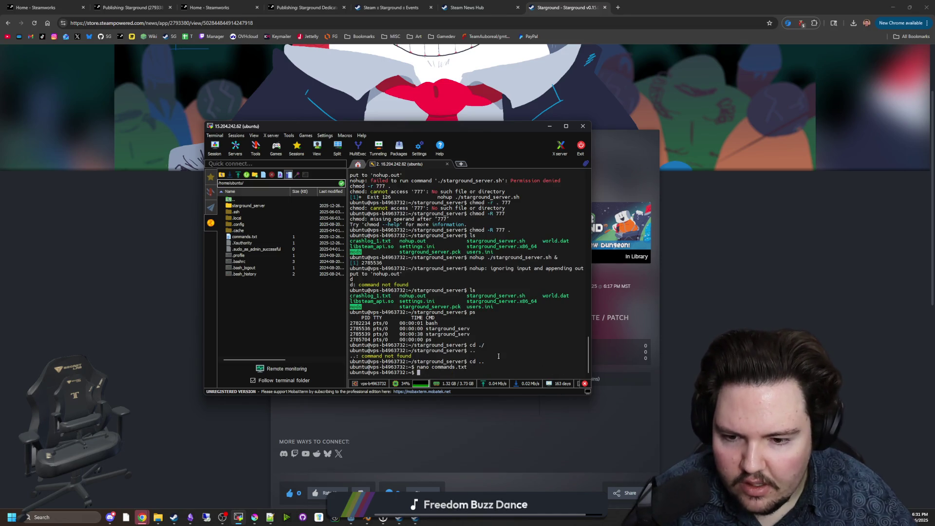
left_click(548, 128)
left_click(141, 517)
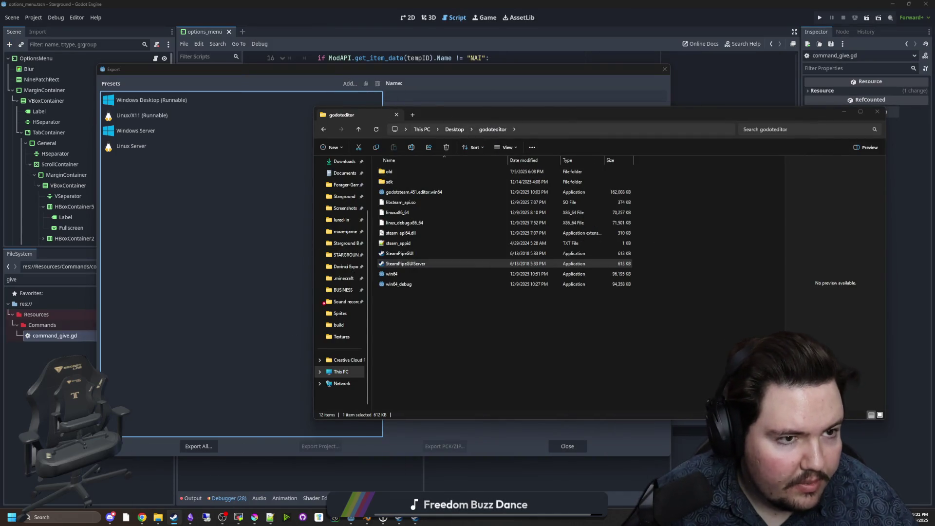
Step: Verify Starground's game file integrity from Steam Properties, then launch the game
left_click(174, 517)
type("stargr")
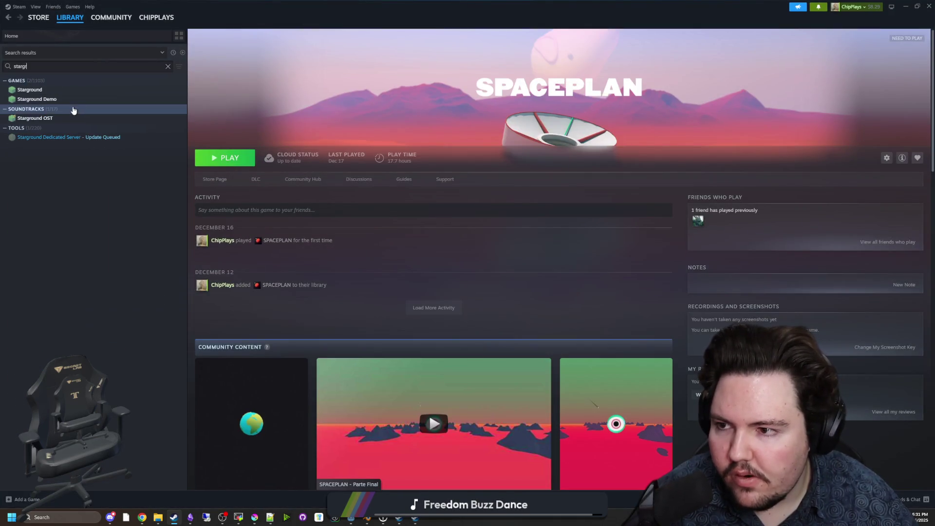
left_click(49, 91)
right_click(46, 99)
left_click(66, 158)
left_click(349, 207)
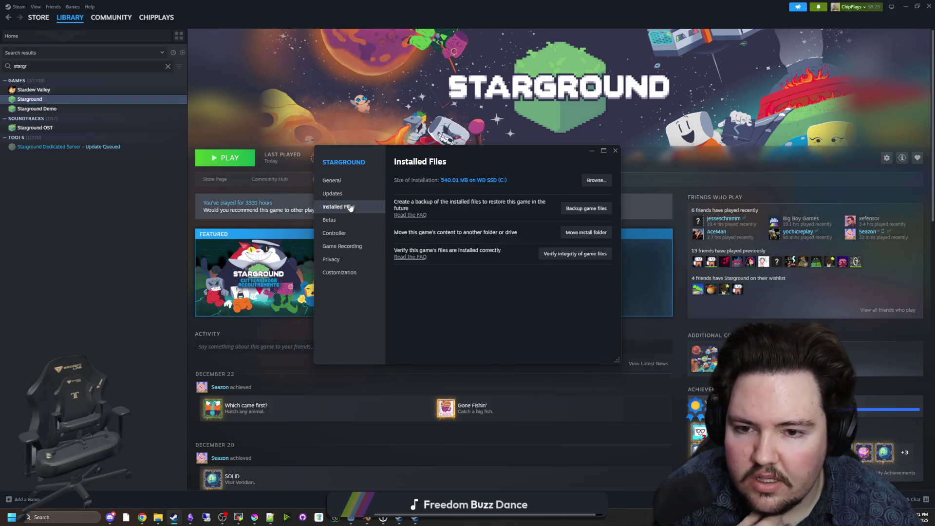
left_click(576, 254)
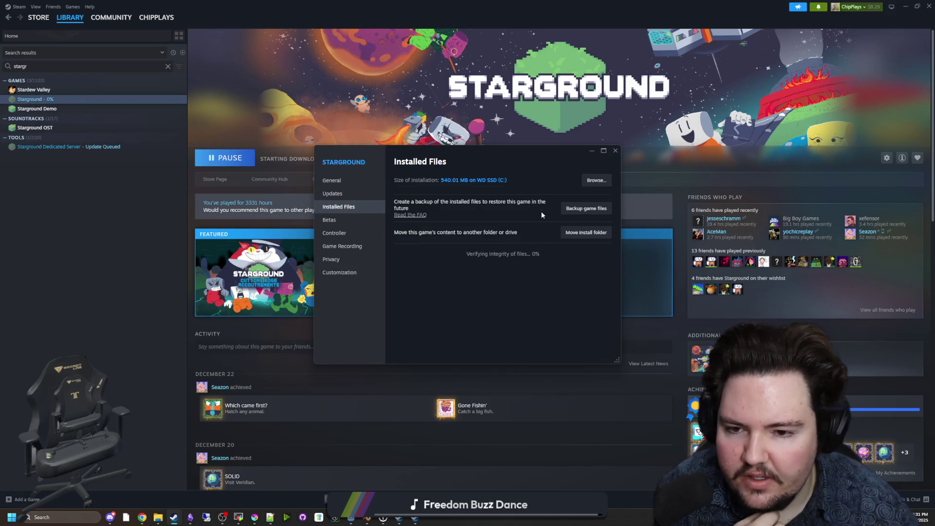
left_click(615, 152)
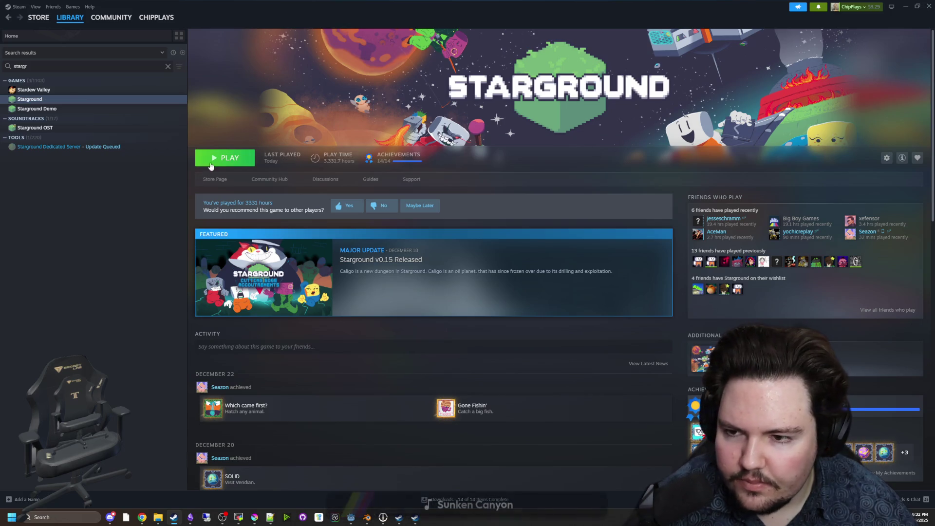
left_click(200, 164)
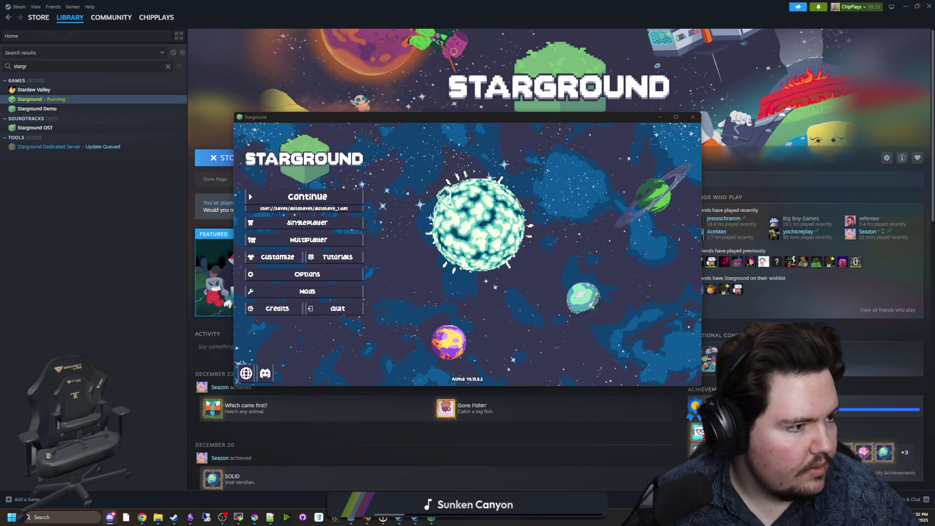
Step: Connect to the dedicated server via Multiplayer, close both SteamPipe uploader windows, and return to MobaXterm
left_click(308, 239)
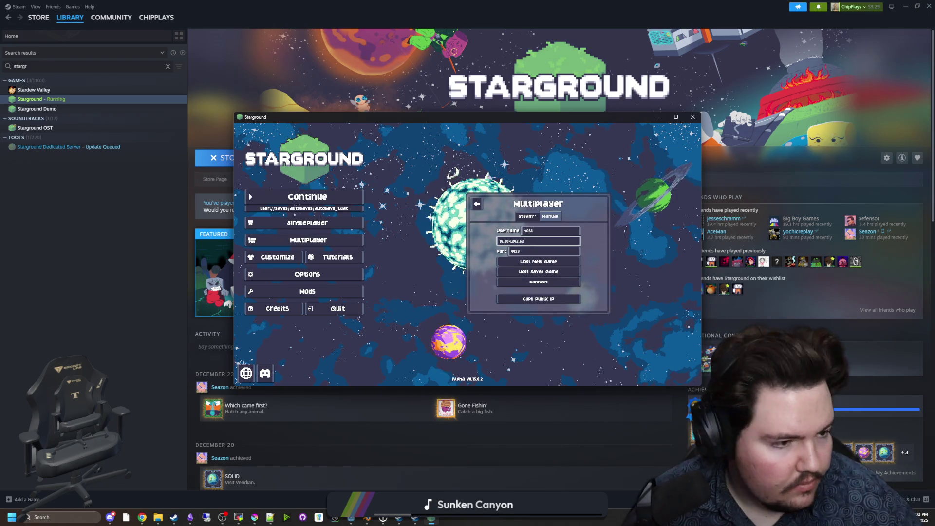
left_click(540, 283)
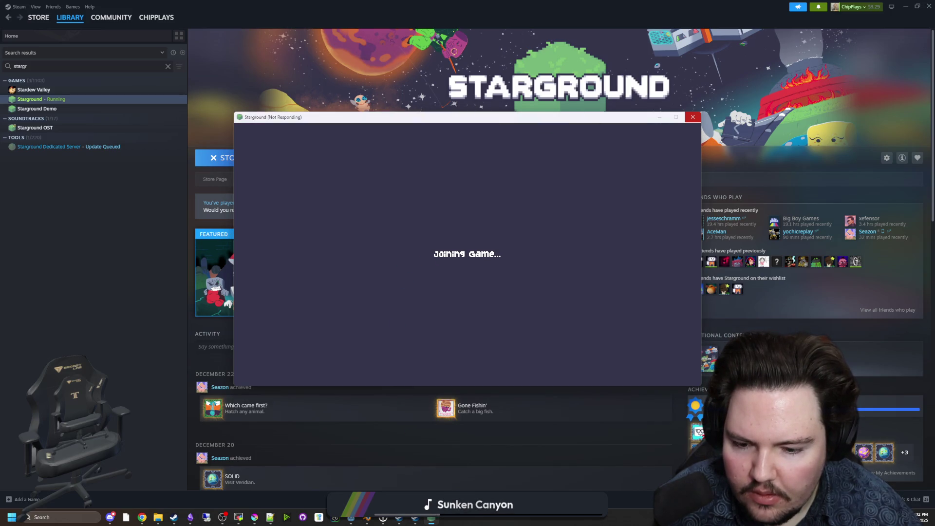
left_click(398, 518)
left_click(703, 126)
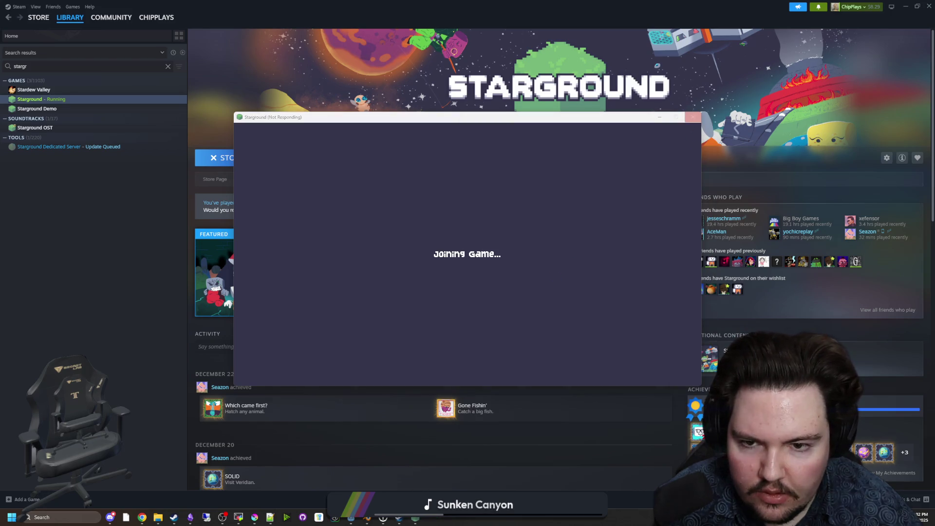
left_click(354, 135)
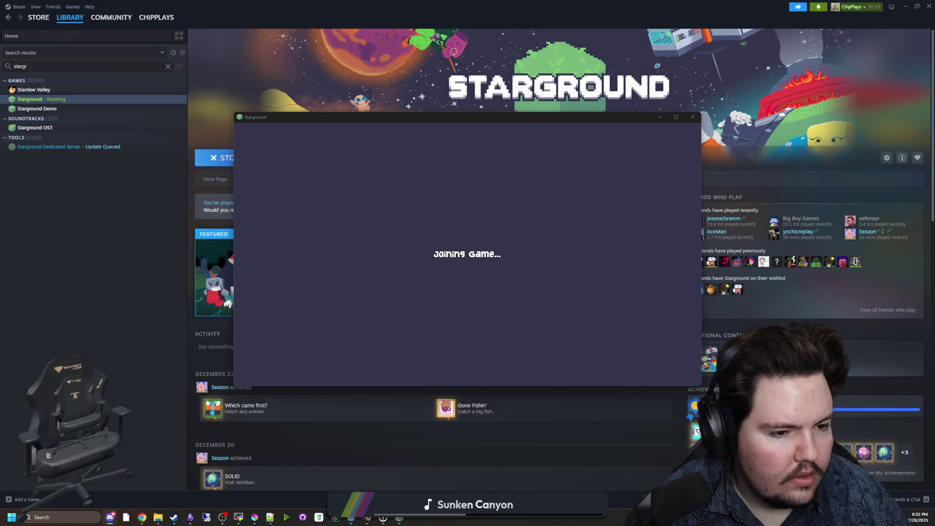
left_click(505, 125)
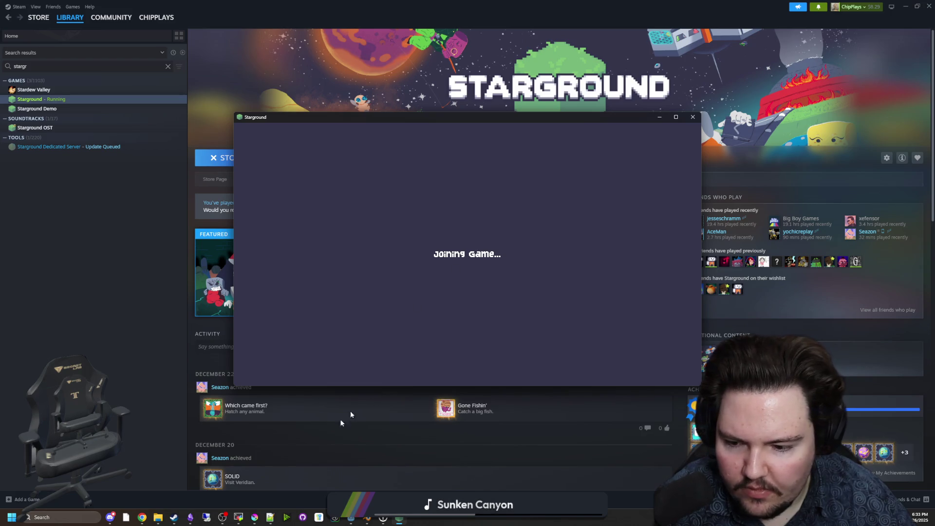
left_click(238, 516)
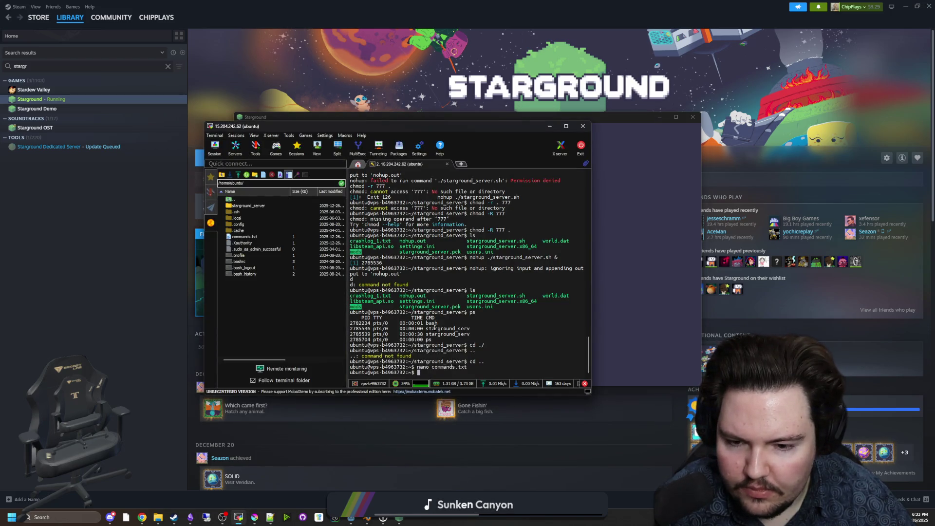
Step: Move the terminal window right, open the starground_server folder, and shift the game window left
left_click_drag(359, 127, 681, 128)
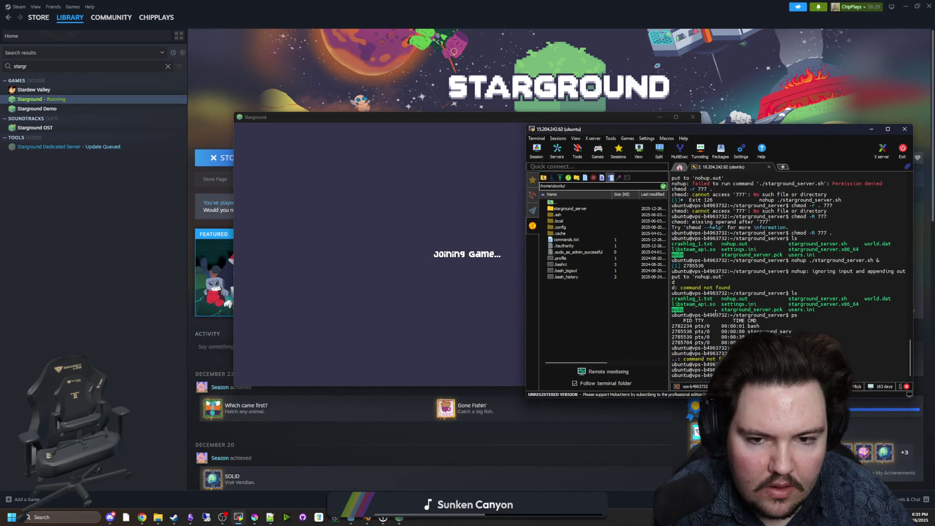
double_click(596, 209)
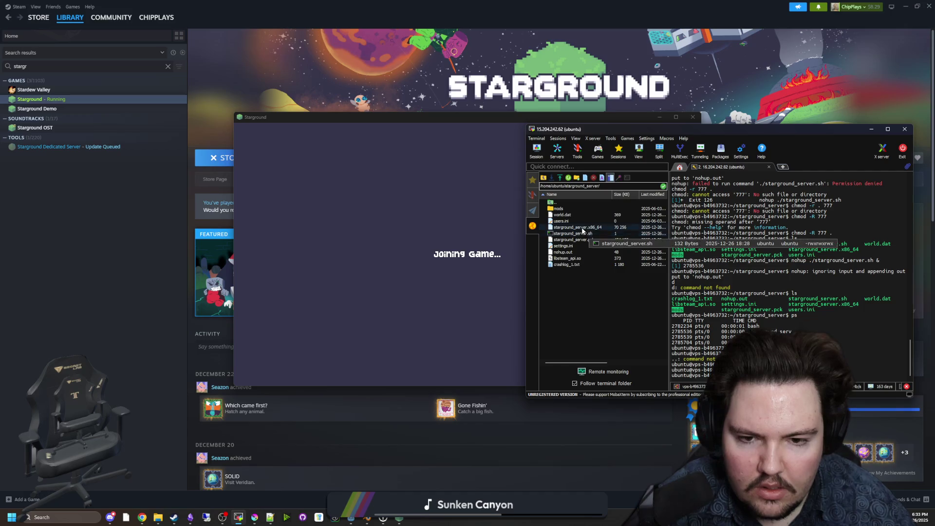
left_click(434, 258)
left_click_drag(422, 114, 227, 119)
left_click(764, 283)
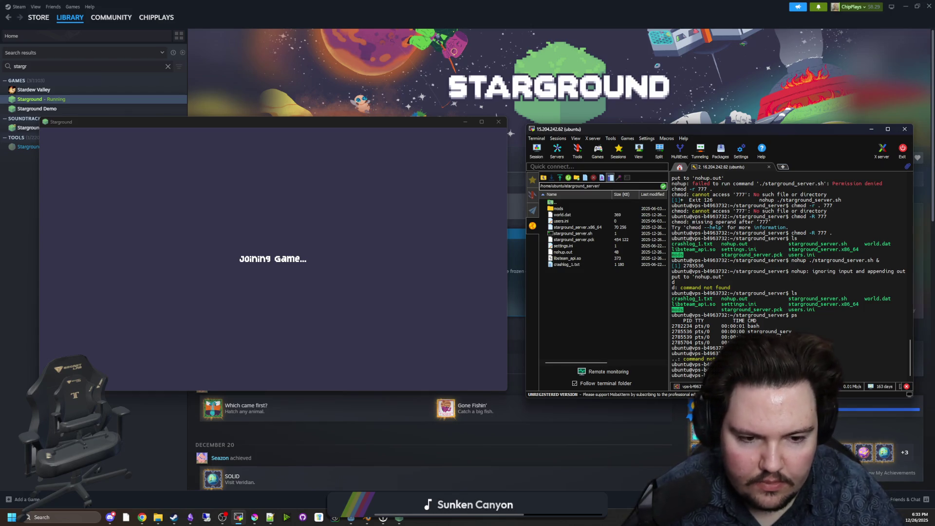
Step: Open nohup.out in nano, dismiss the game's Disconnected message, and scroll through the User Stats errors
key("Return")
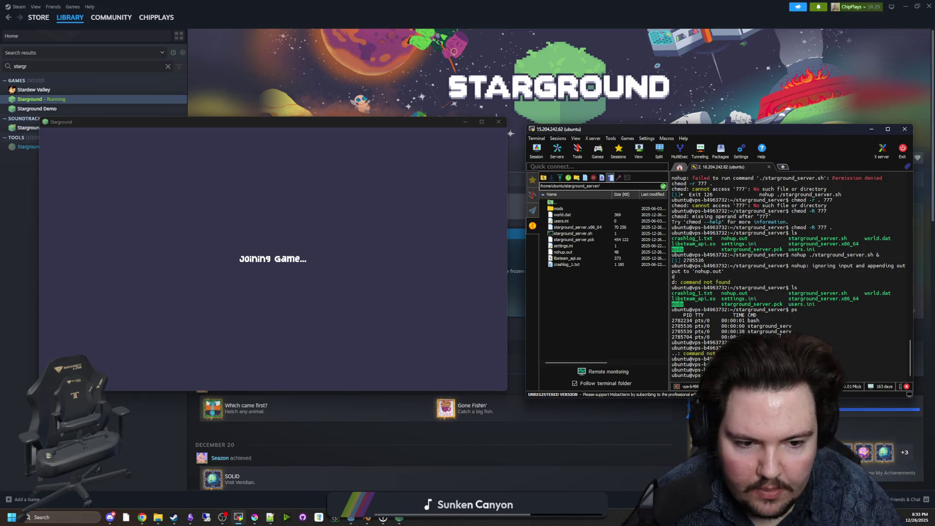
key("Return")
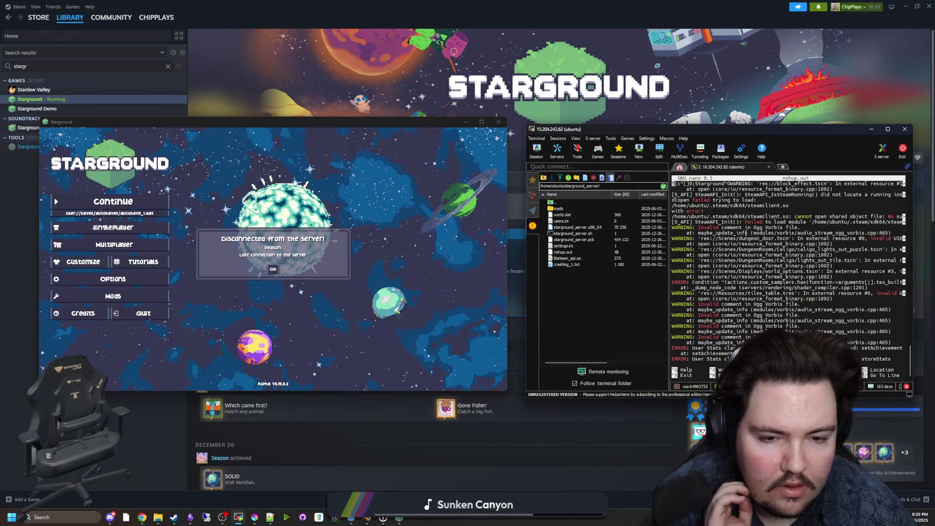
left_click(267, 269)
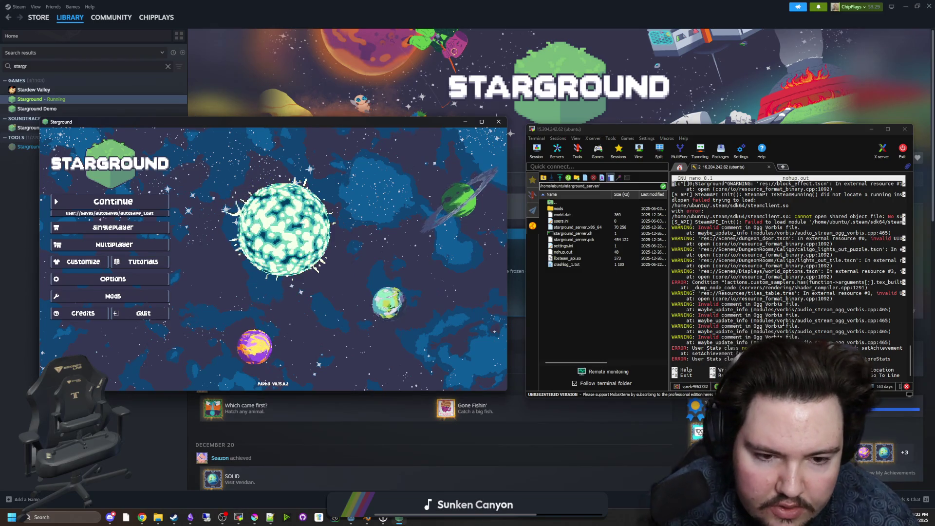
scroll(768, 276, "down", 10)
scroll(767, 277, "down", 1)
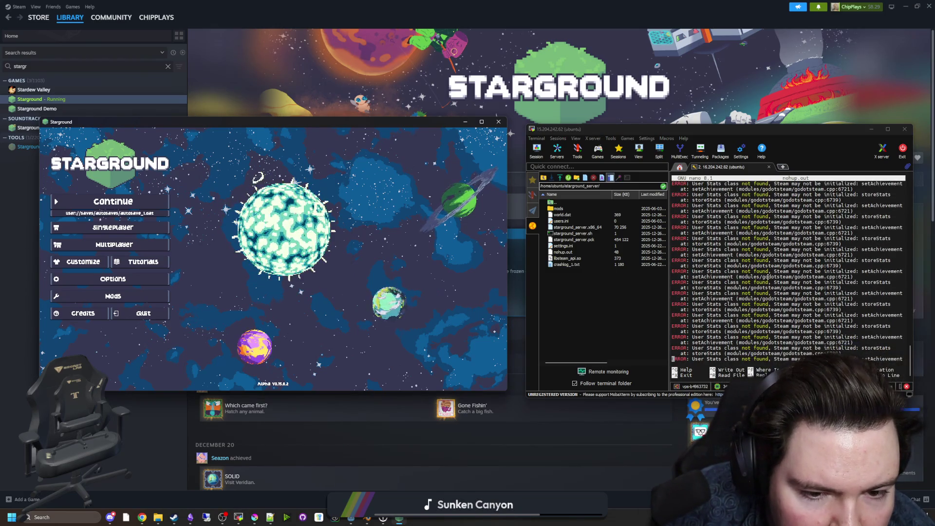
scroll(768, 276, "up", 5)
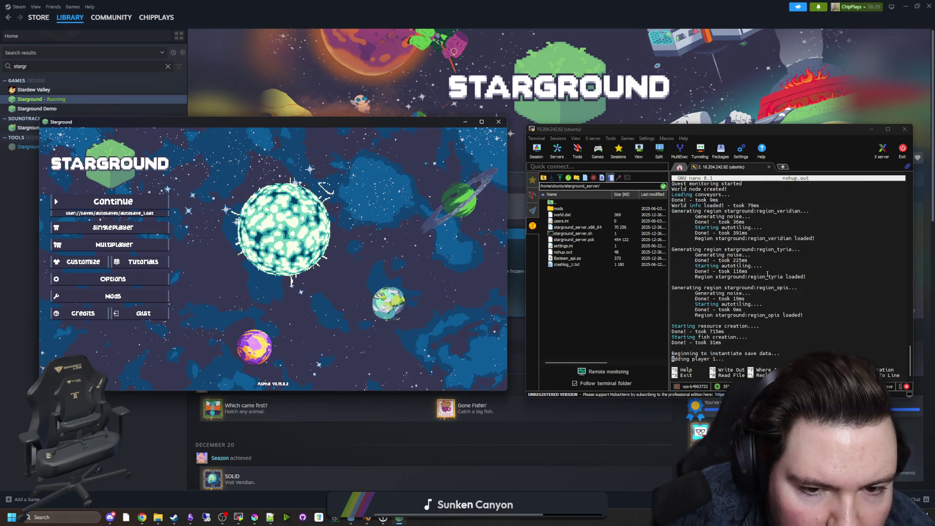
scroll(768, 276, "down", 5)
scroll(768, 264, "down", 3)
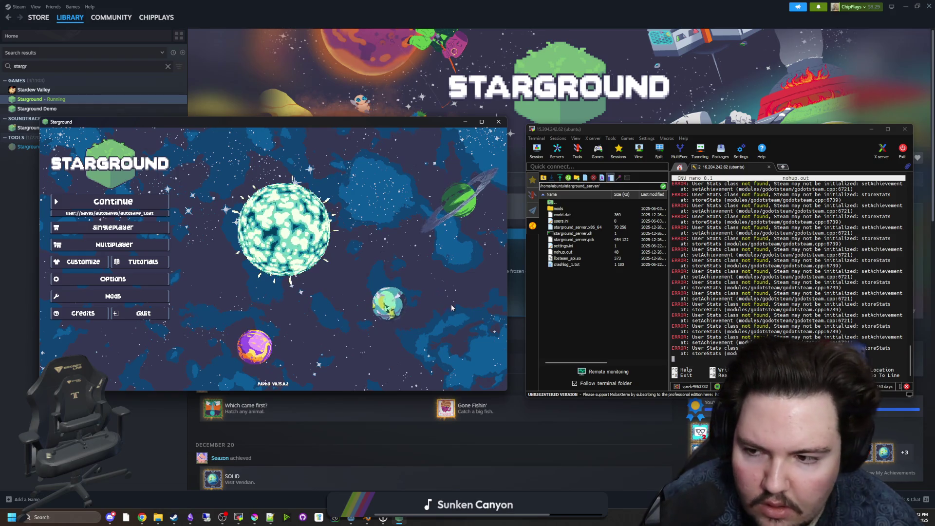
left_click(130, 248)
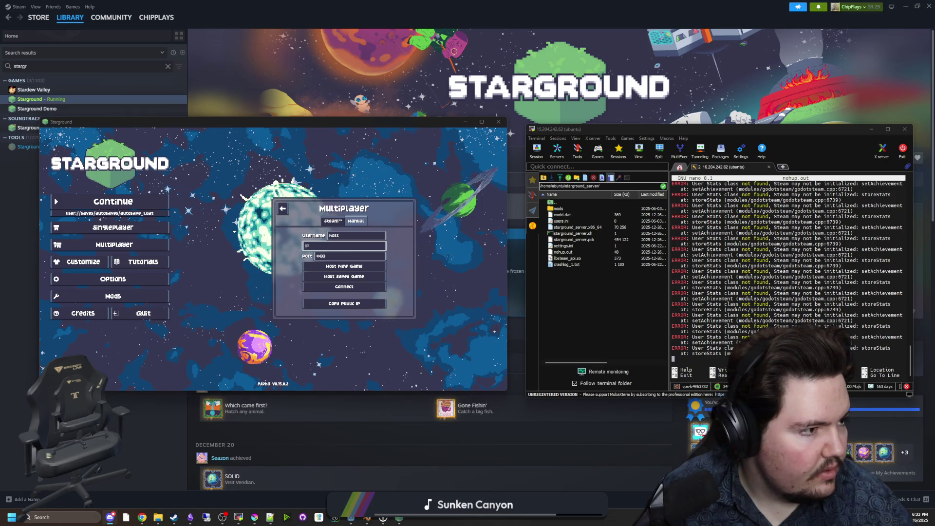
Step: Paste the server's IP address and connect to the dedicated server
type("15.204.242.62")
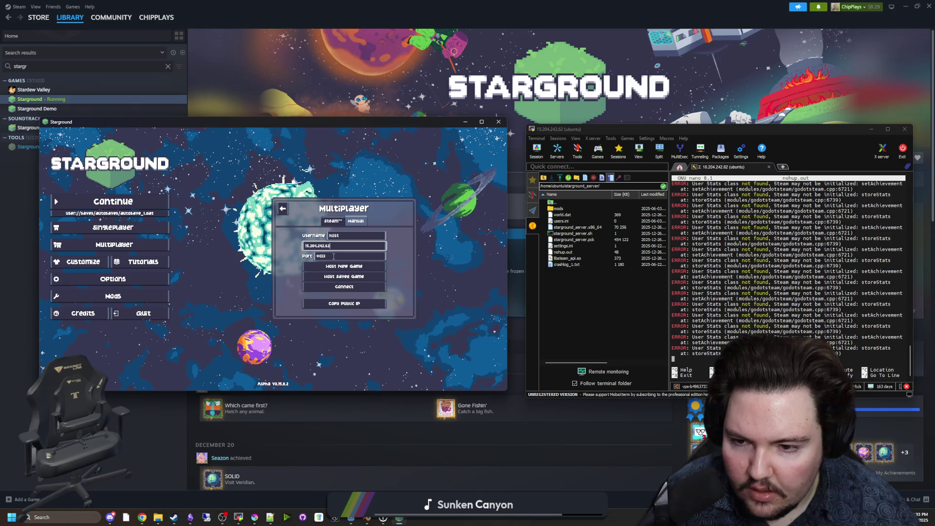
left_click(340, 287)
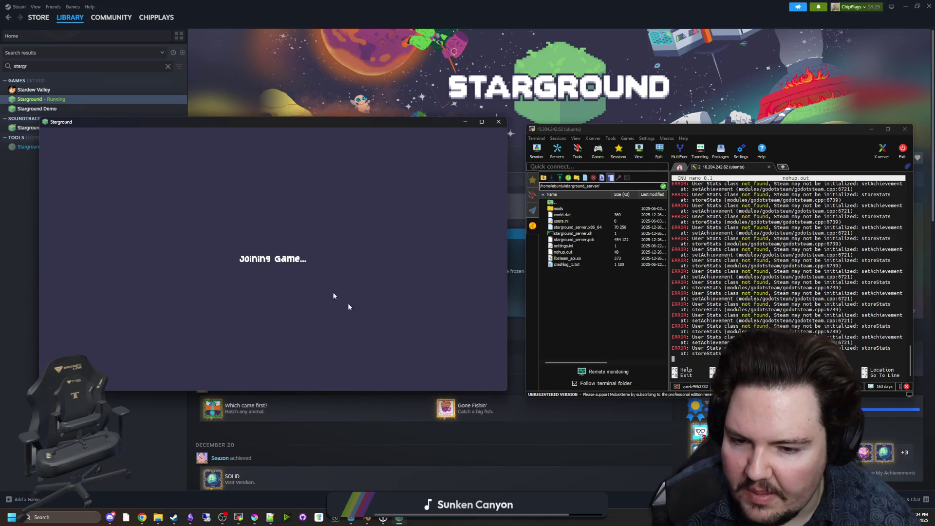
left_click(798, 304)
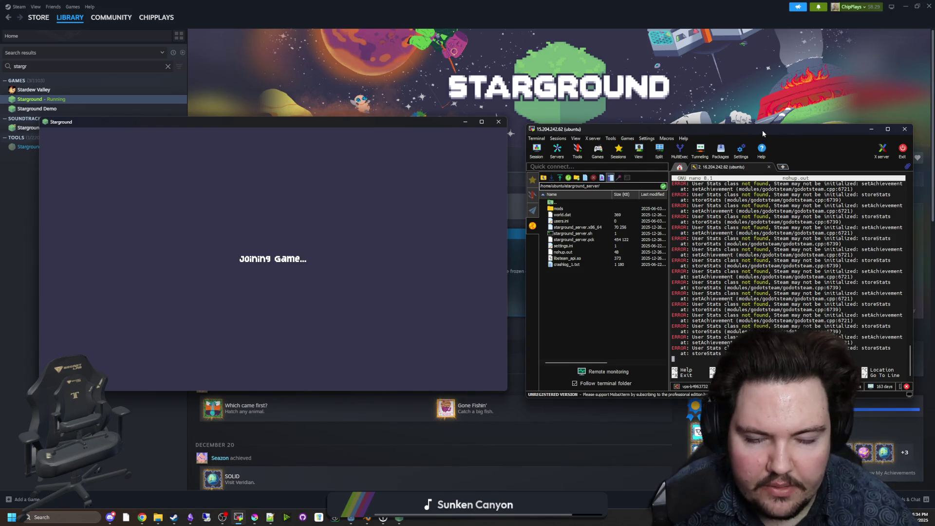
left_click_drag(761, 130, 756, 100)
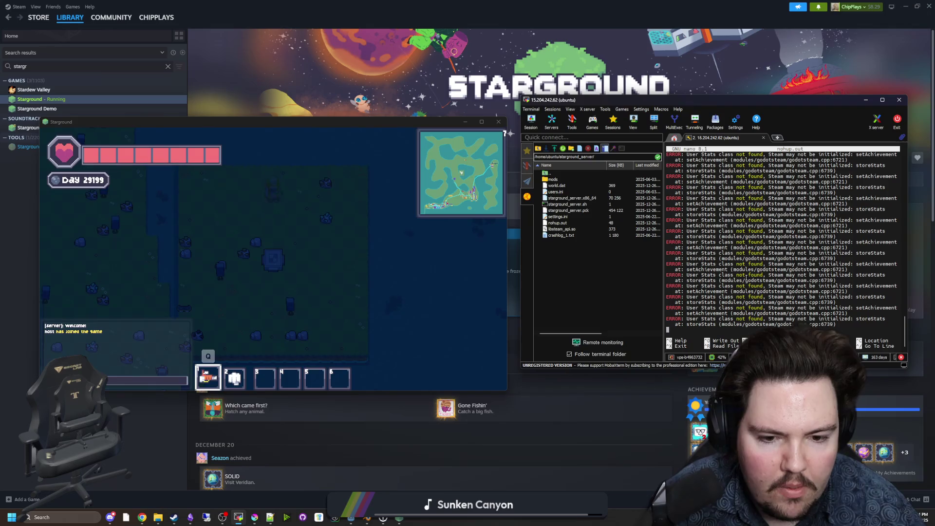
Step: Enlarge the game window to fill the screen and walk the character toward the factory buildings
left_click(334, 256)
key("s")
key("a")
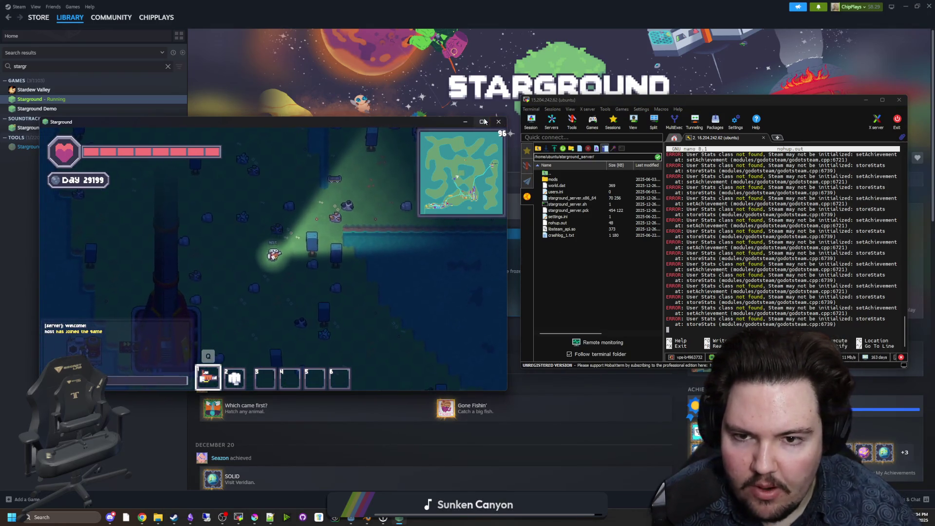
left_click(482, 121)
key("s")
key("d")
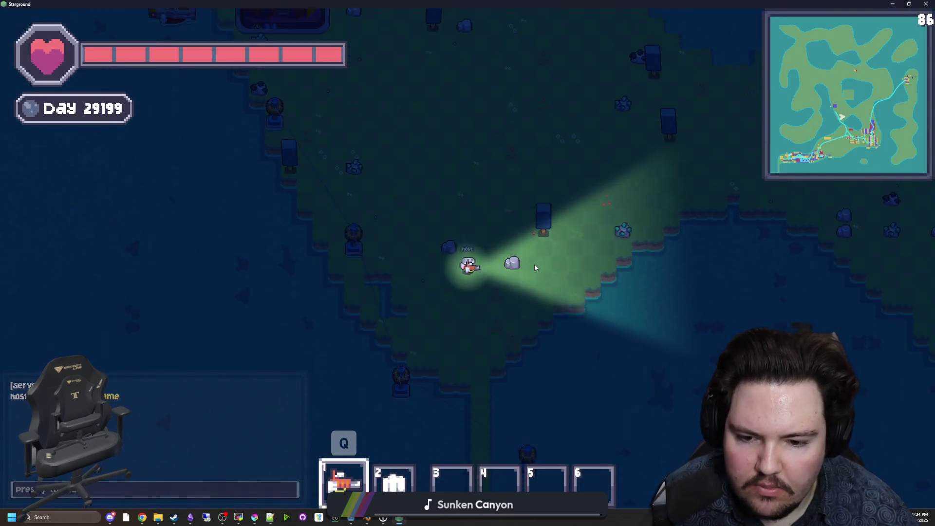
key("s")
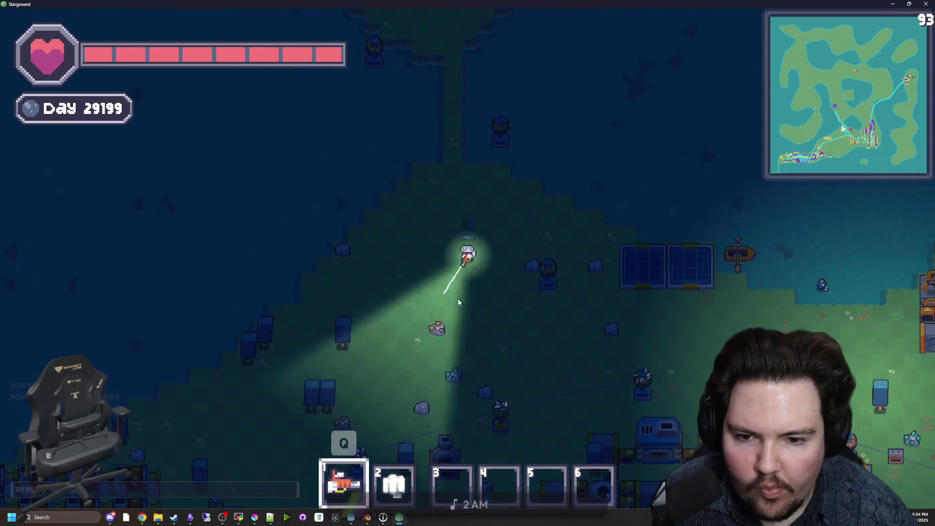
key("d")
key("s")
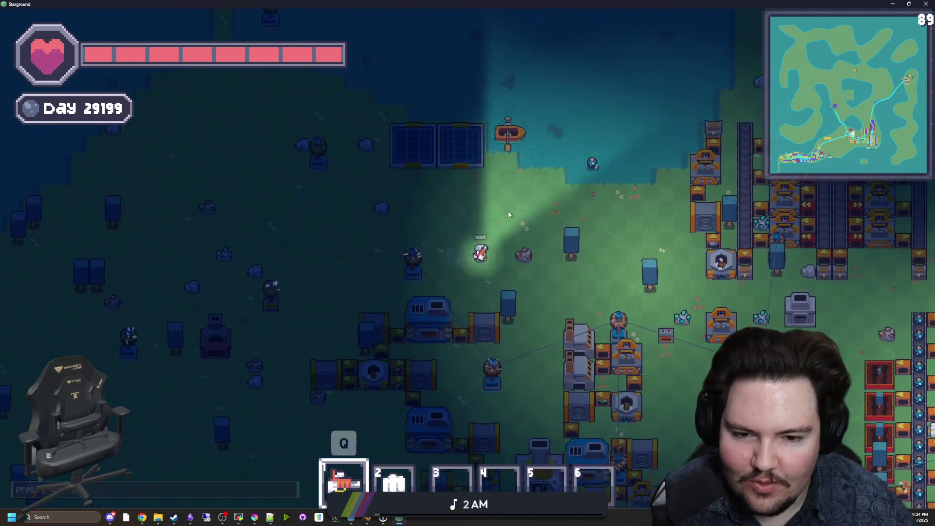
key("d")
key("s")
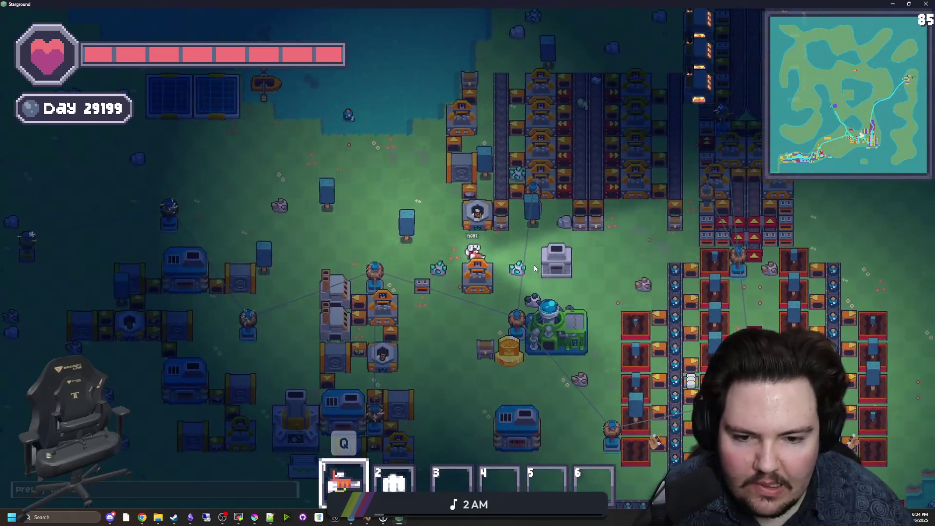
Step: Look at the Structures research details in the research tree, then close it
left_click(534, 268)
scroll(316, 292, "down", 5)
scroll(338, 315, "up", 4)
scroll(337, 315, "up", 3)
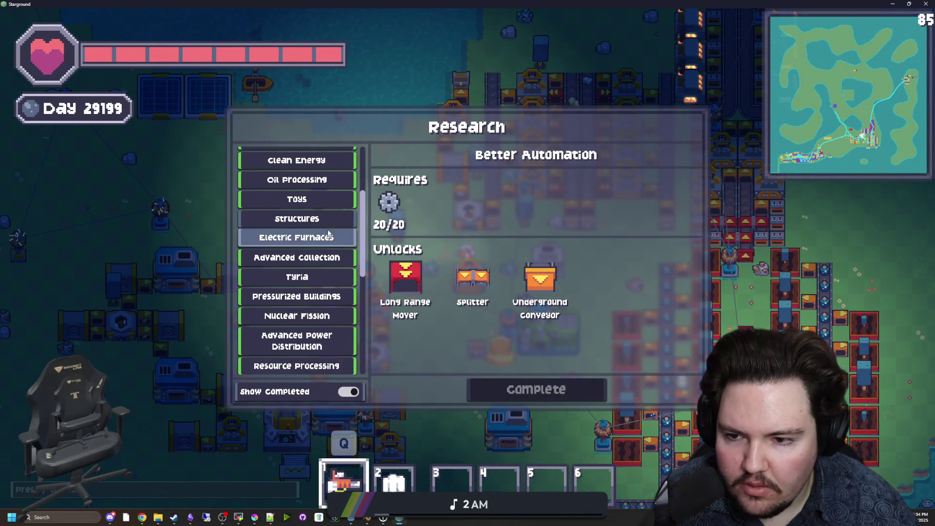
left_click(296, 217)
scroll(292, 244, "down", 5)
key("Escape")
Step: Walk across the base and inspect the small crafter's recipe and inventory
key("d")
key("s")
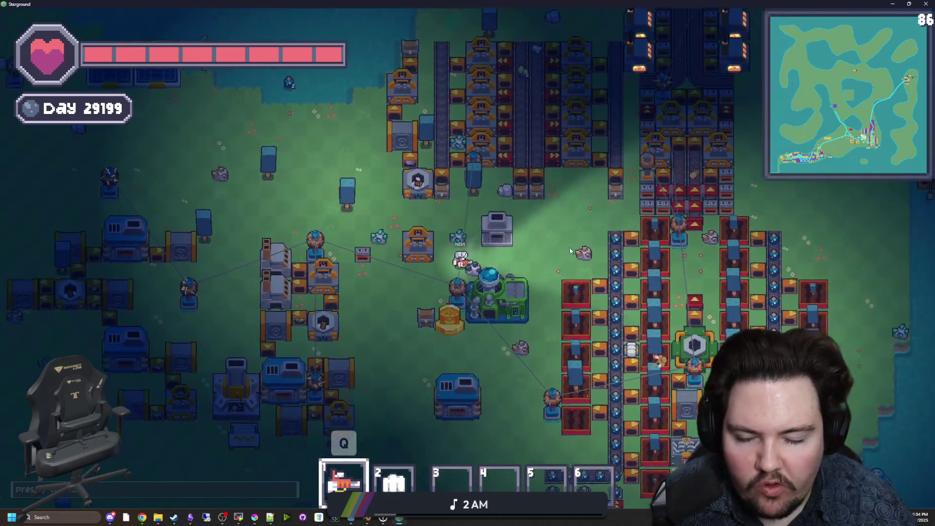
key("a")
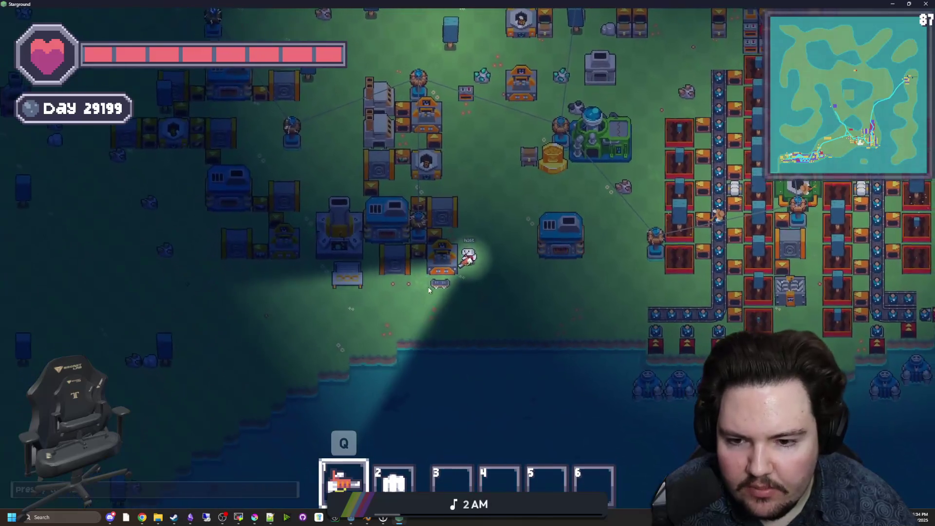
key("s")
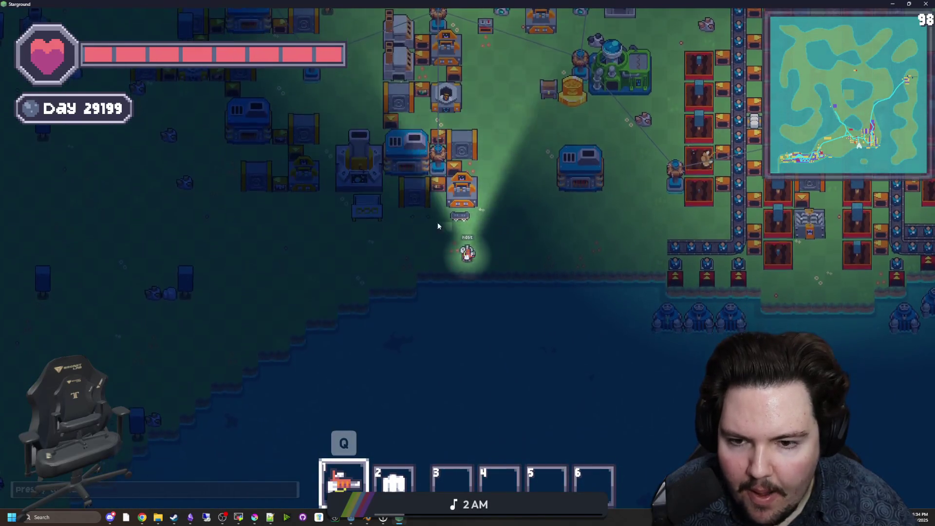
left_click(457, 212)
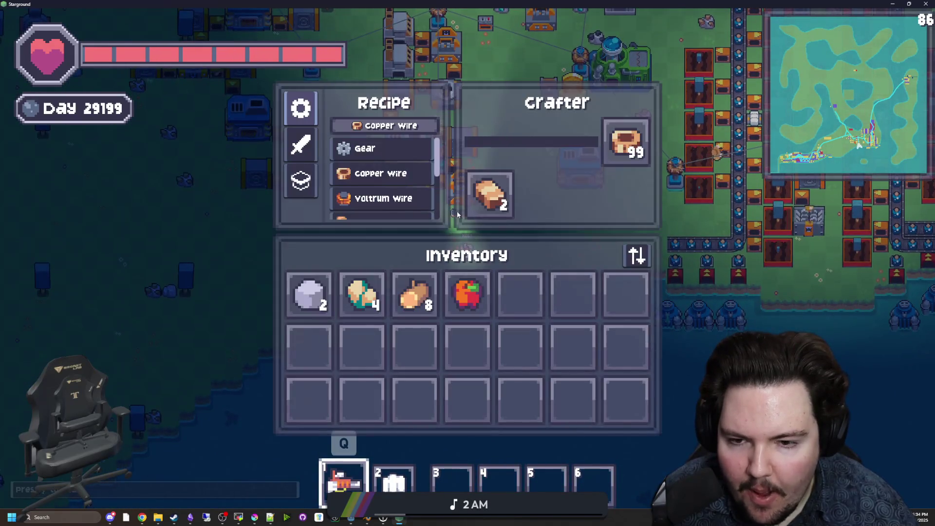
key("Escape")
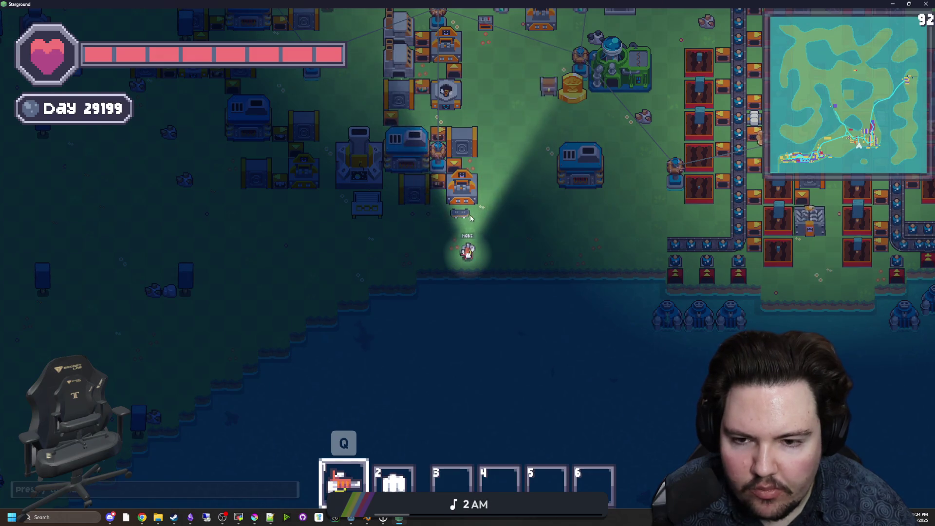
key("w")
left_click(512, 268)
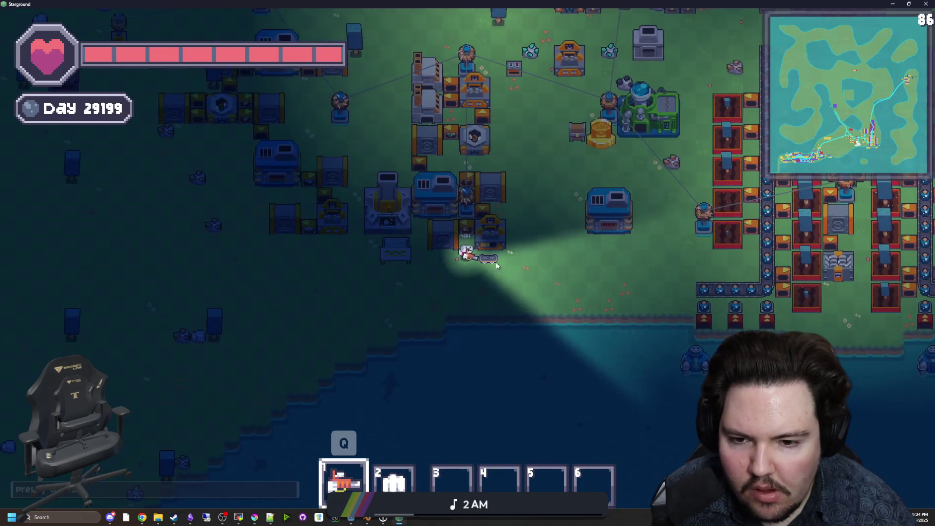
Step: Walk east and bring up the Building Menu, browsing its categories
key("d")
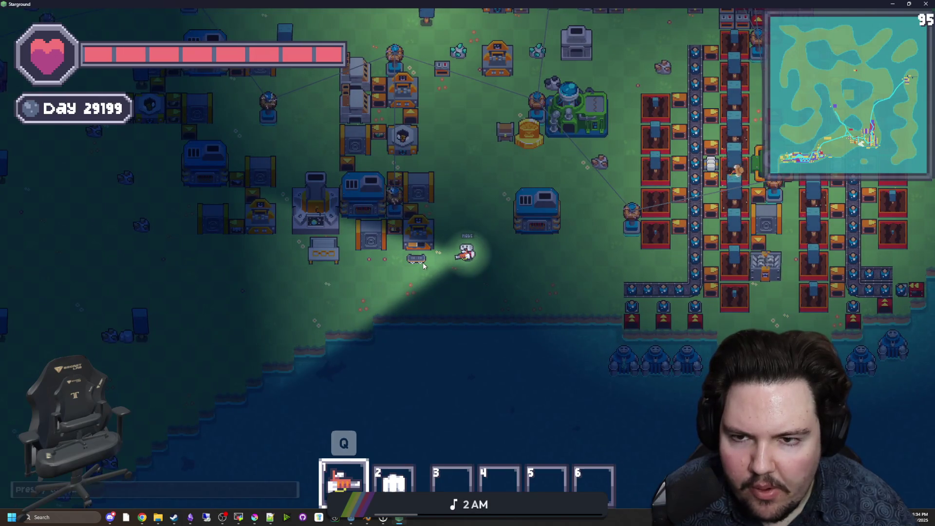
key("b")
left_click(252, 274)
left_click(252, 310)
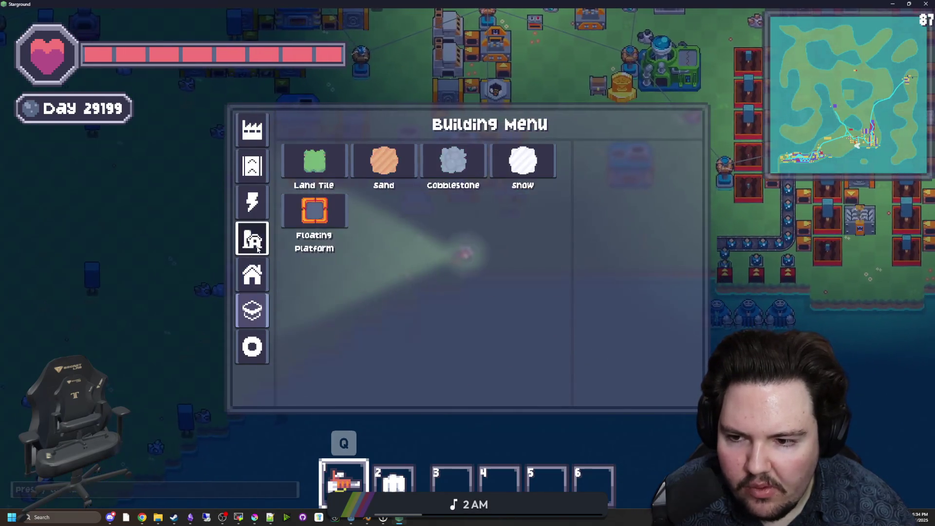
Step: Choose the Skateboard from the misc building category and place it beside the character
left_click(252, 238)
left_click(252, 200)
left_click(252, 166)
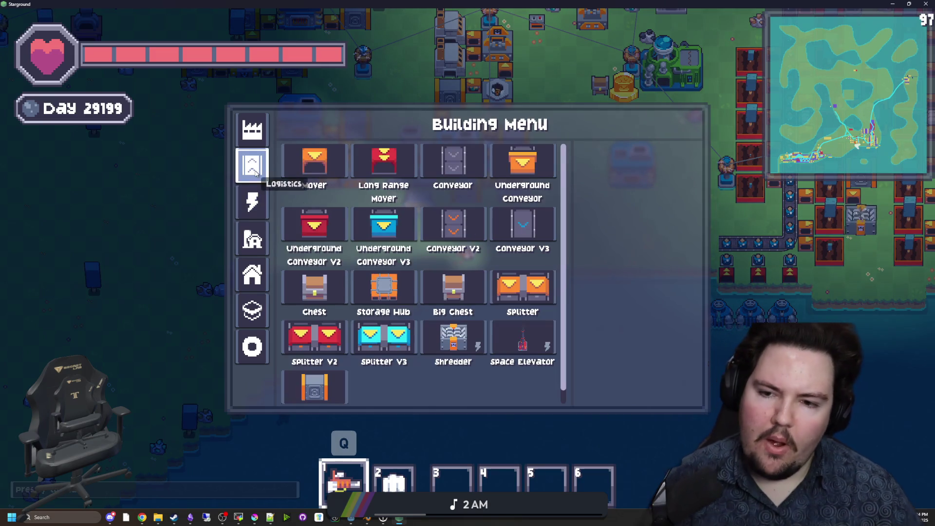
scroll(452, 275, "down", 1)
left_click(261, 306)
left_click(252, 274)
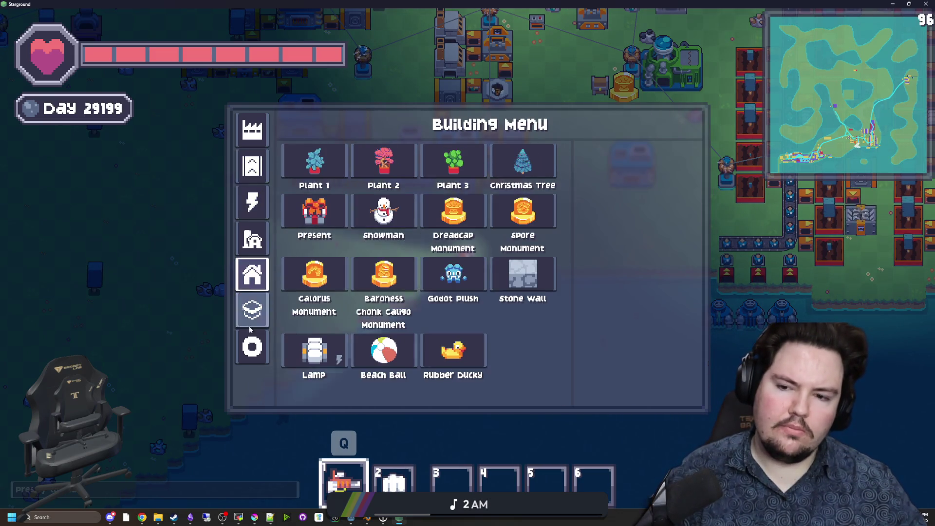
left_click(252, 347)
left_click(384, 162)
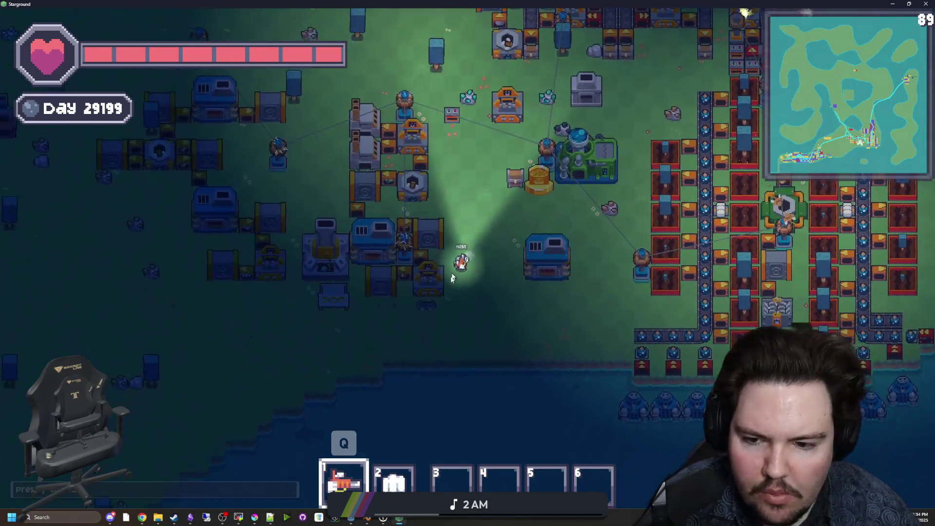
left_click(438, 268)
Step: Ride the skateboard west to the factory buildings
key("a")
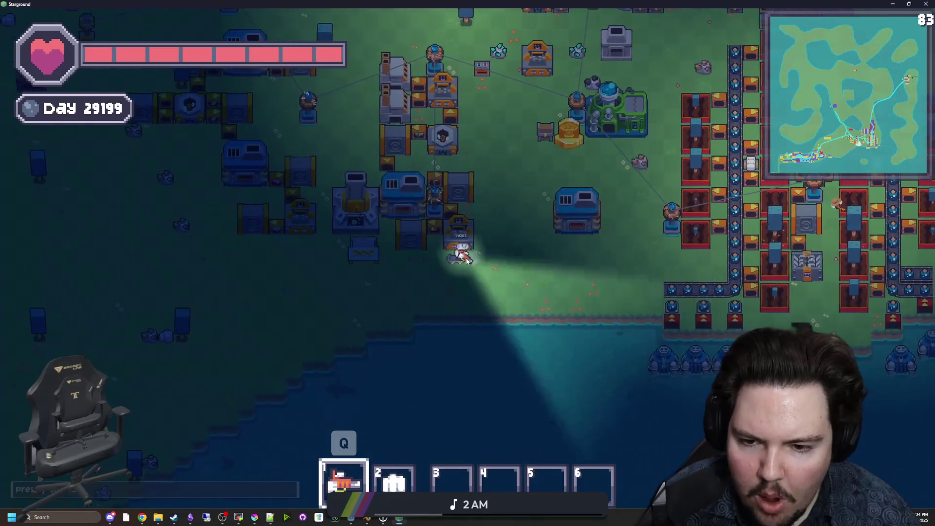
key("a")
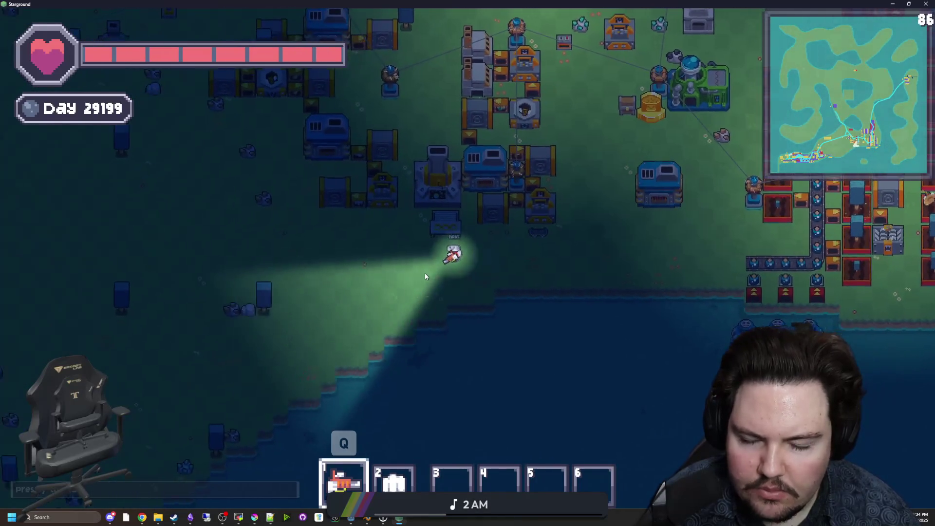
key("a")
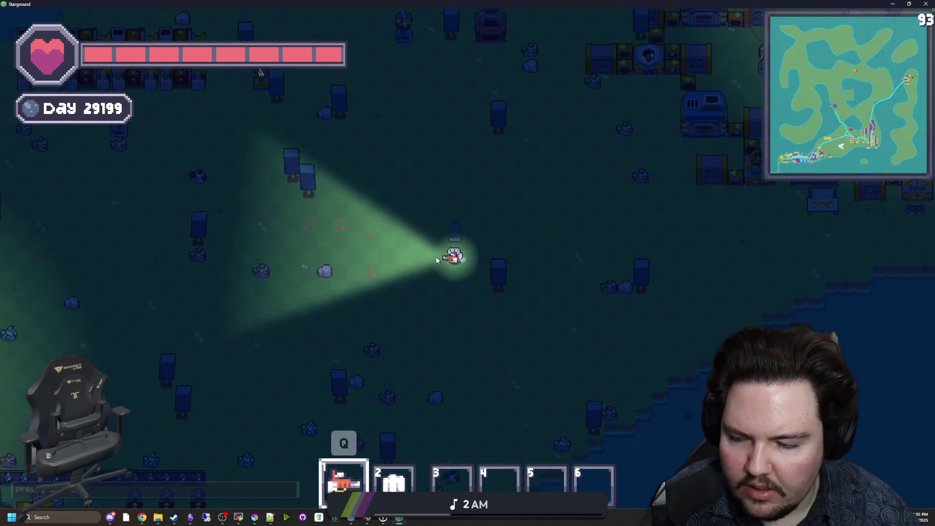
key("a")
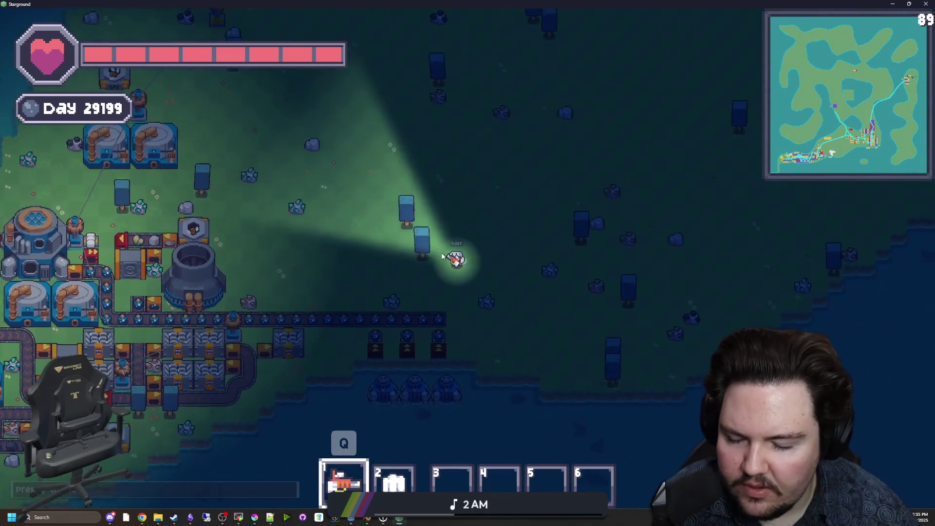
key("a")
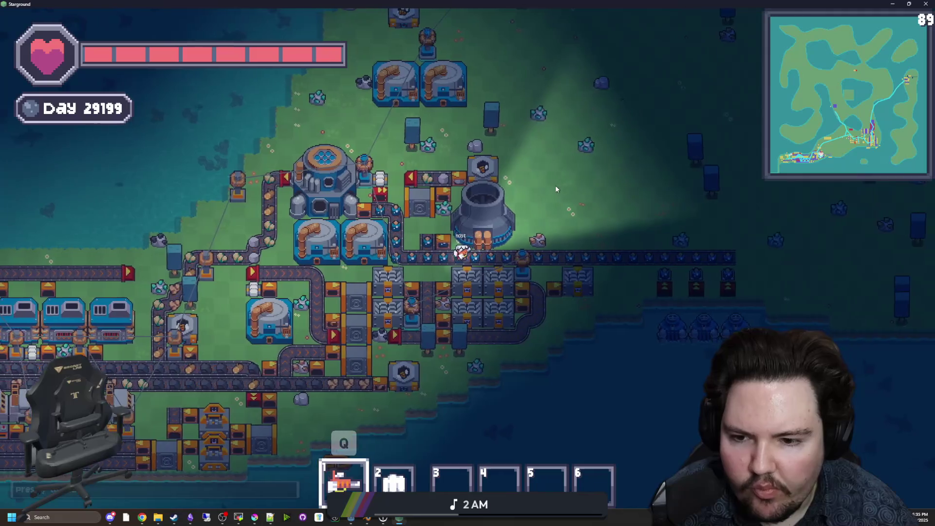
key("w")
key("a")
key("s")
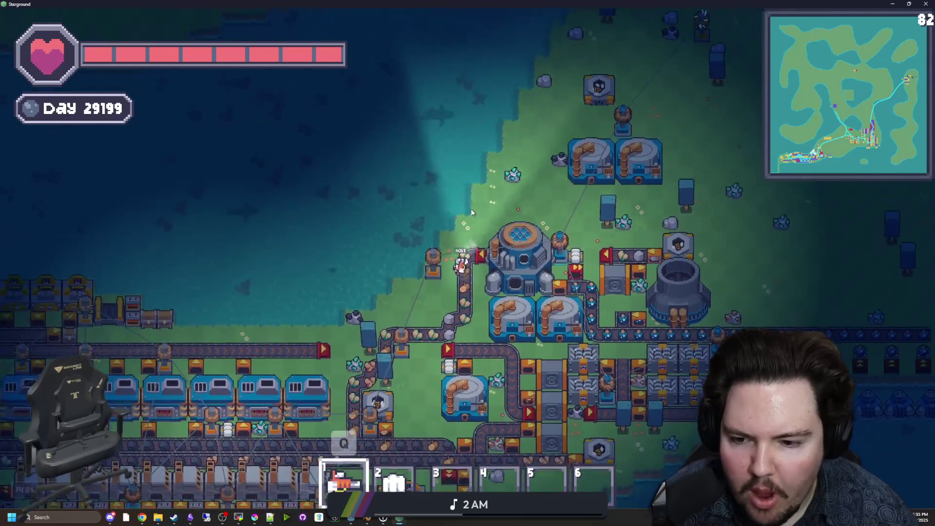
key("a")
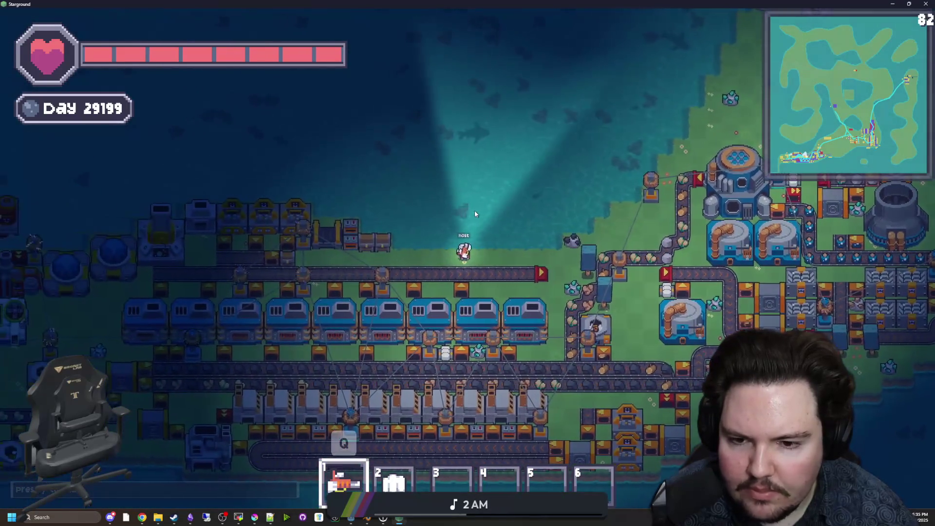
Step: Ride a bit right and down, then quit the world to the main menu
key("d")
key("s")
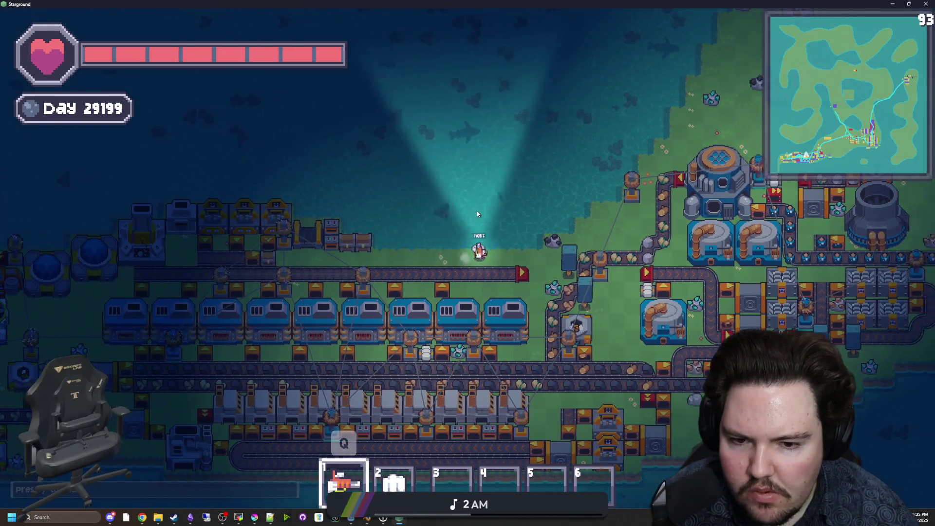
key("w")
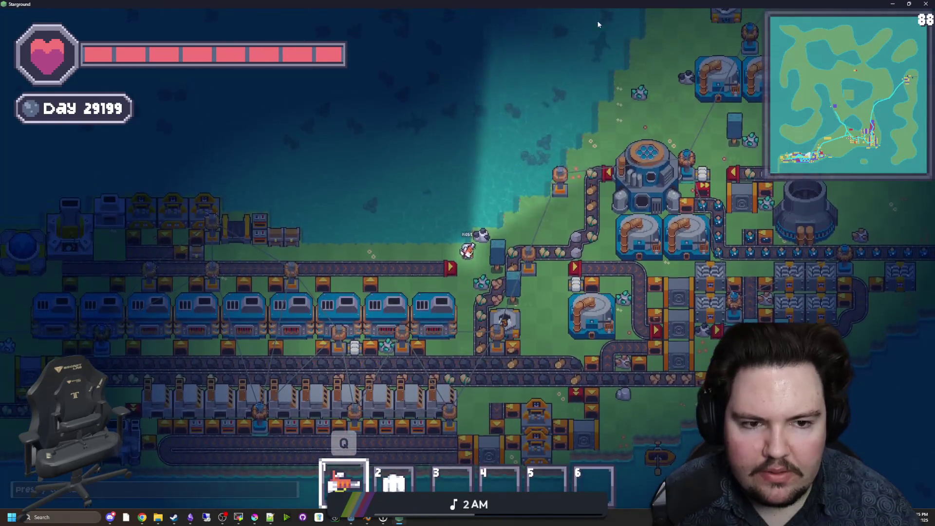
key("Escape")
key("Return")
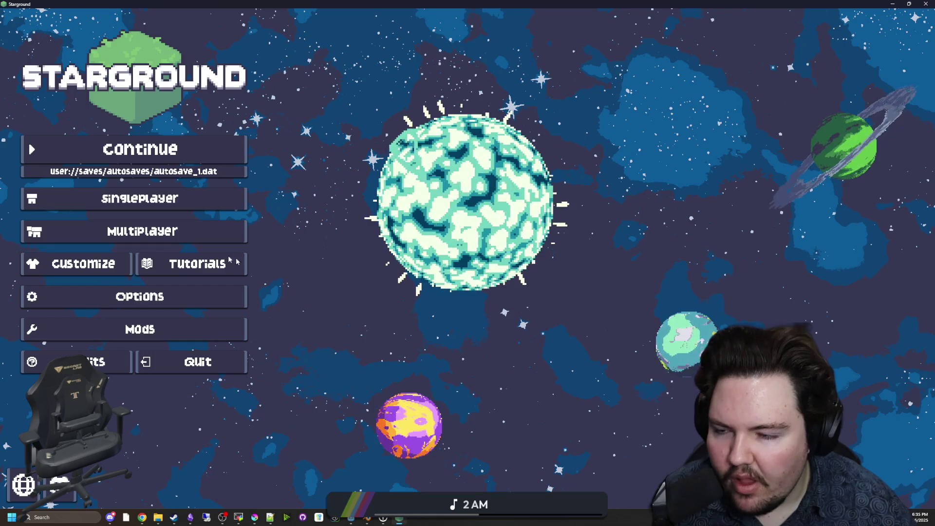
Step: Start a new singleplayer world and walk away from the landing pod
left_click(140, 198)
left_click(579, 252)
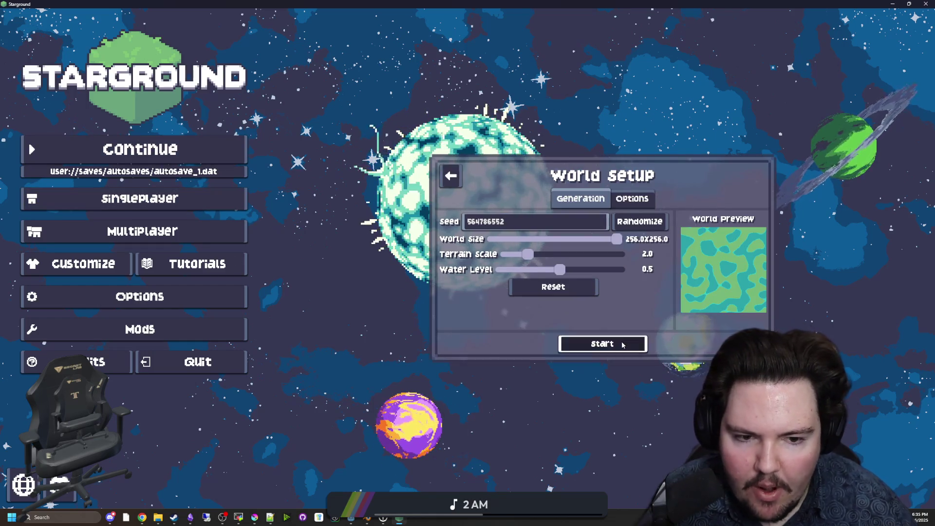
left_click(621, 342)
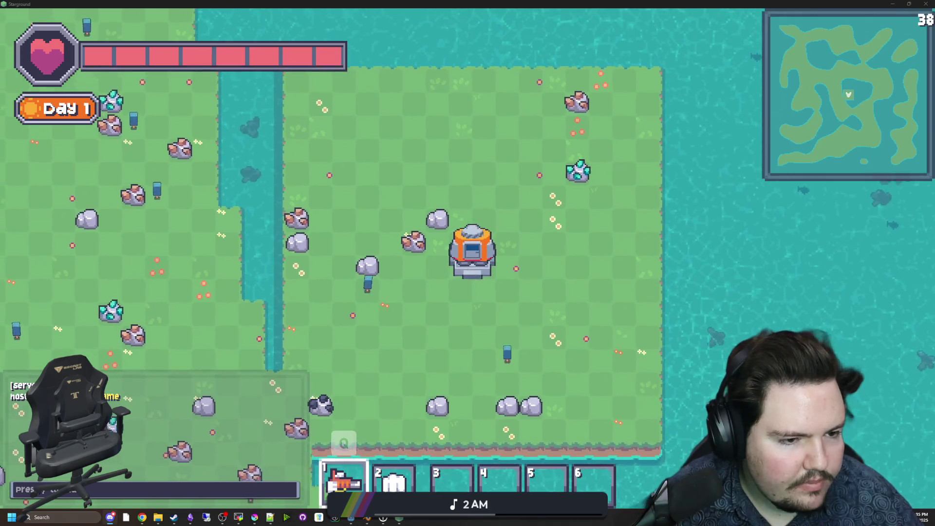
key("s")
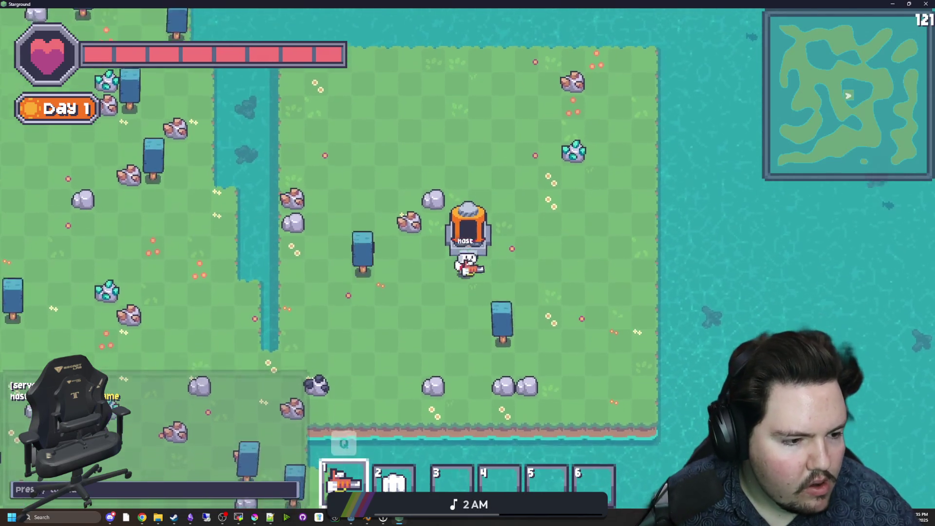
Step: Select the Boat from the Building Menu's misc category
key("b")
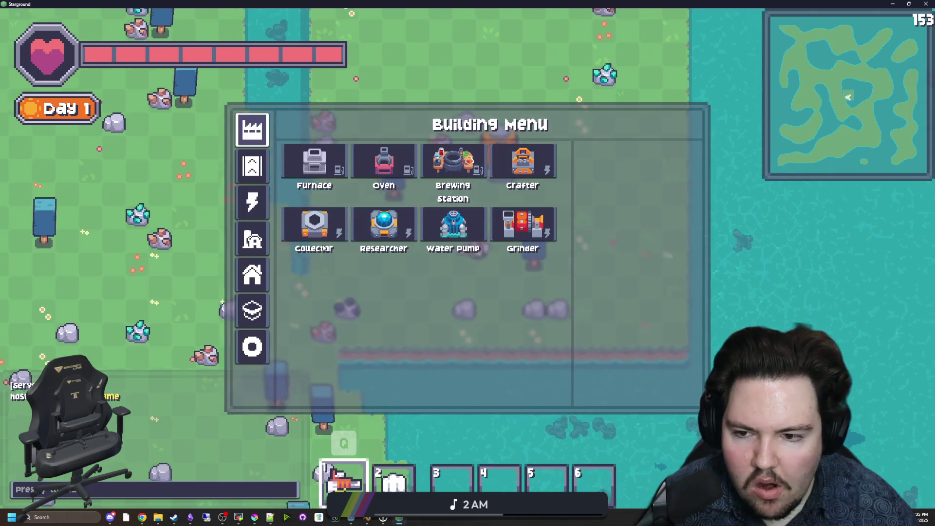
left_click(255, 254)
left_click(252, 310)
left_click(252, 274)
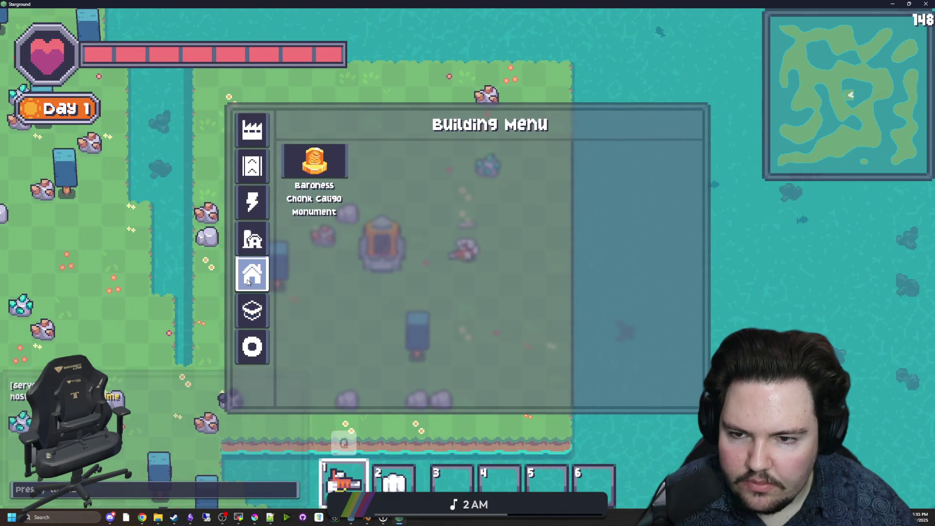
left_click(252, 346)
left_click(297, 172)
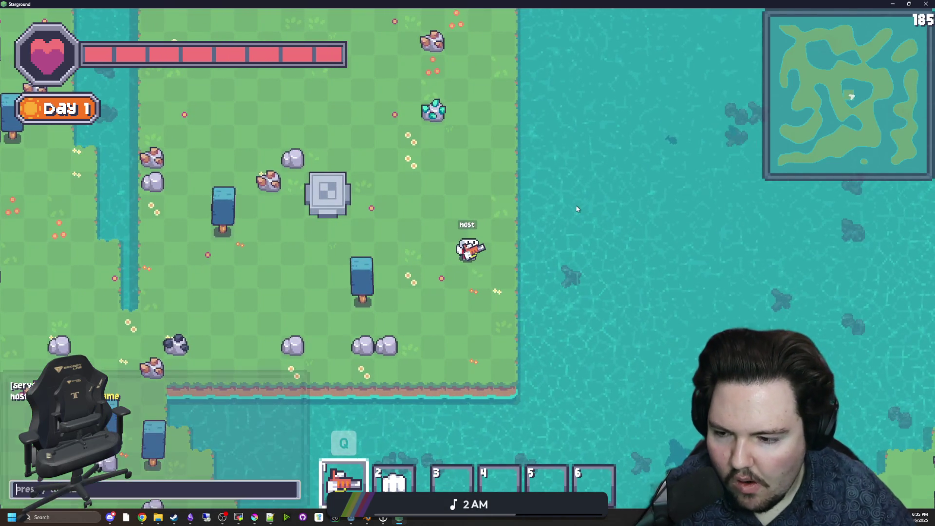
Step: Switch the world's game mode to Creative in the game options
key("Escape")
left_click(439, 282)
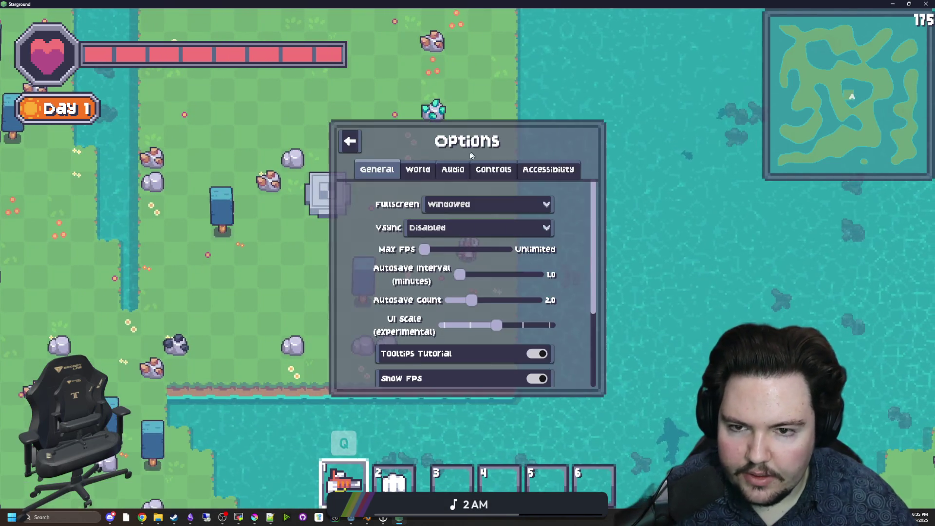
left_click(404, 171)
left_click(396, 254)
left_click(420, 285)
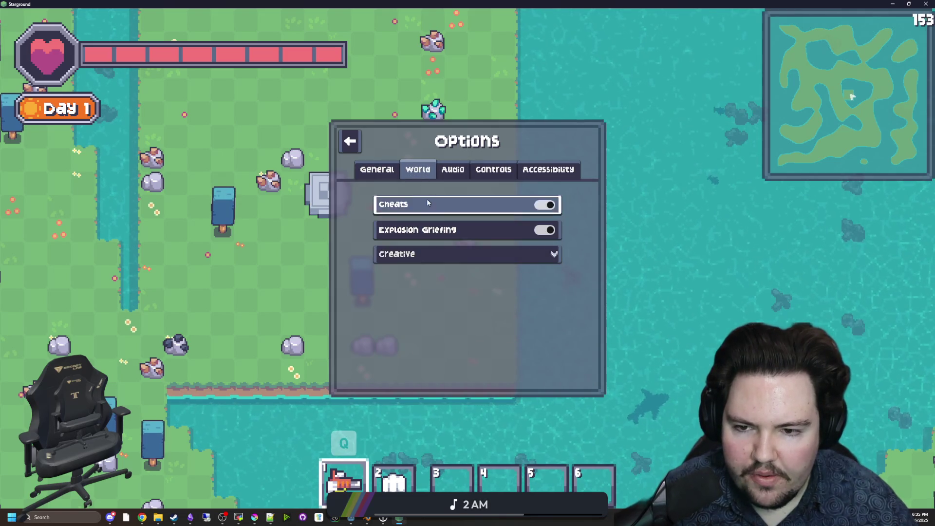
key("Escape")
Step: Place the boat on the water beside the island and restore the game to a smaller window
key("b")
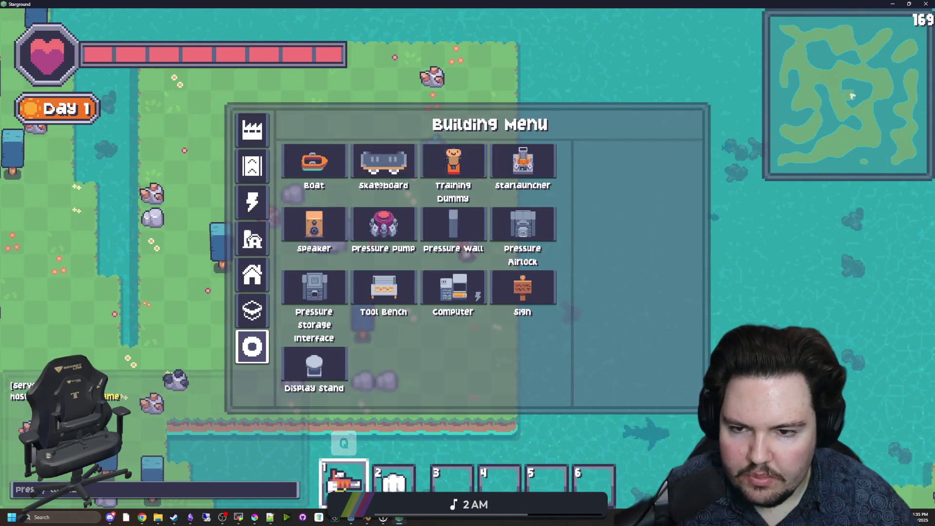
left_click(314, 164)
left_click(524, 245)
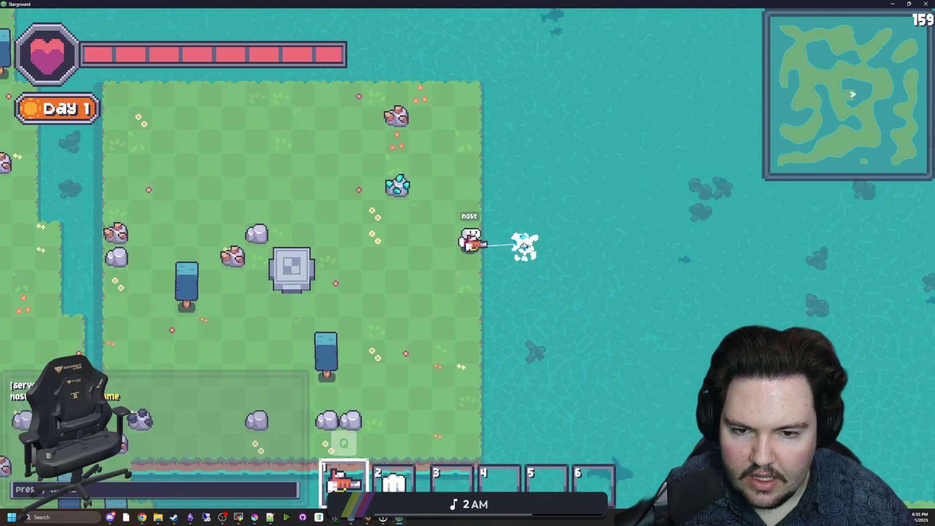
key("b")
left_click(314, 160)
left_click(544, 233)
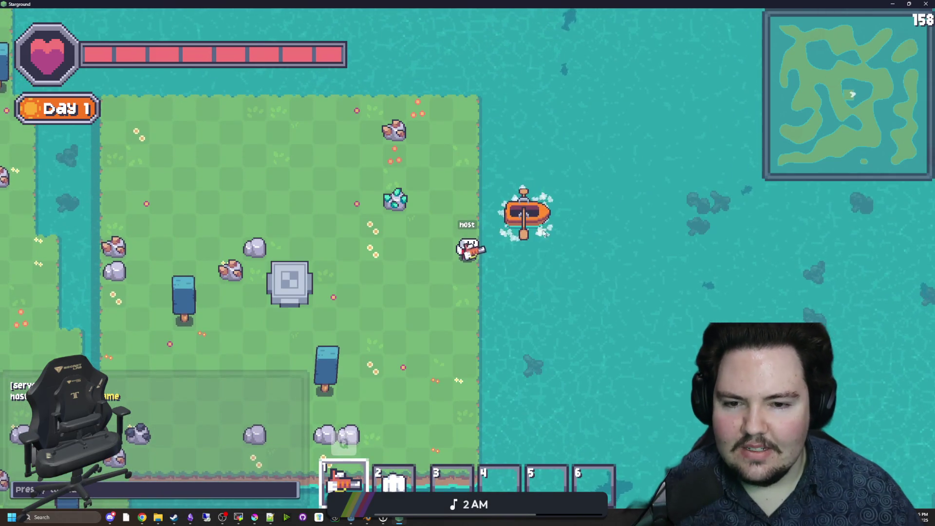
double_click(484, 6)
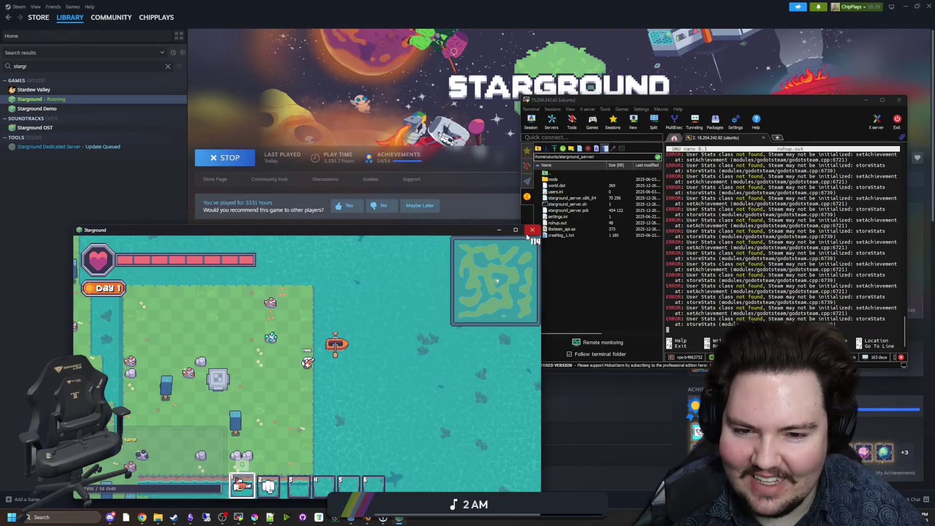
Step: Bring the Godot editor forward from the taskbar, close the Export dialog, and open the Project menu
left_click(64, 185)
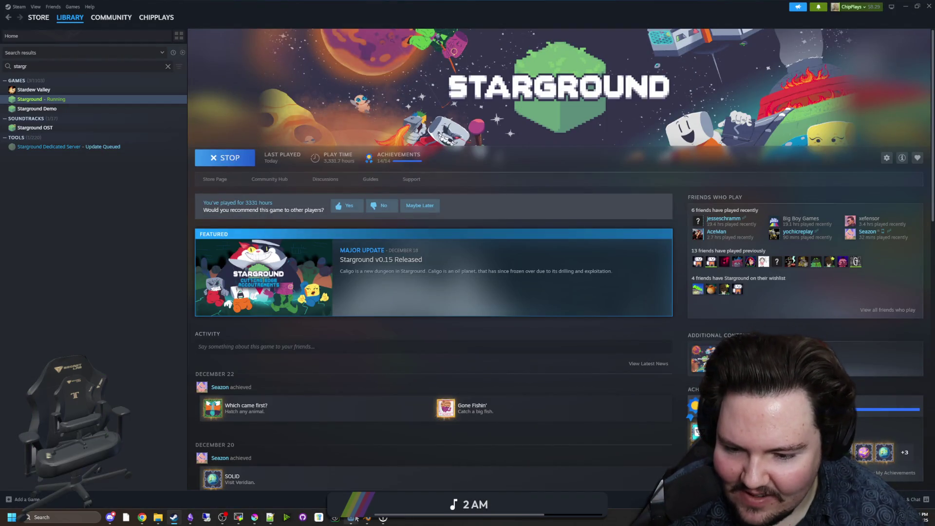
mouse_move(351, 517)
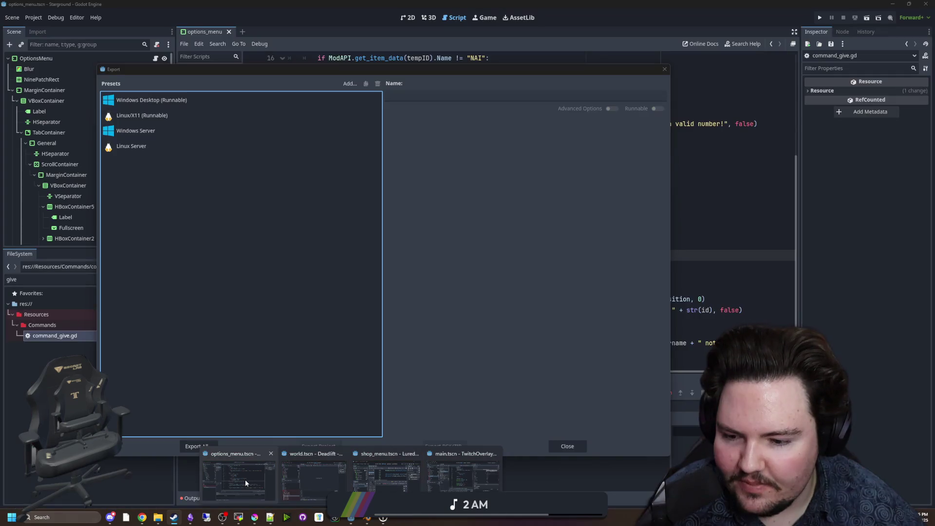
left_click(244, 479)
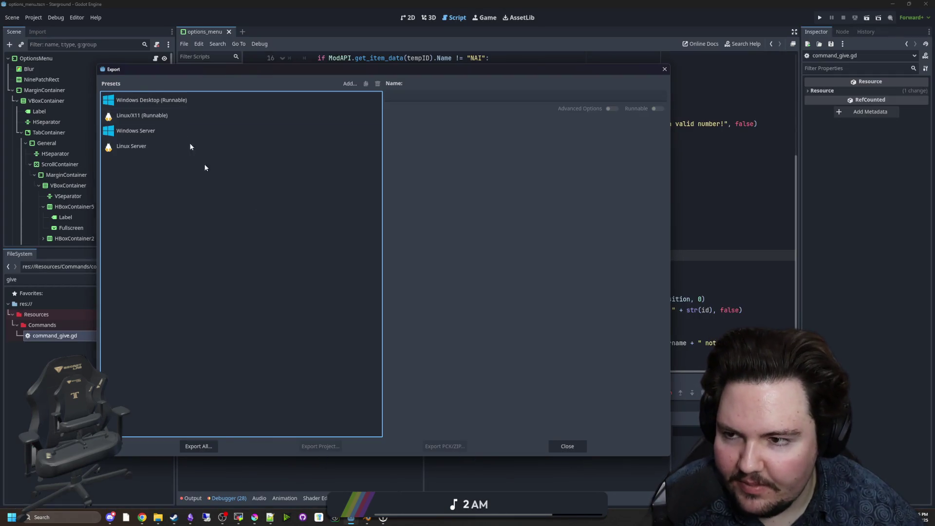
left_click(567, 446)
left_click(33, 17)
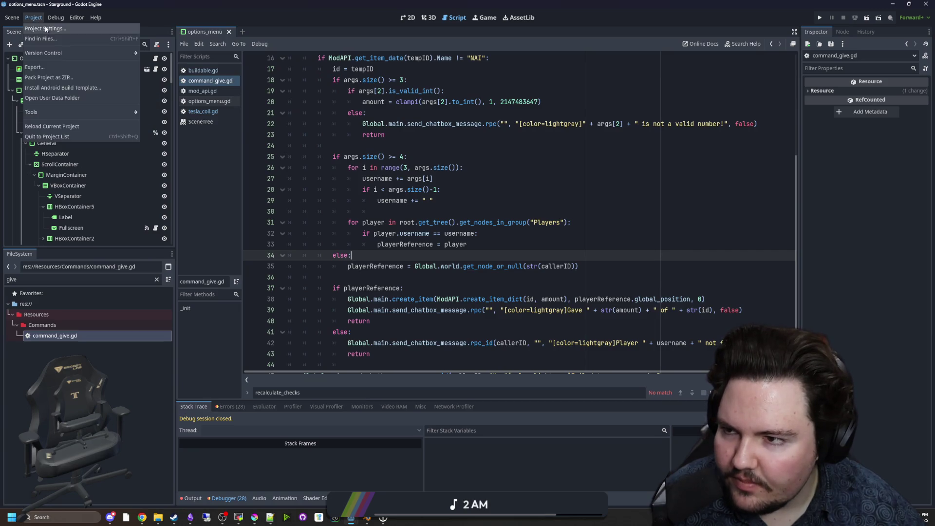
Step: Set Application > Config Version to 0.15.0.3 in Project Settings and save the project
left_click(44, 27)
left_click(270, 180)
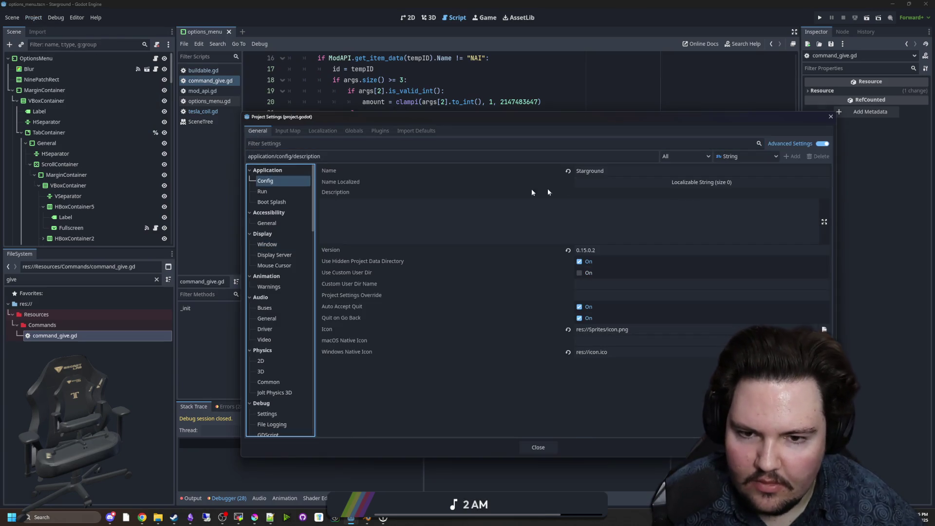
left_click(629, 251)
type("3")
left_click(570, 216)
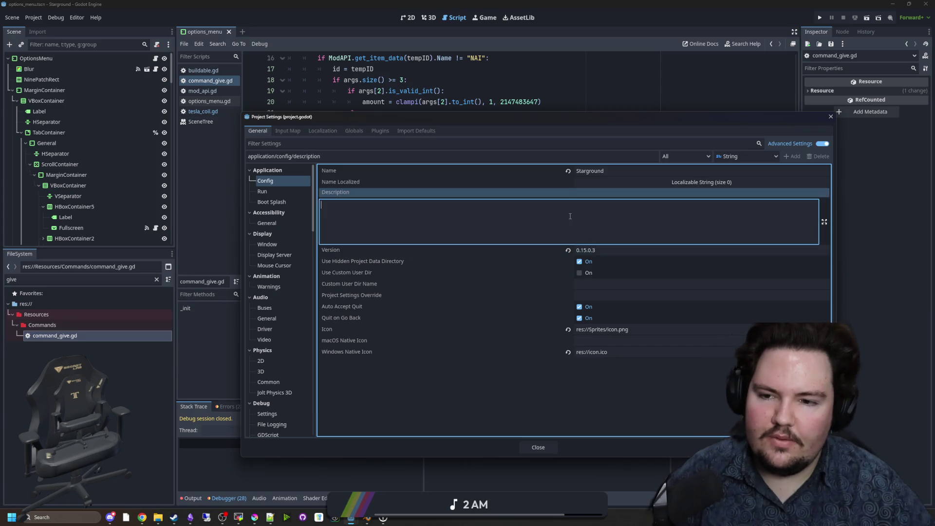
left_click(538, 446)
key("ctrl+s")
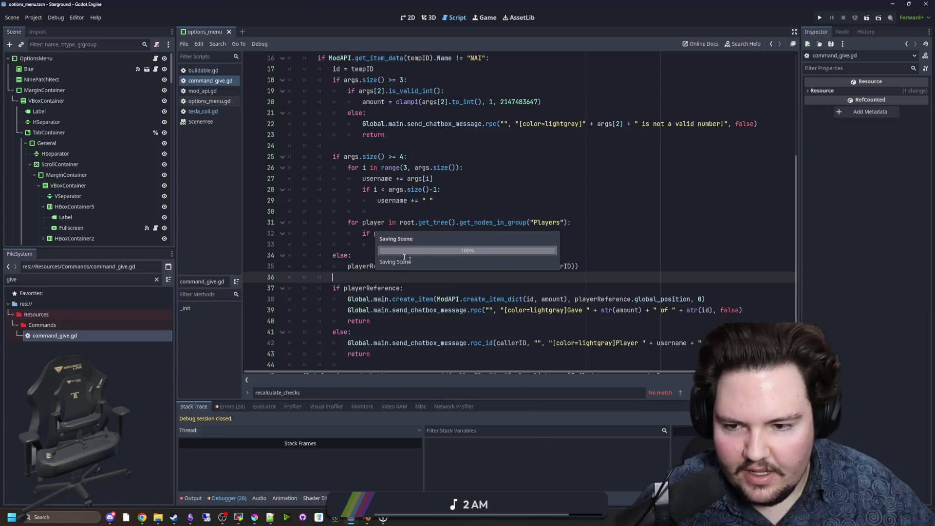
Step: Return to the command_give.gd script and focus the FileSystem filter
left_click(418, 201)
scroll(420, 205, "up", 5)
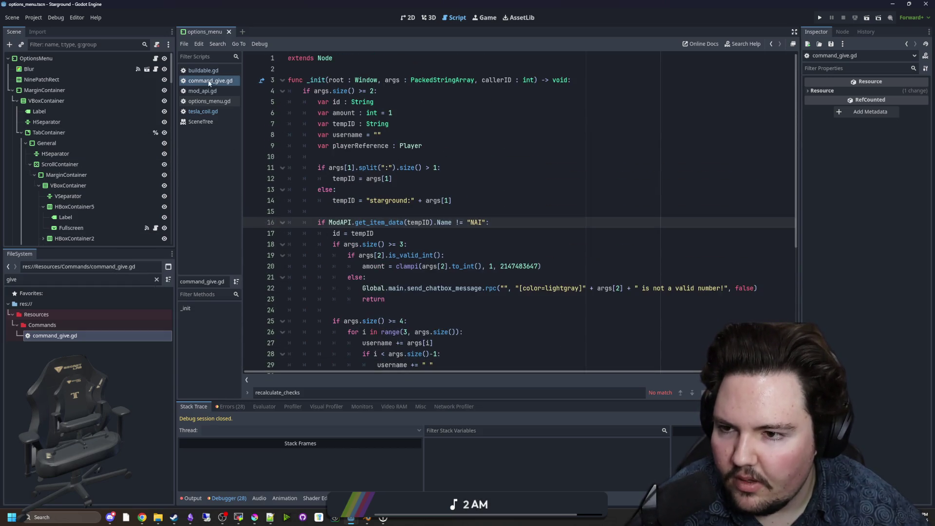
left_click(157, 280)
Step: Filter files for 'player', open player.gd, and search for process_object
type("player")
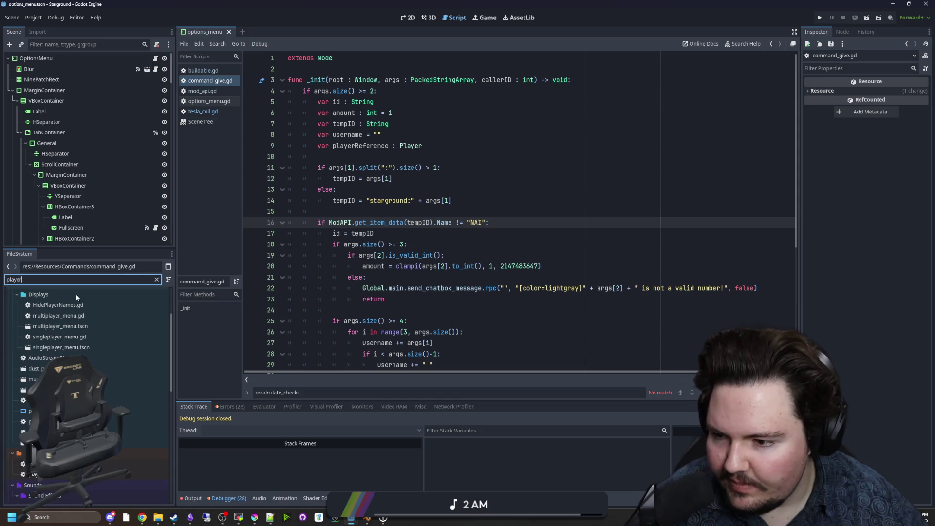
left_click(54, 304)
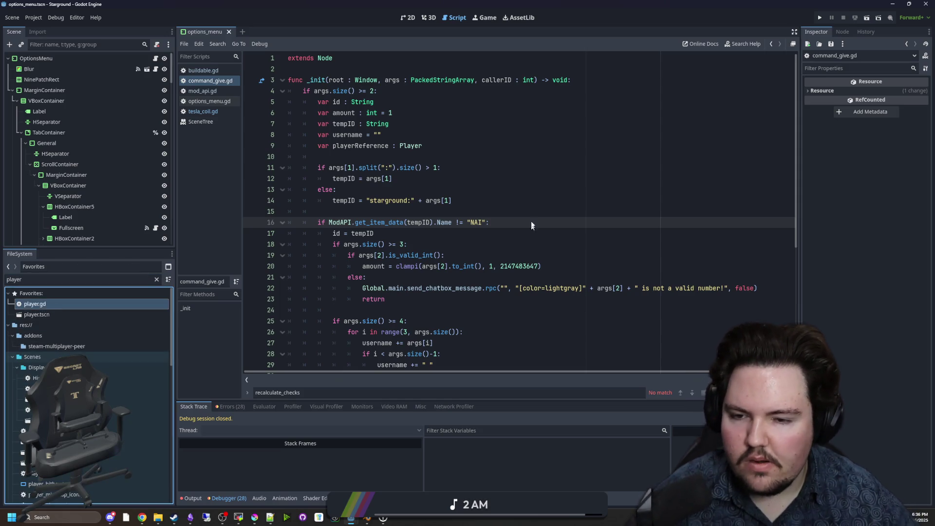
key("ctrl+f")
type("process_object")
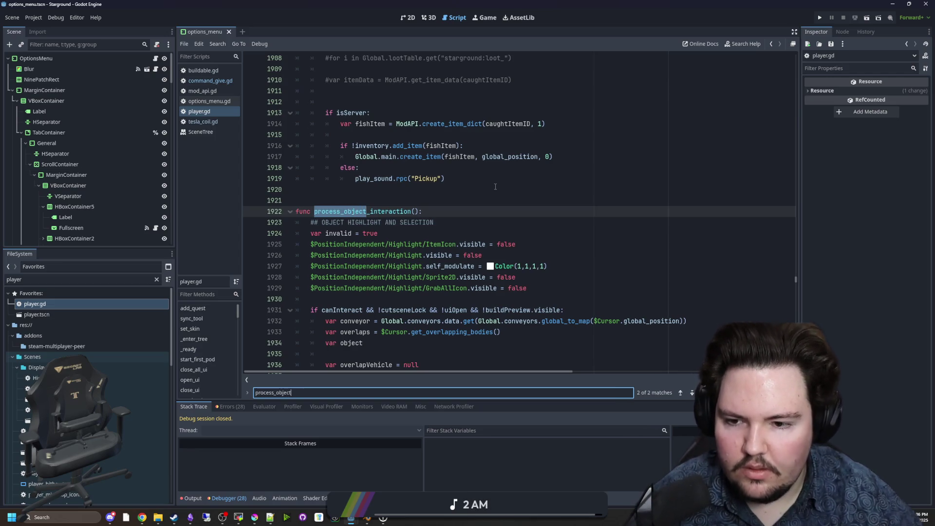
Step: Review the overlap loops on lines 1940–1948 where object and overlapVehicle are assigned
scroll(492, 182, "down", 3)
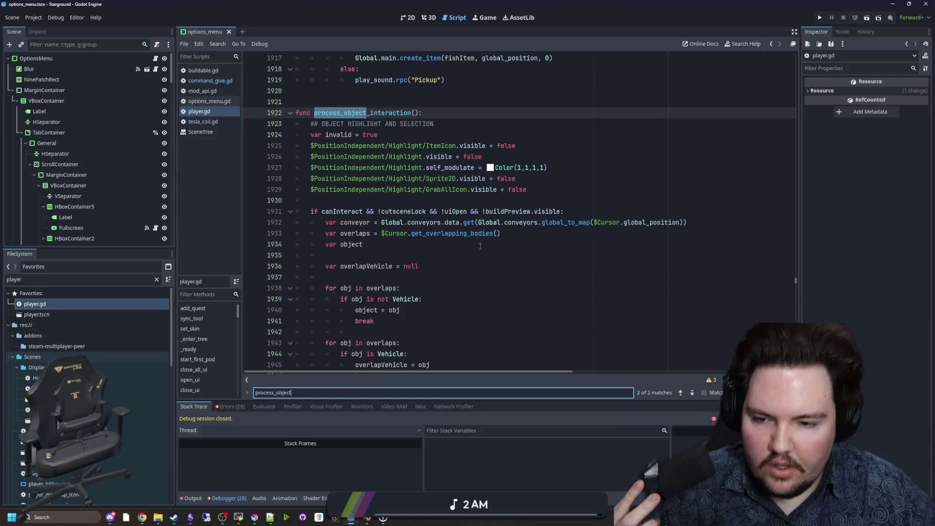
scroll(382, 242, "down", 1)
scroll(382, 235, "down", 2)
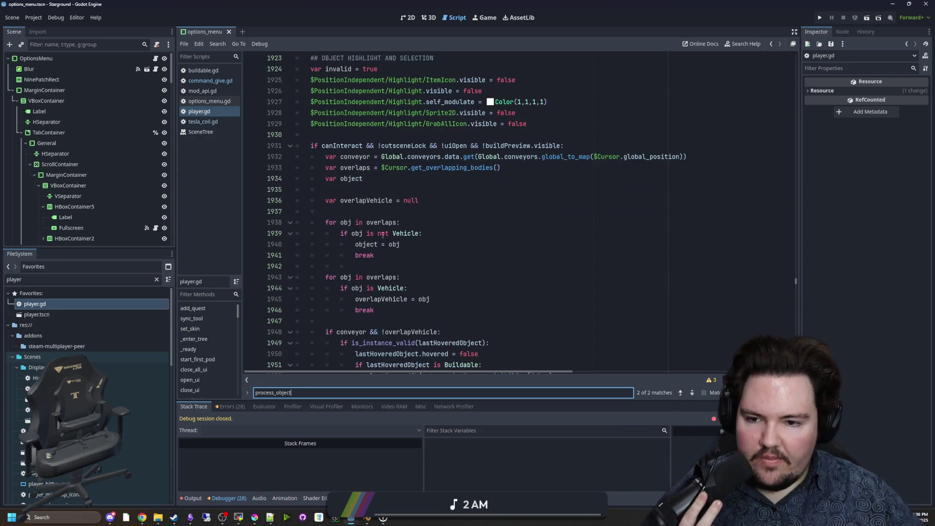
left_click(382, 233)
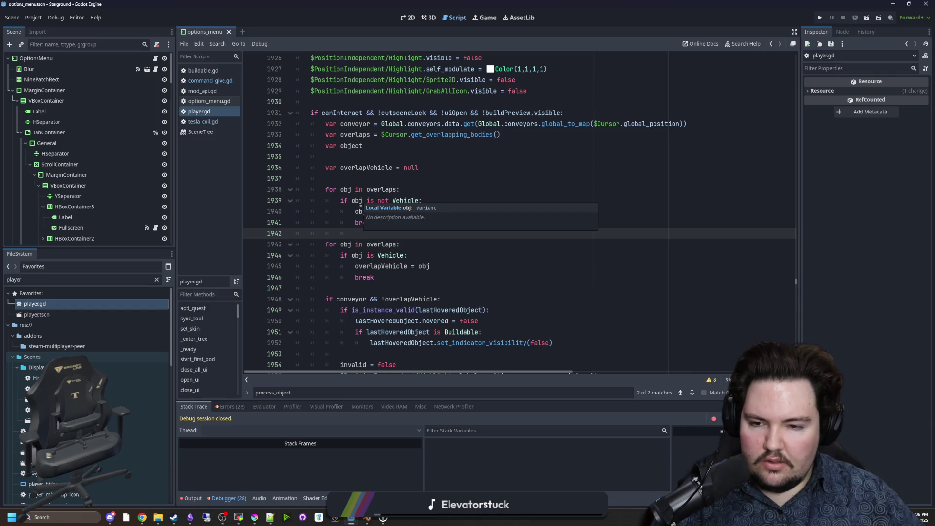
left_click_drag(355, 211, 414, 214)
left_click(415, 214)
scroll(441, 216, "down", 1)
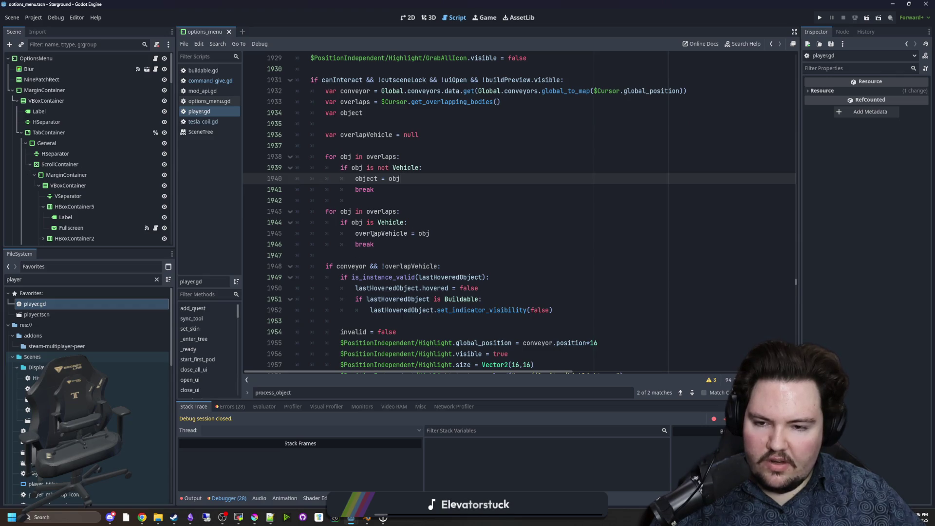
left_click_drag(356, 234, 465, 234)
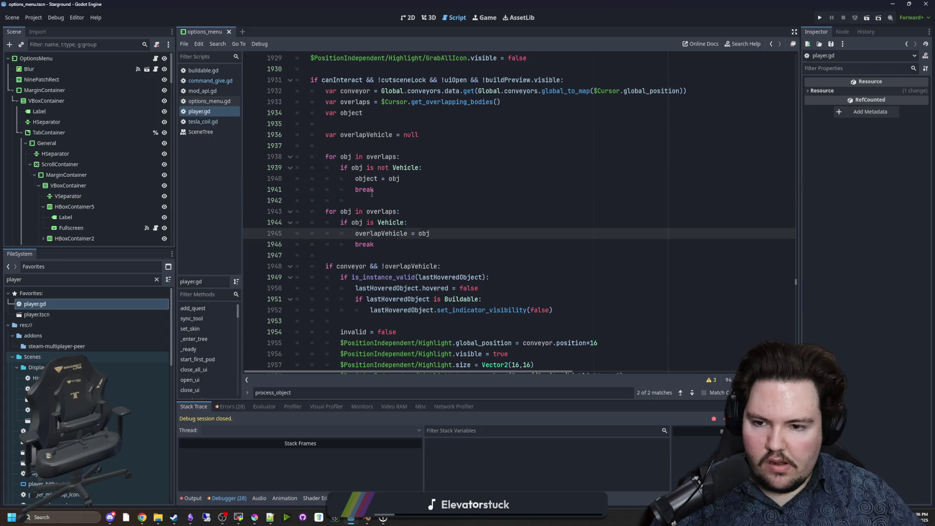
left_click(371, 193)
scroll(360, 200, "down", 2)
left_click(376, 200)
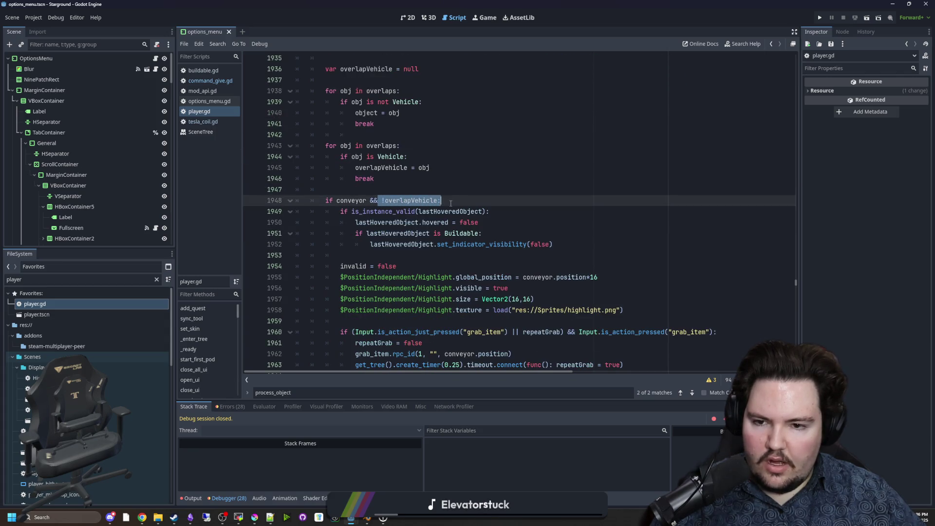
left_click(424, 188)
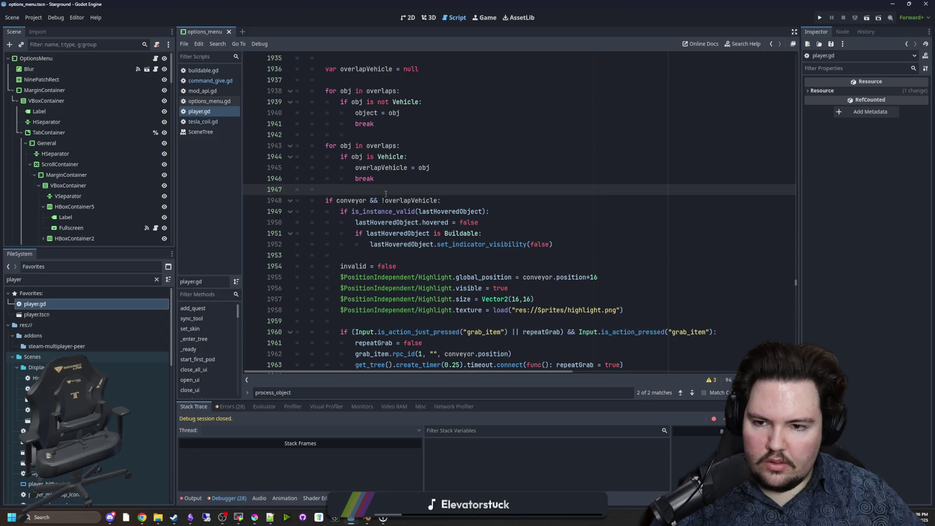
scroll(360, 200, "down", 4)
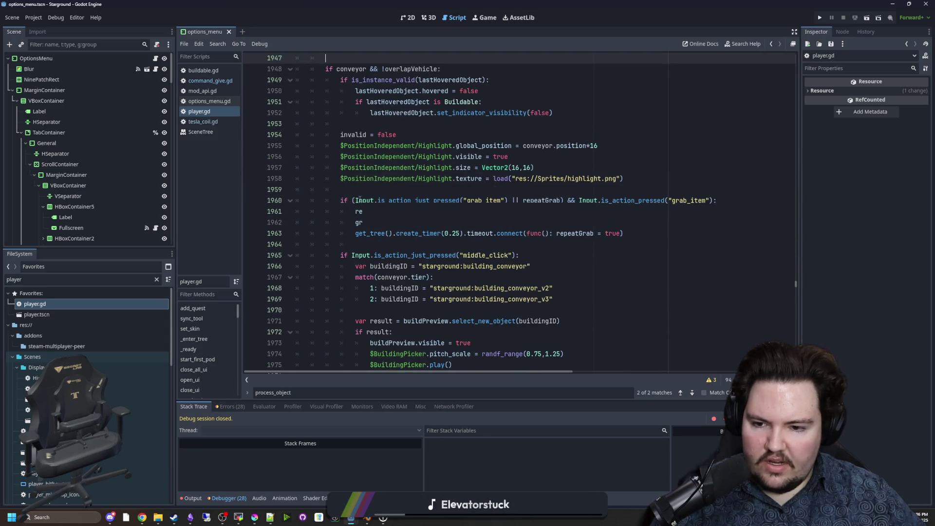
scroll(359, 200, "down", 8)
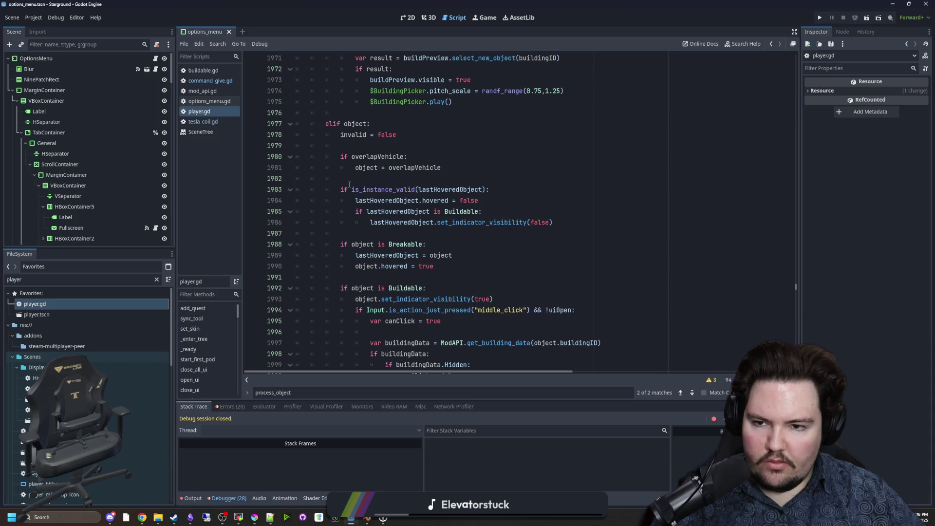
scroll(349, 185, "up", 4)
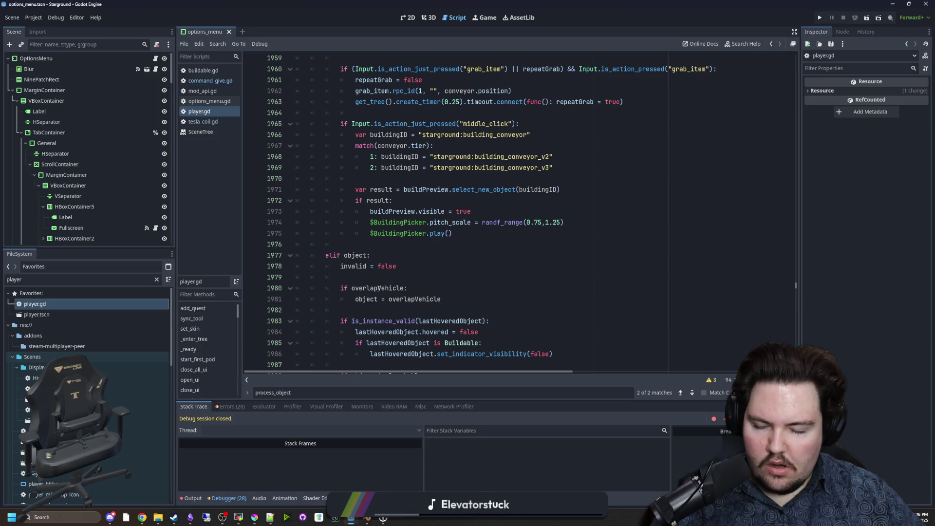
Step: Change line 1977 to 'elif object || overlapVehicle:' and save player.gd
left_click(385, 255)
scroll(421, 270, "up", 10)
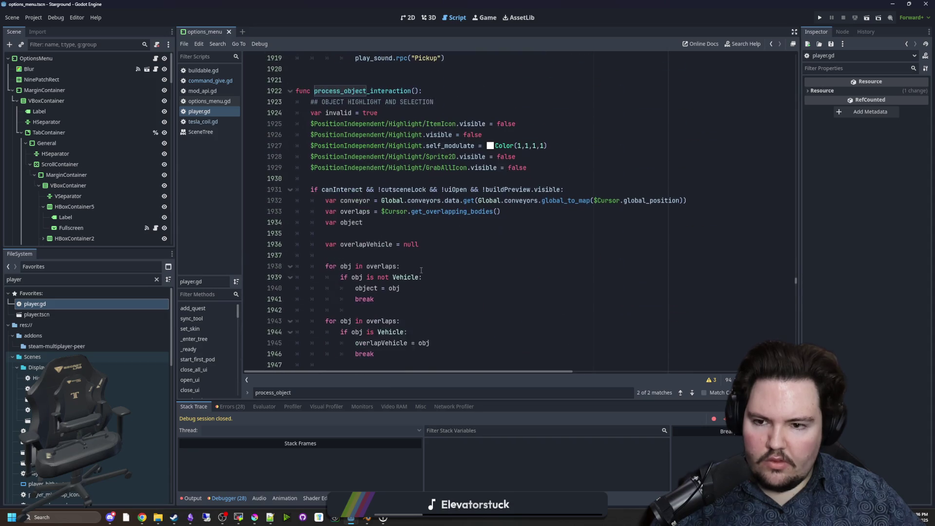
scroll(397, 270, "down", 1)
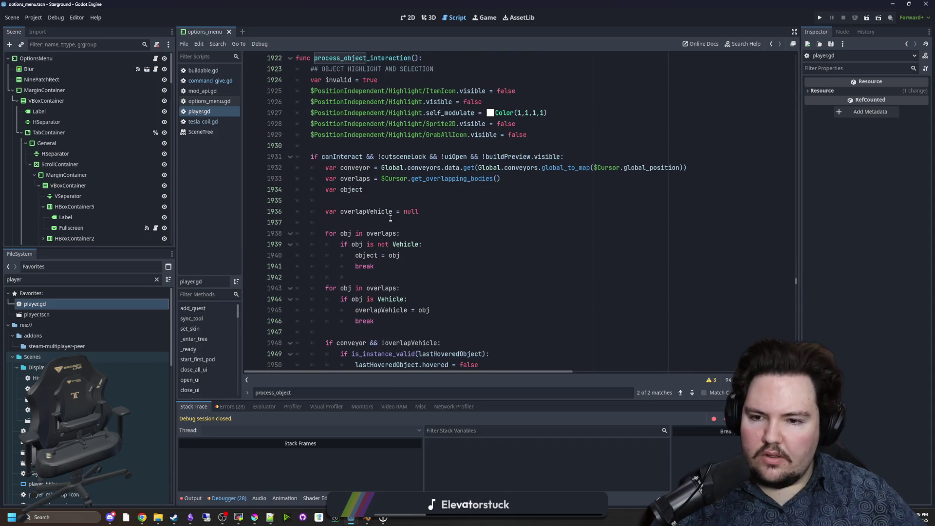
double_click(375, 211)
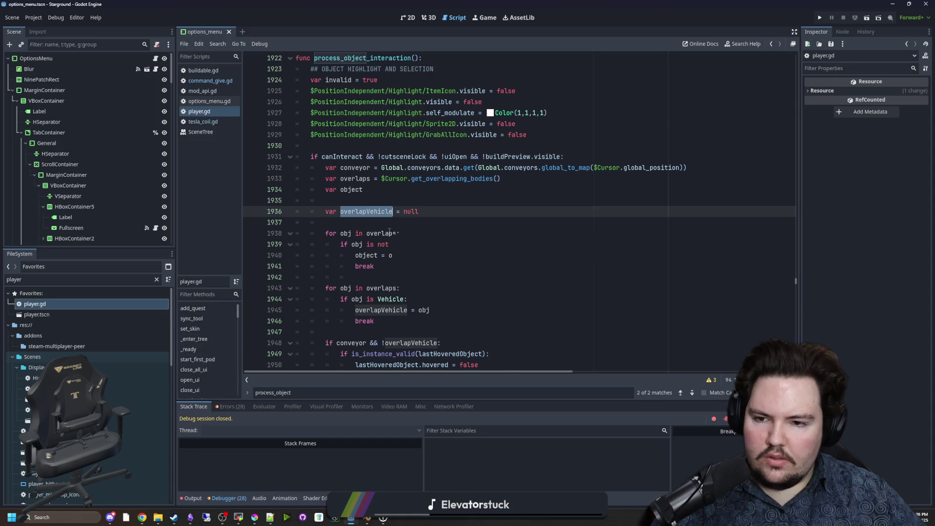
scroll(389, 231, "down", 14)
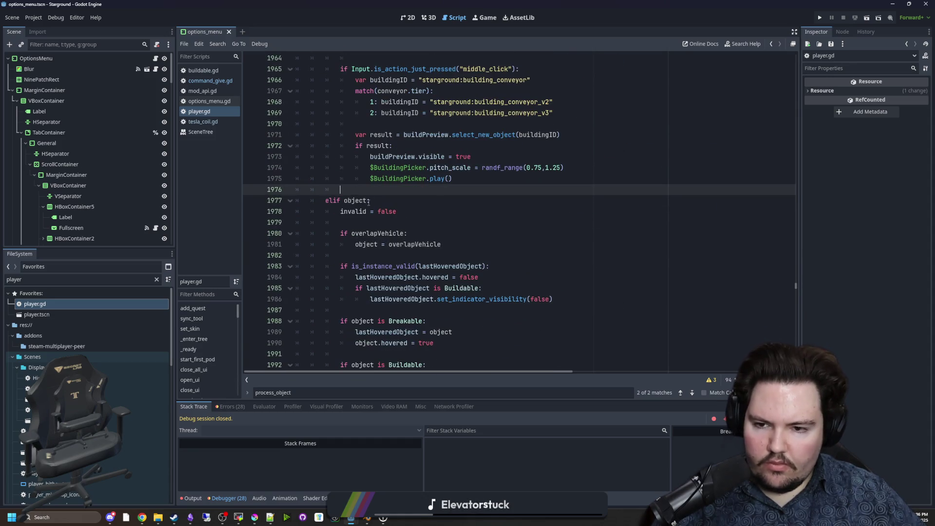
left_click(368, 200)
type("|| overlapVe")
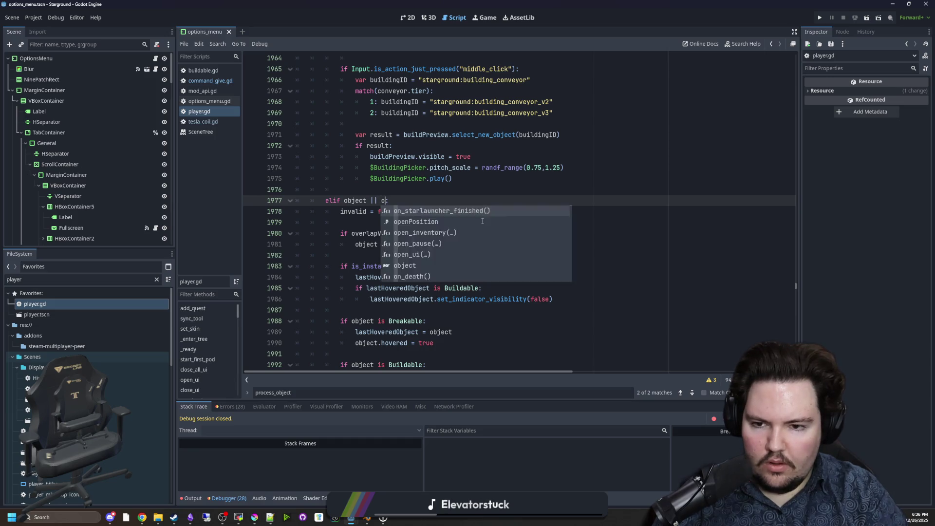
key("Return")
left_click(482, 221)
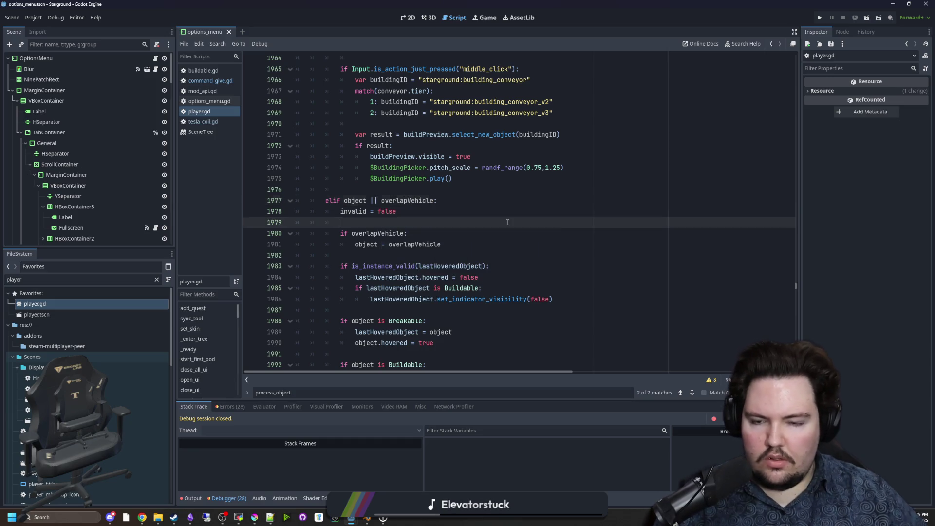
key("ctrl+s")
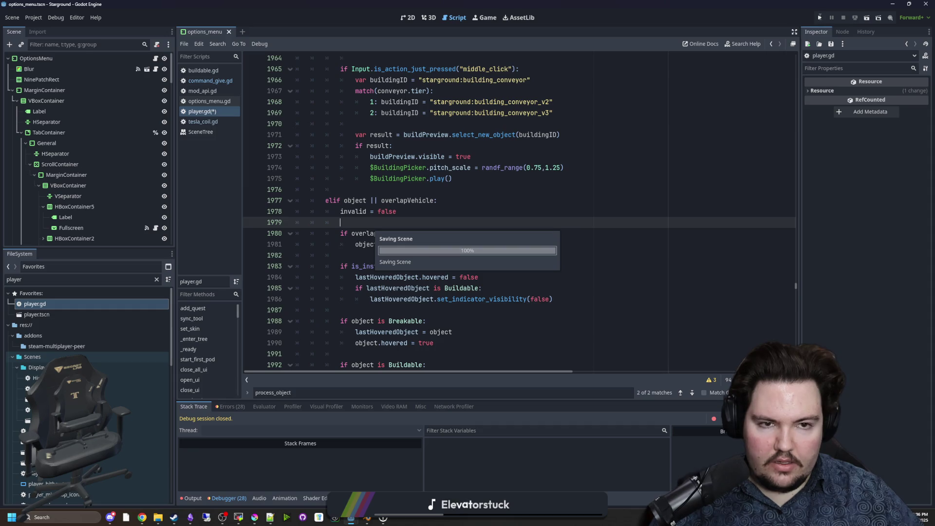
Step: Run the game and start a new singleplayer world with cheats enabled
left_click(820, 18)
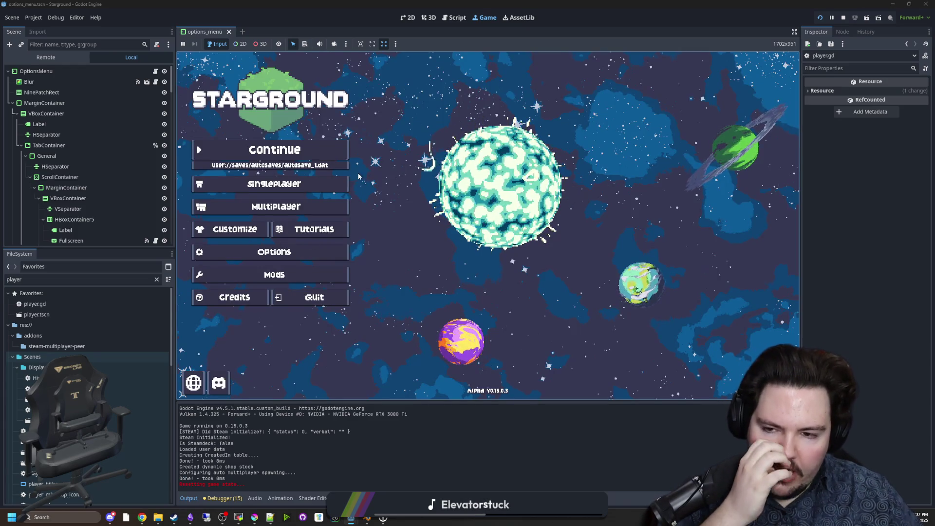
left_click(274, 184)
left_click(581, 223)
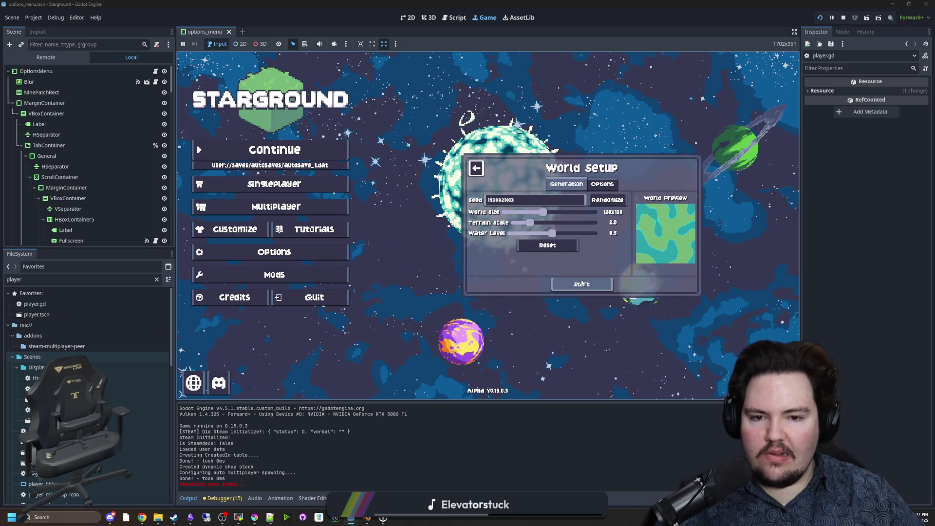
left_click(602, 184)
left_click(505, 243)
left_click(506, 261)
left_click(527, 208)
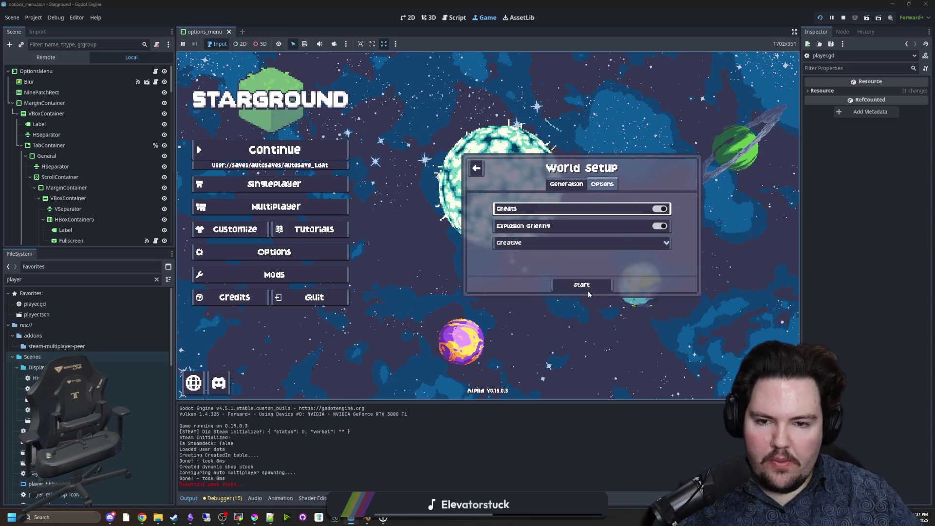
left_click(584, 285)
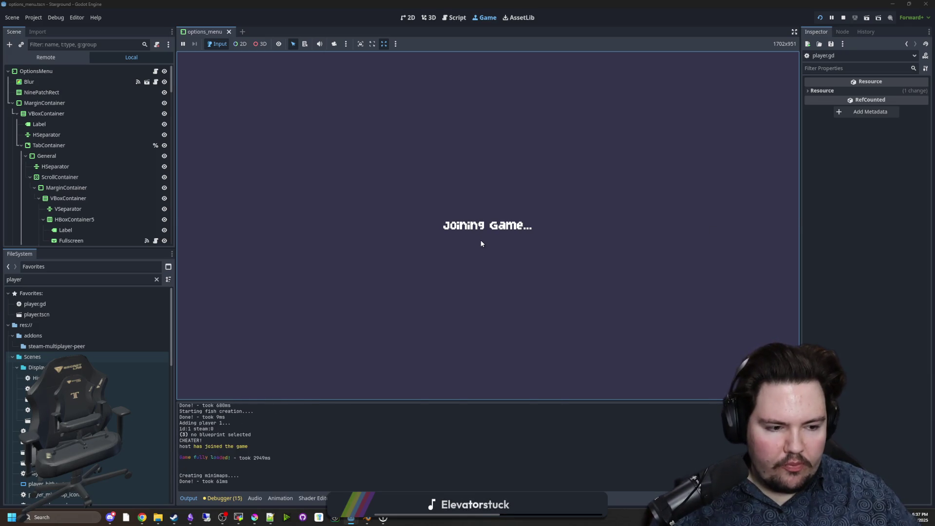
Step: Open the building menu and place a Boat on the water
key("b")
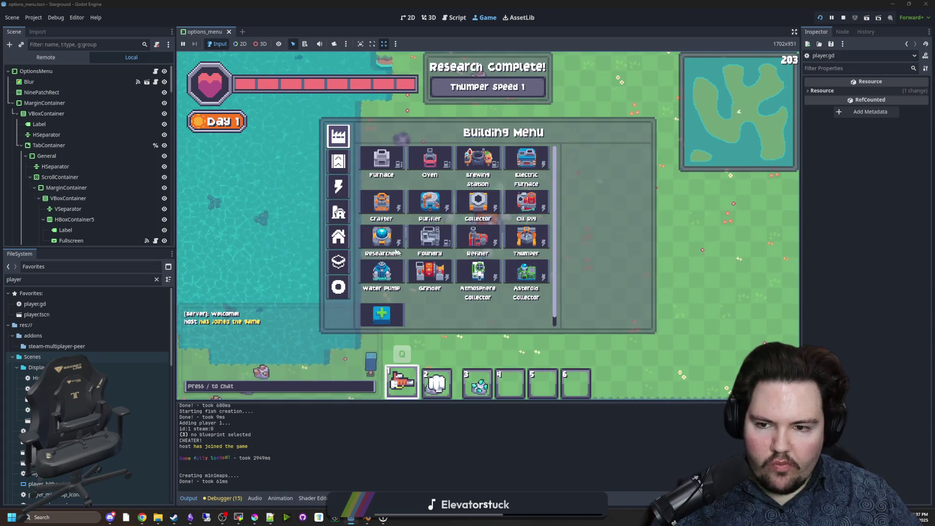
left_click(429, 158)
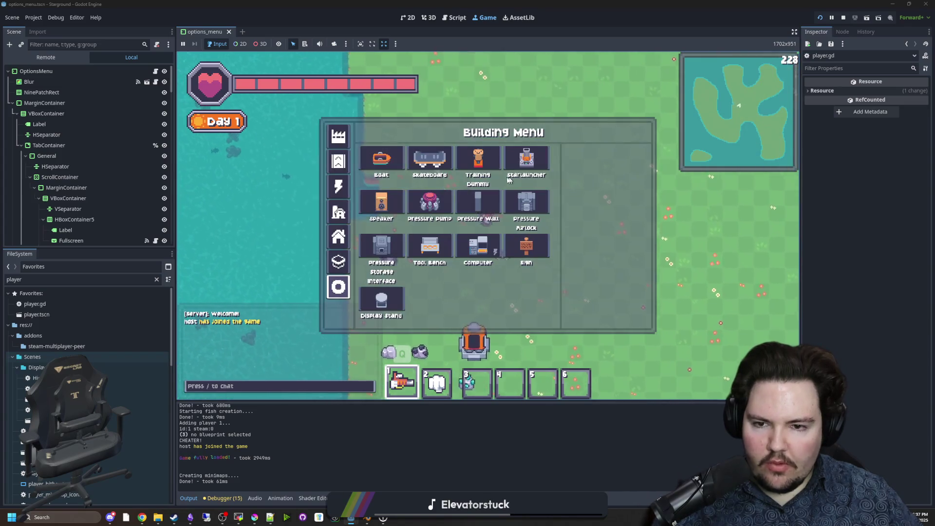
key("b")
left_click(382, 167)
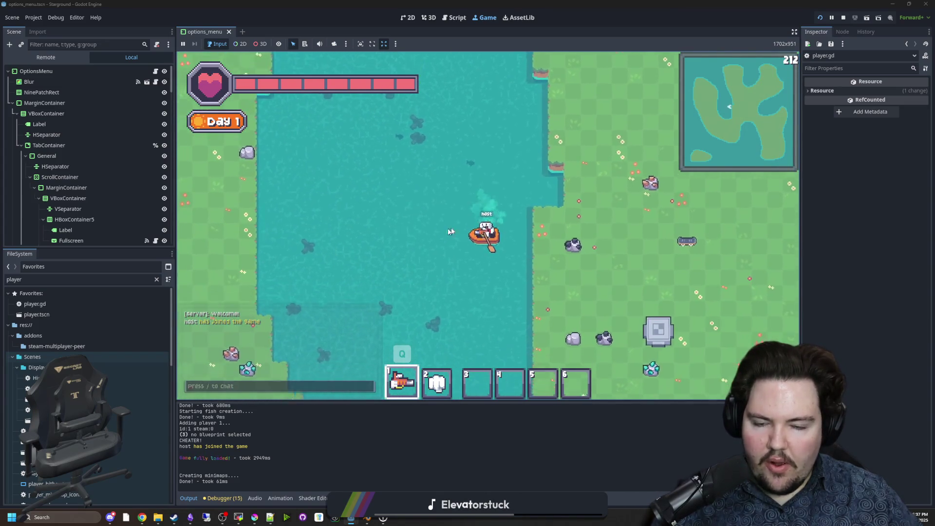
left_click(484, 241)
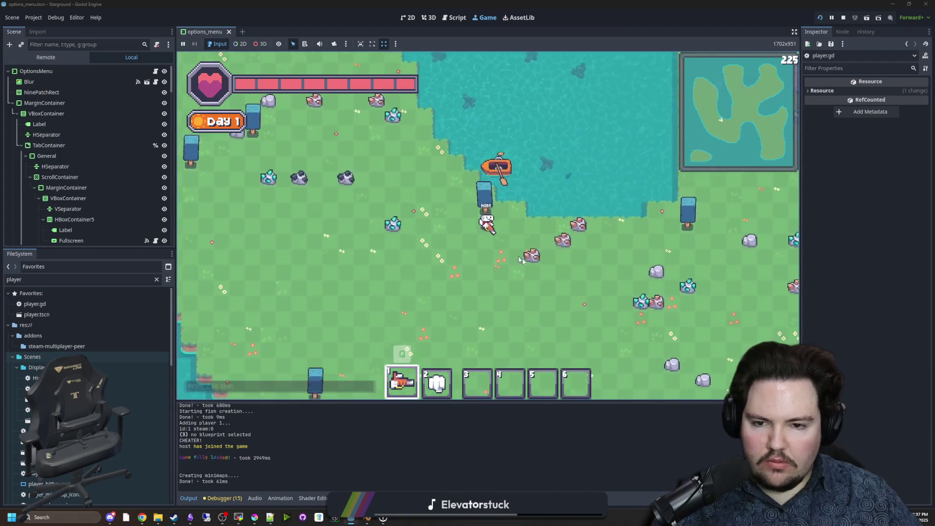
Step: Stop the game, return to empty line 1942 of player.gd, and bring up the LinuxServer folder
key("F8")
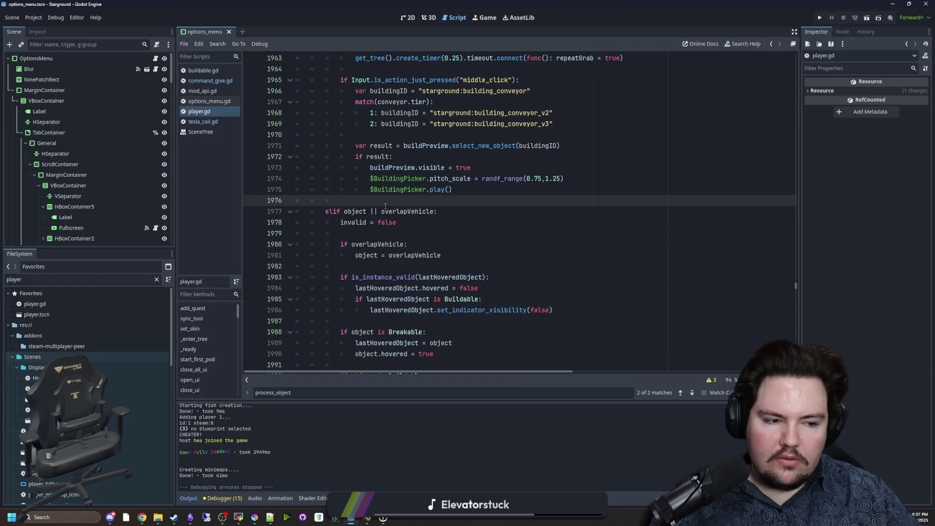
scroll(385, 205, "up", 9)
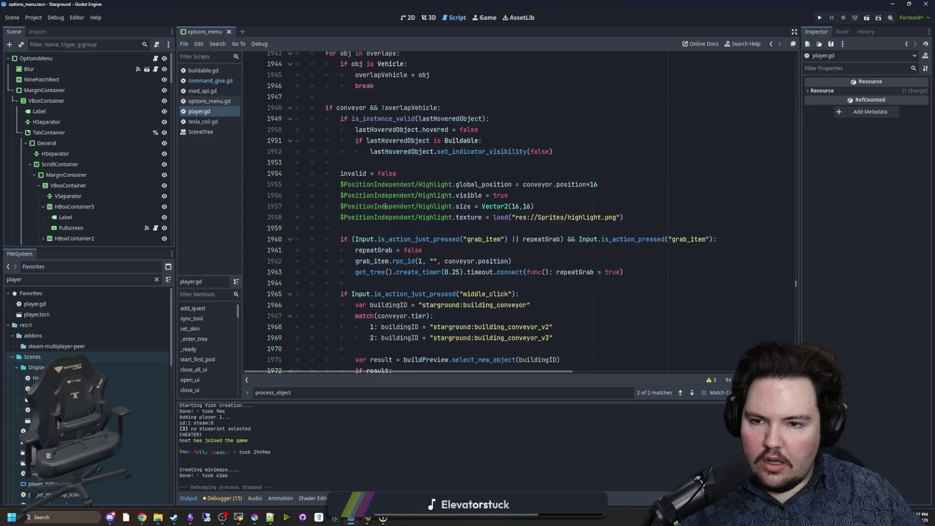
left_click(397, 180)
scroll(397, 180, "up", 3)
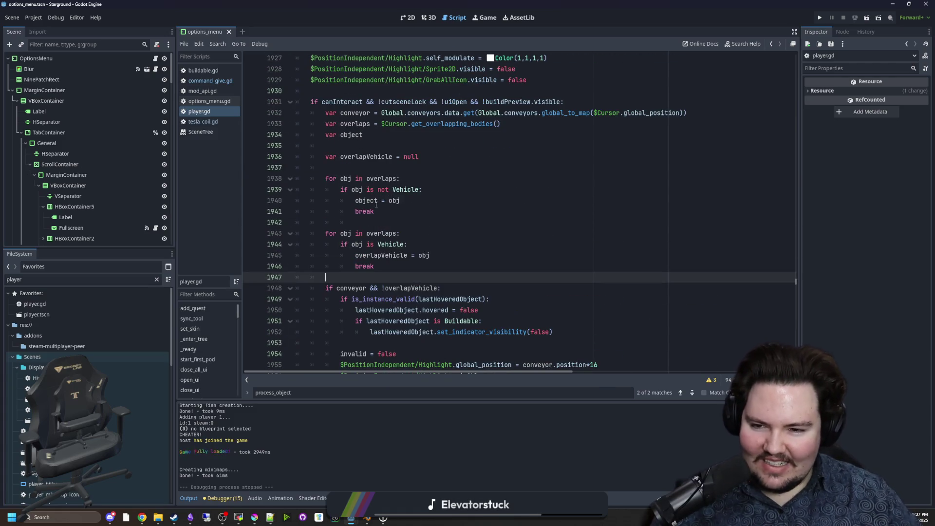
left_click(370, 221)
mouse_move(157, 516)
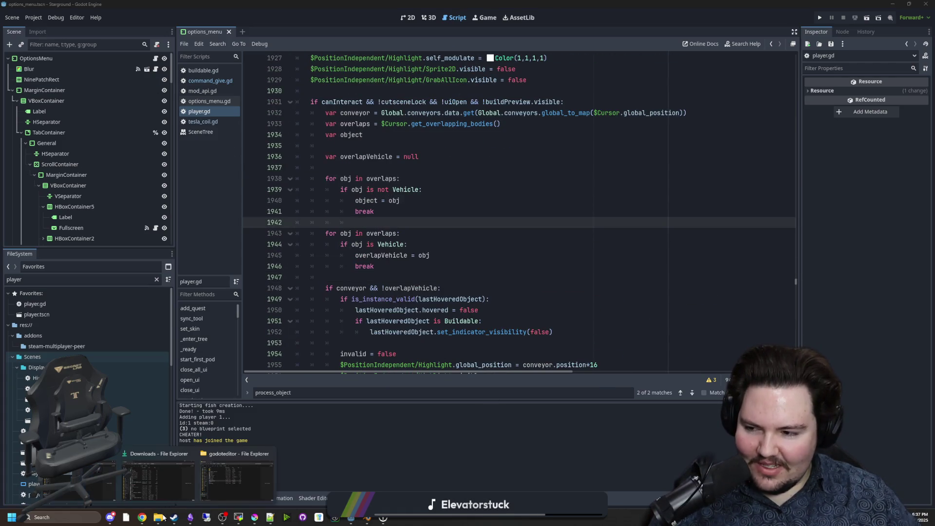
mouse_move(243, 491)
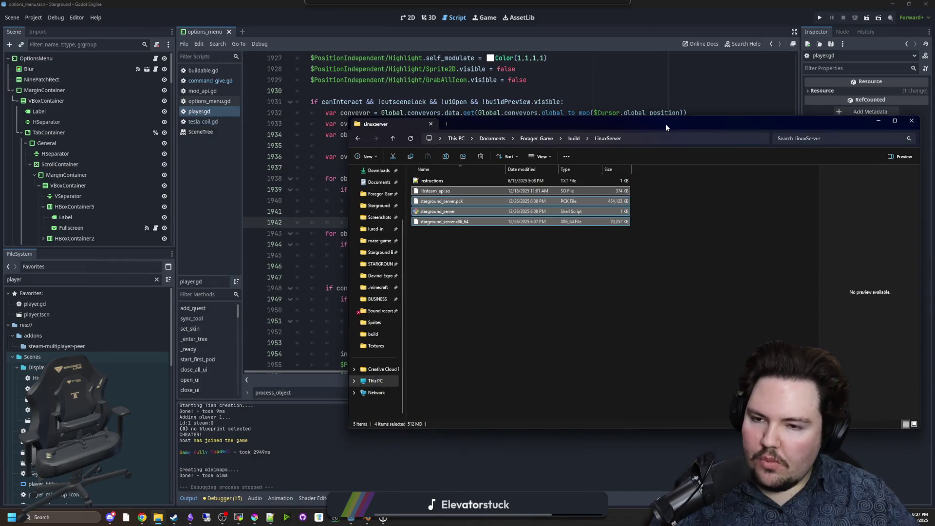
Step: Run zip_create.py in the build folder with version 0.15.0.2 to create the zip archives
left_click_drag(595, 129, 493, 78)
left_click(397, 285)
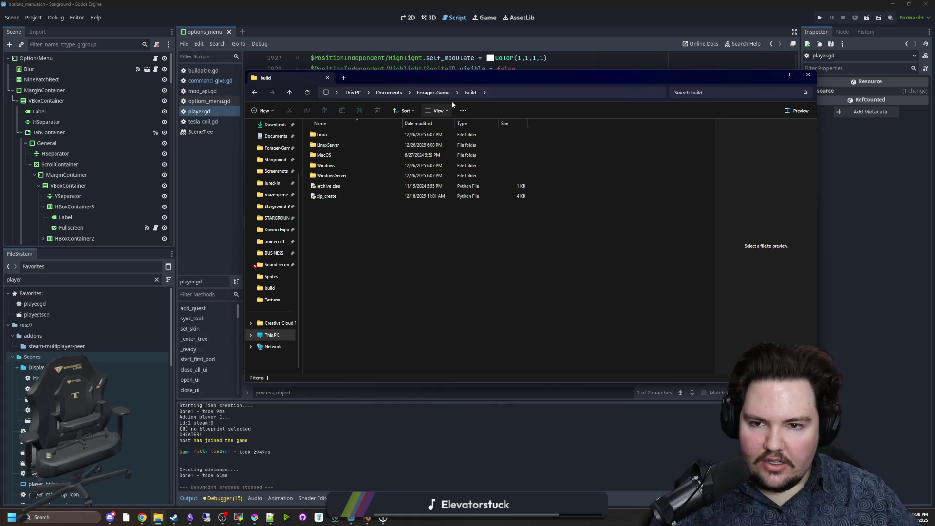
left_click(338, 196)
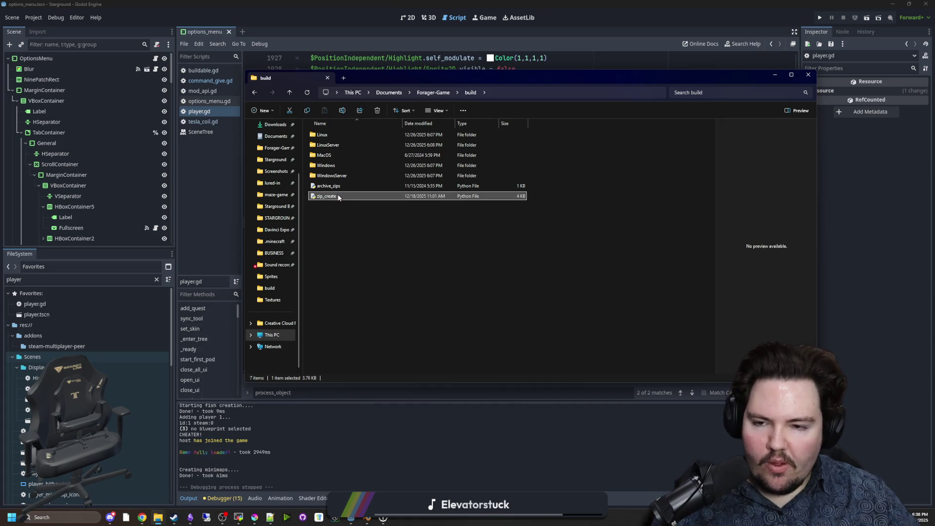
double_click(338, 196)
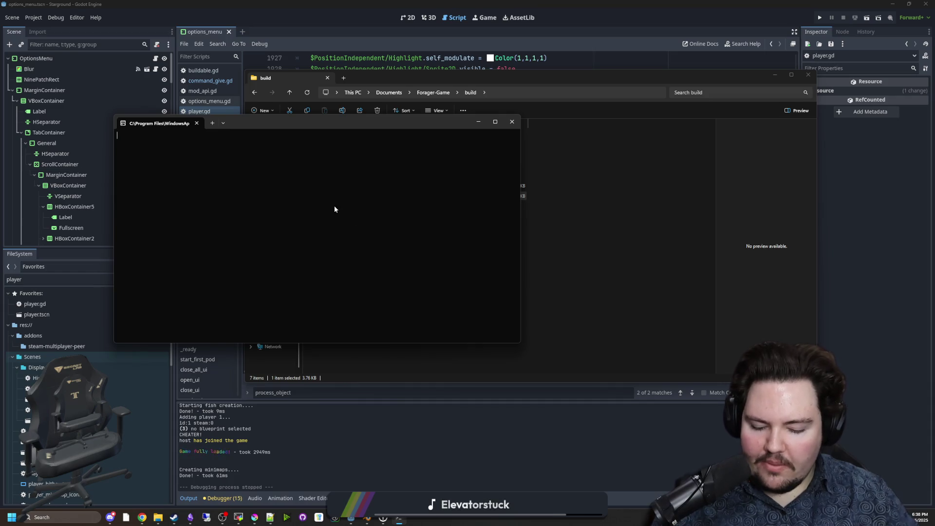
type("0.15.0.2")
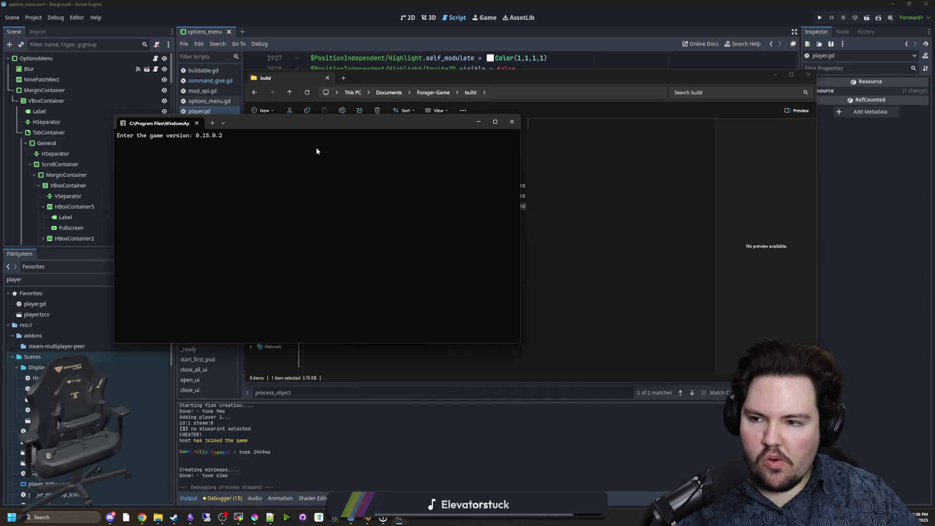
mouse_move(374, 126)
left_mouse_down()
mouse_move(468, 190)
mouse_move(556, 281)
left_mouse_up()
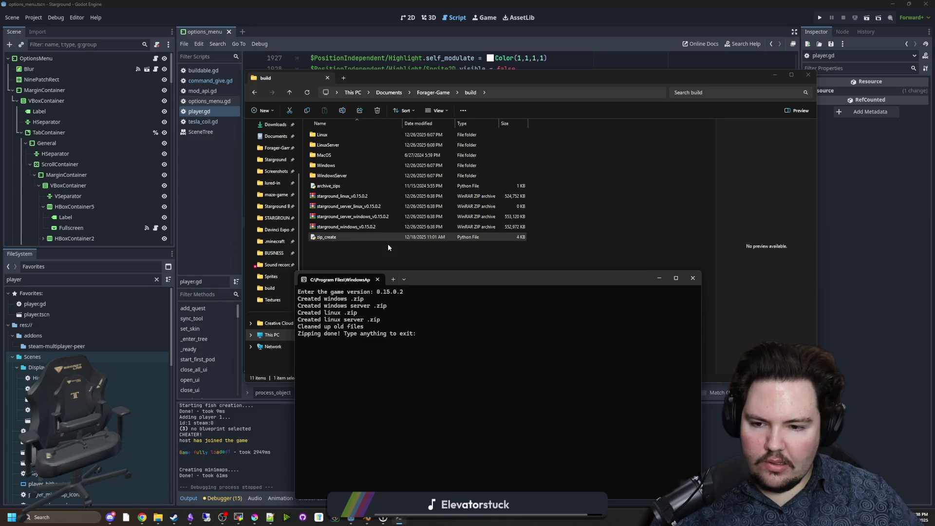
key("Return")
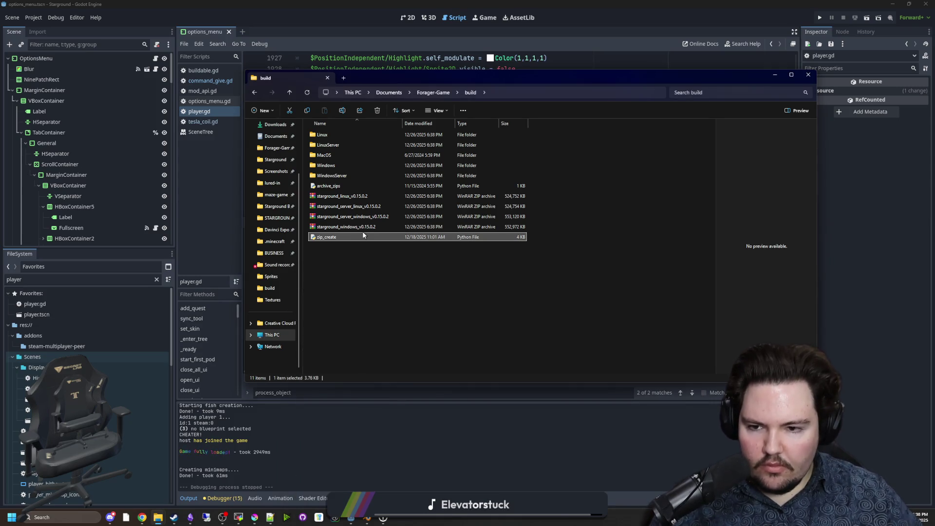
Step: Move the four v0.15.0.2 zip archives into another Starground folder, then return to player.gd
left_click(351, 226)
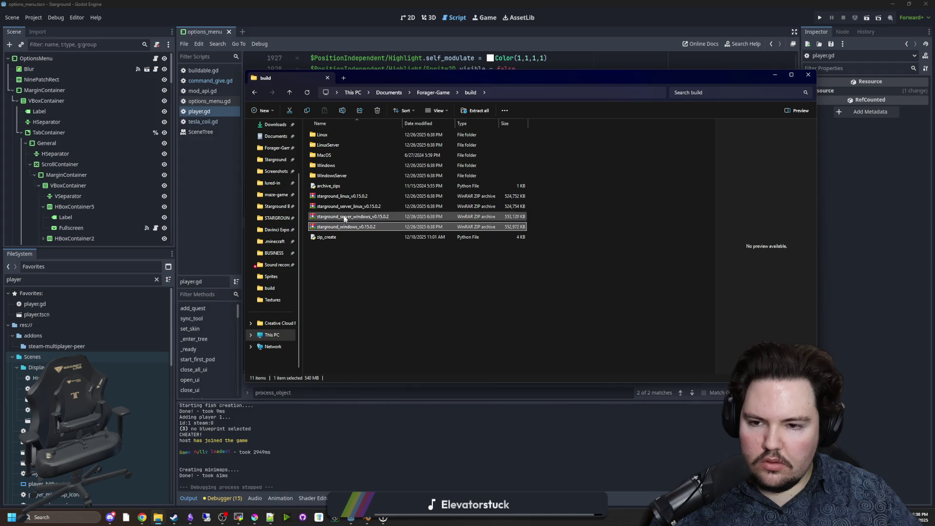
left_click(340, 196, "shift")
left_click_drag(335, 220, 269, 209)
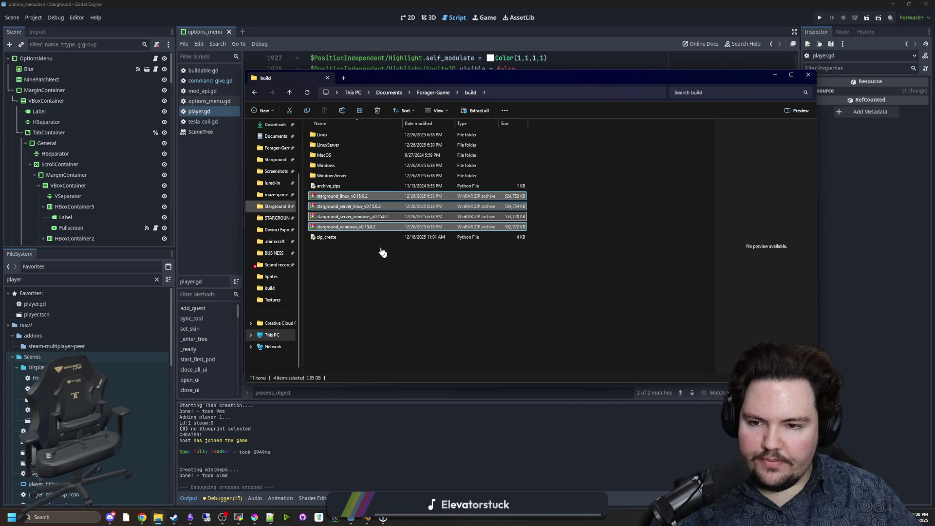
key("alt+Tab")
left_click(423, 202)
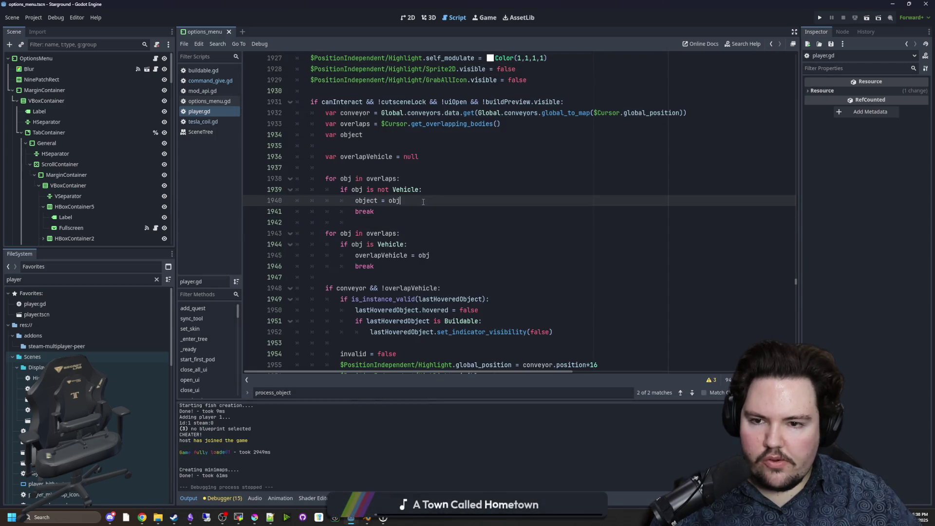
Step: Save and confirm in Project Settings that the version reads 0.15.0.3
key("ctrl+s")
left_click(34, 17)
left_click(46, 27)
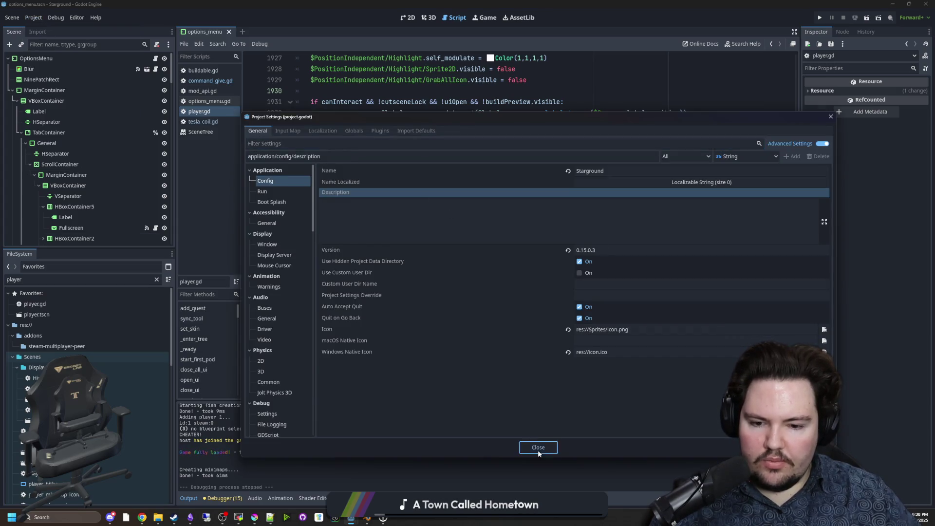
left_click(538, 447)
key("ctrl+s")
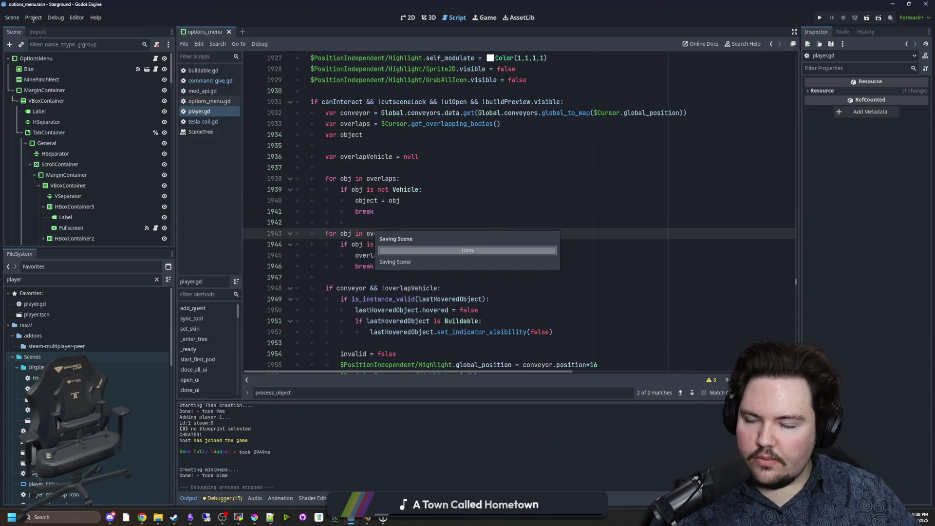
Step: Export all four presets at once as release builds
left_click(33, 18)
left_click(59, 68)
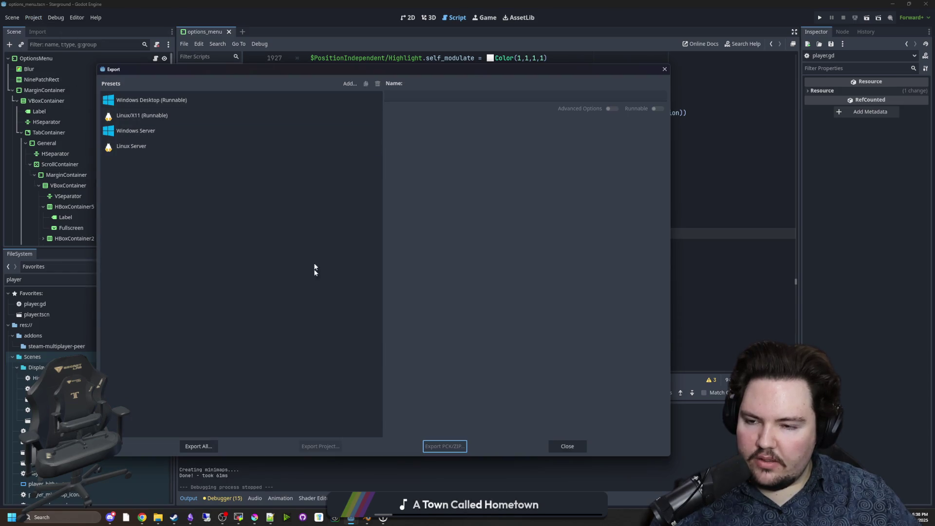
left_click(198, 446)
left_click(492, 270)
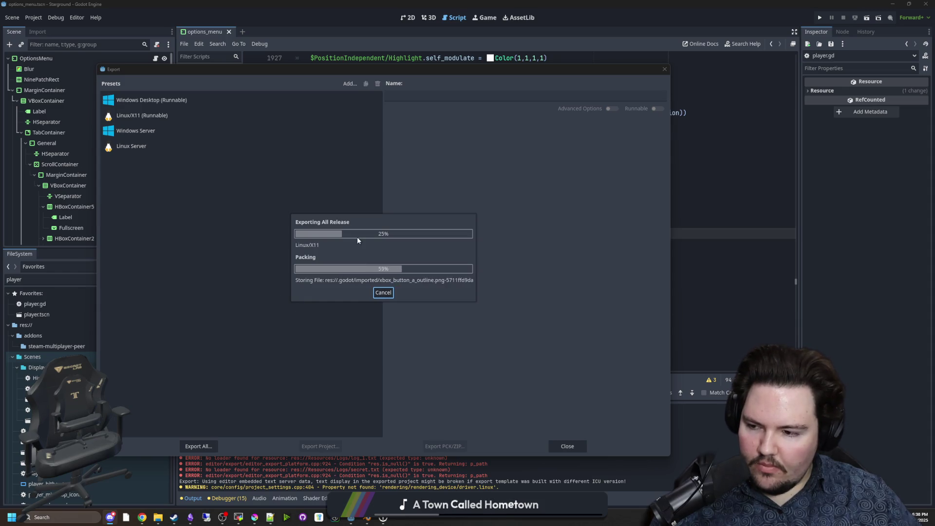
mouse_move(138, 521)
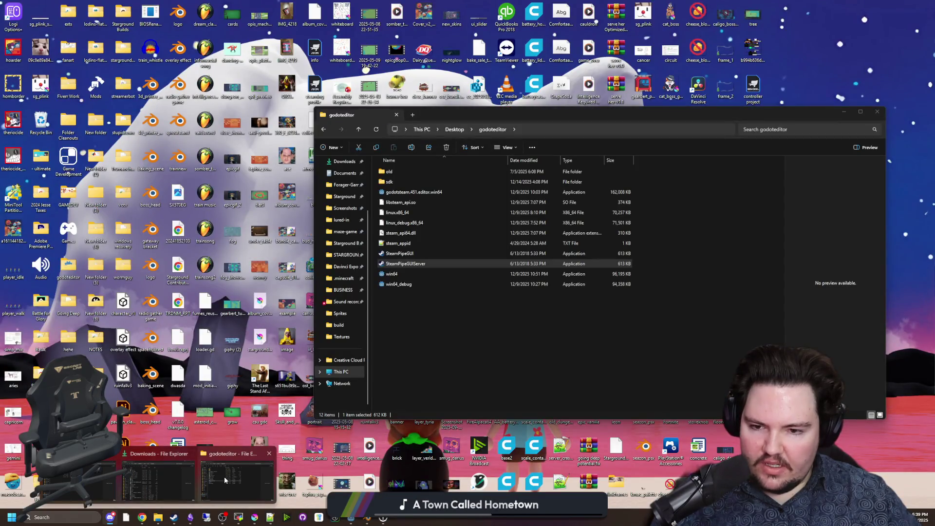
Step: Launch the game uploader and SteamPipeGUIServer, and arrange the two uploaders side by side
left_click(224, 476)
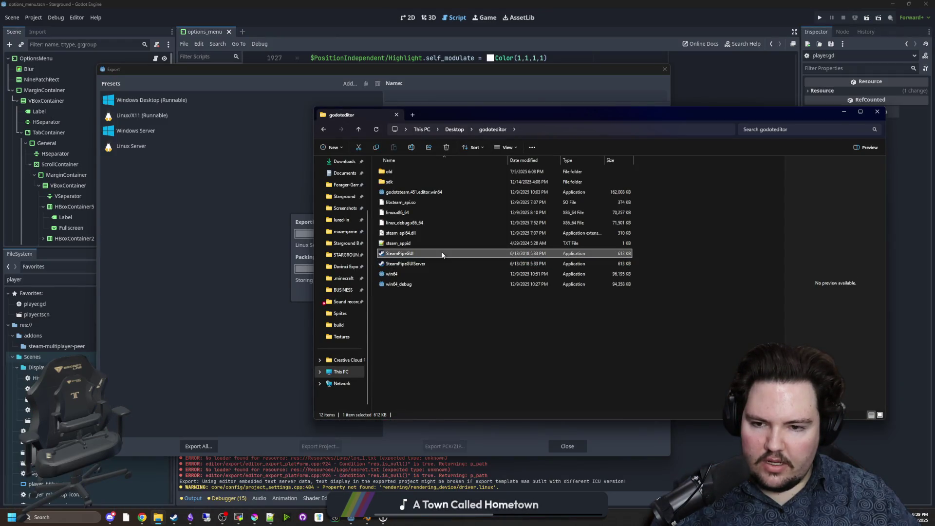
double_click(427, 253)
mouse_move(390, 107)
left_mouse_down()
mouse_move(233, 146)
mouse_move(49, 169)
left_mouse_up()
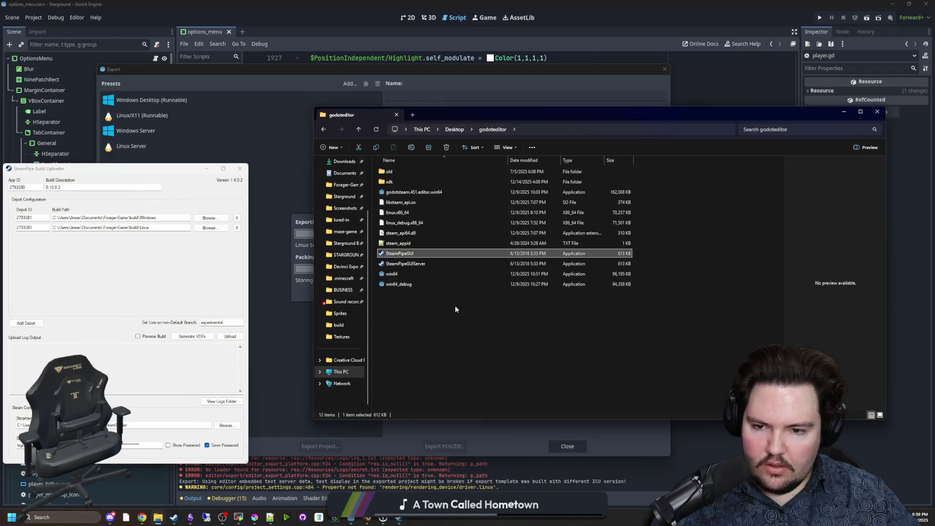
left_click(424, 264)
double_click(424, 264)
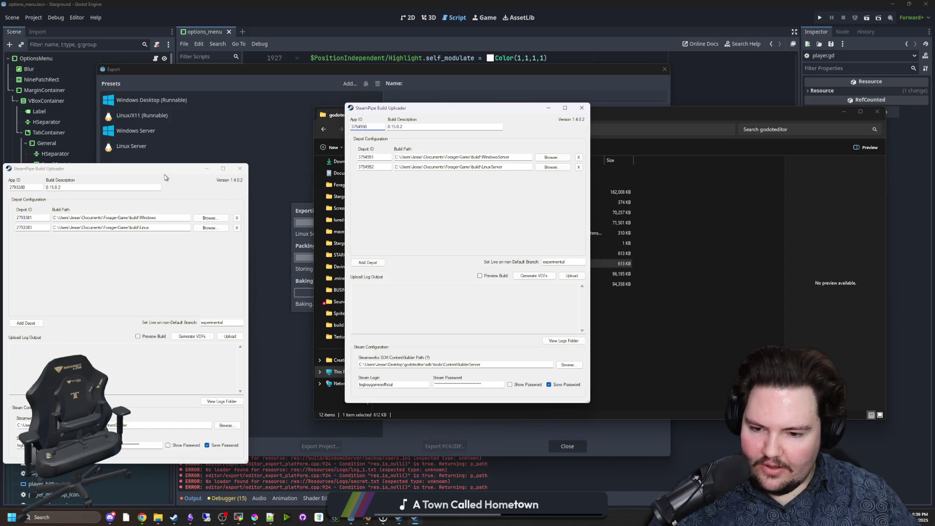
left_click_drag(193, 168, 252, 161)
left_click_drag(438, 104, 605, 185)
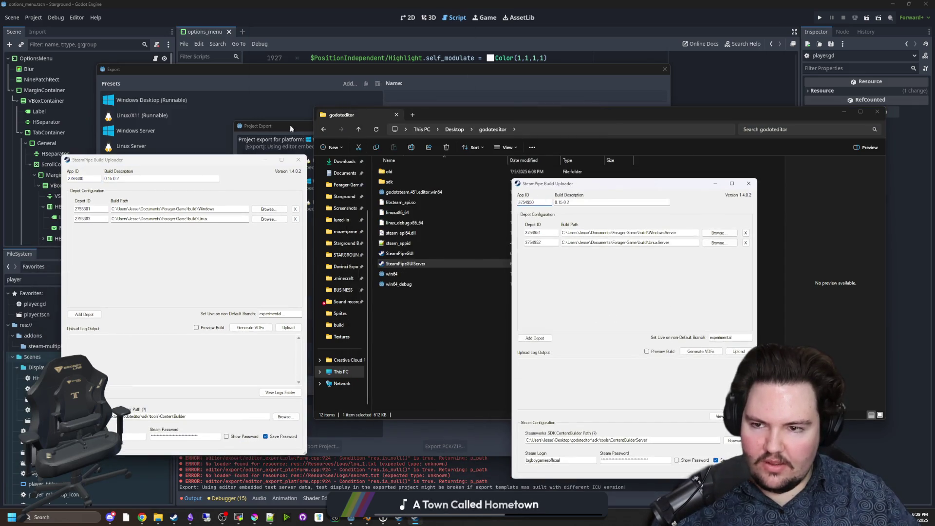
Step: Dismiss Godot's export result message and close the export dialog
left_click(290, 126)
left_click(468, 400)
left_click(565, 446)
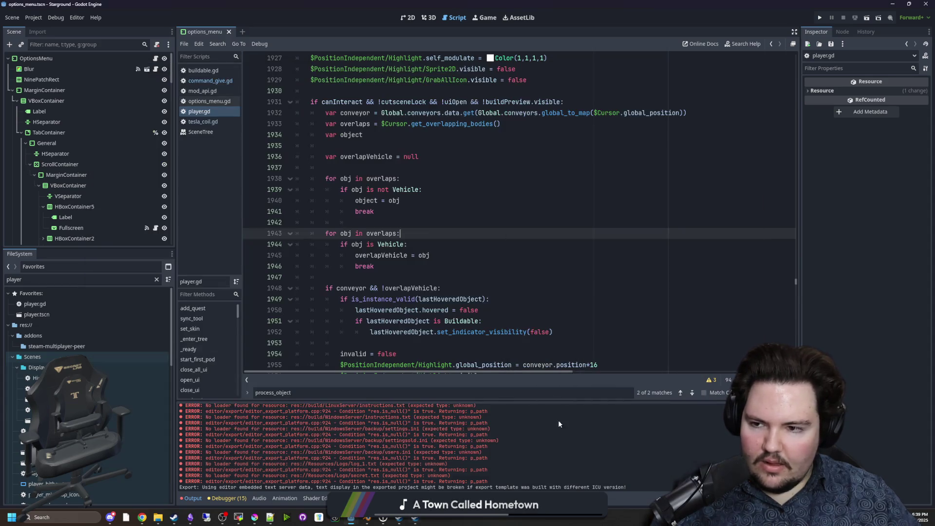
Step: Save player.gd after reviewing the overlapVehicle code, then restore and minimize the Godot window
left_click(455, 222)
key("ctrl+s")
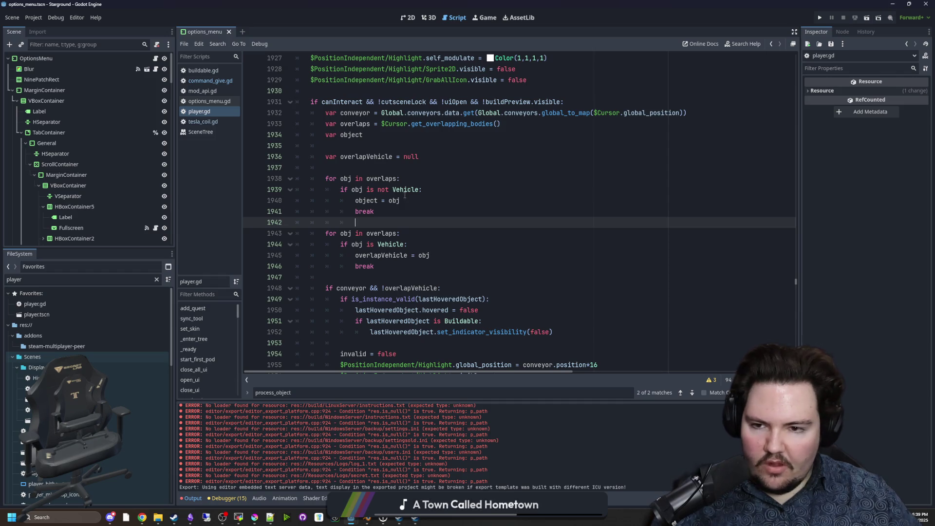
left_click(370, 156)
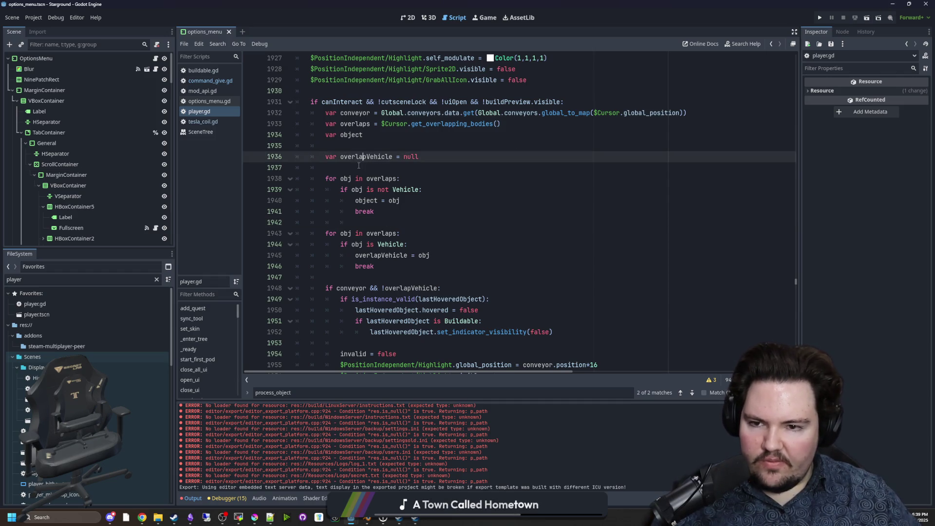
left_click(358, 165)
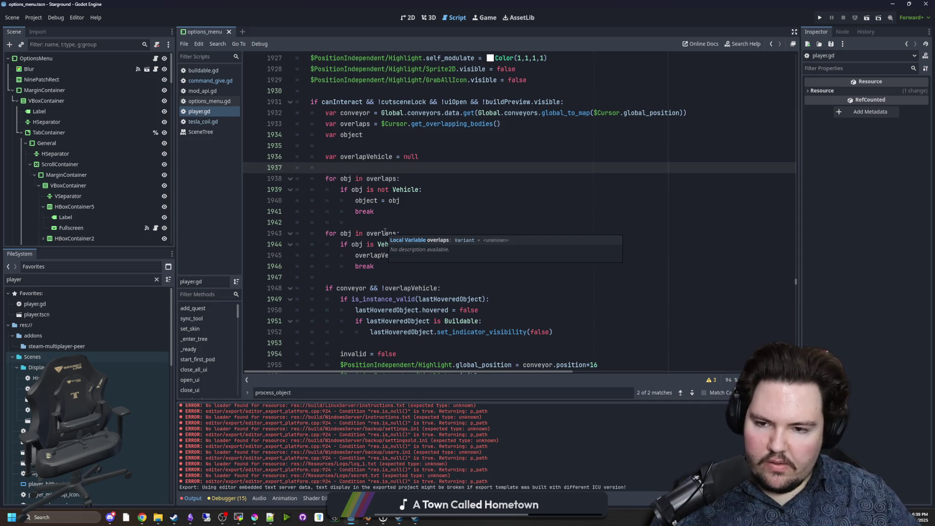
scroll(385, 233, "down", 10)
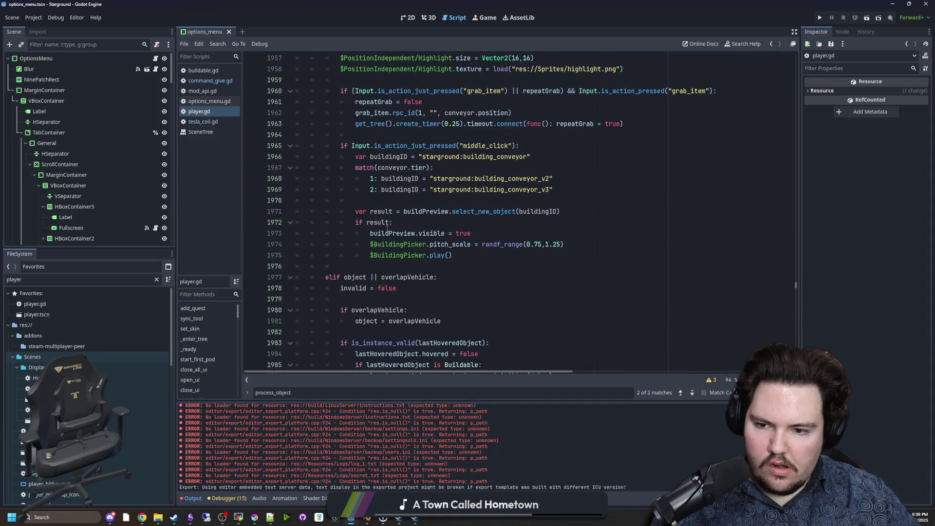
scroll(491, 224, "up", 10)
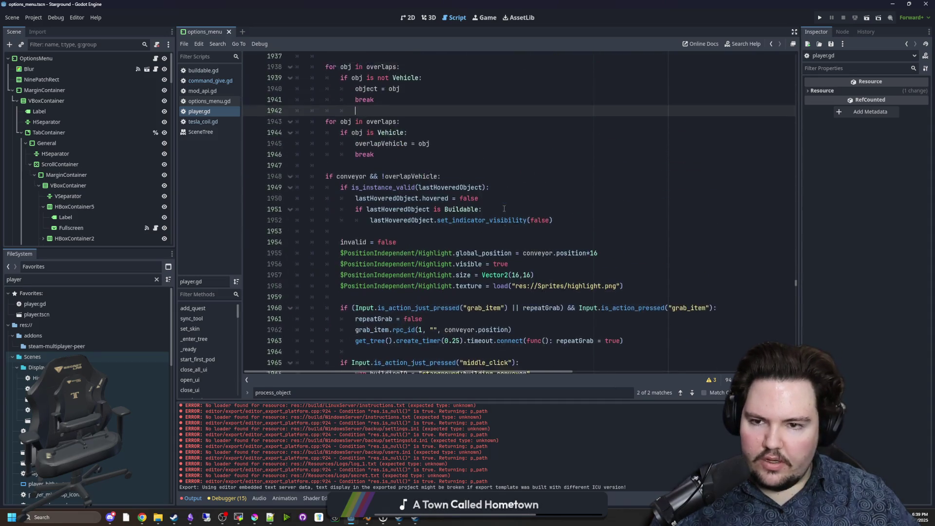
double_click(457, 4)
left_click(670, 199)
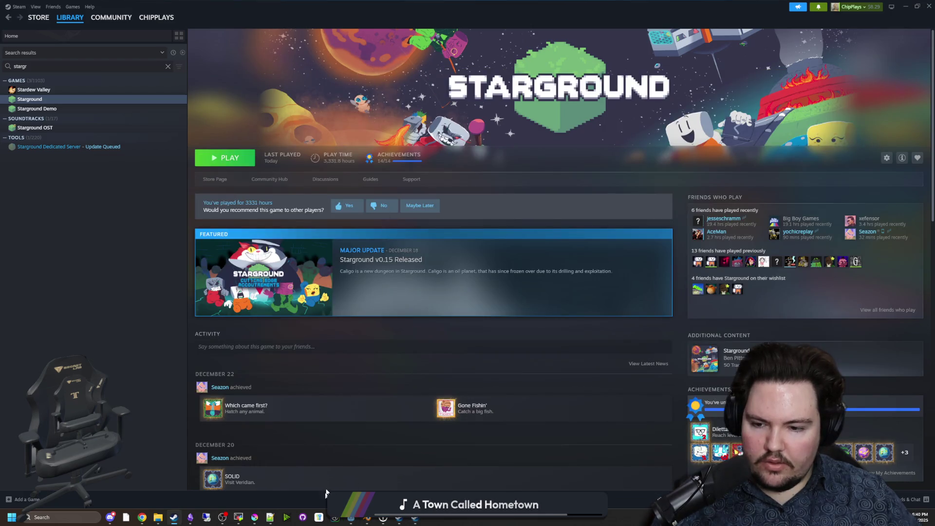
Step: Check the Windows and LinuxServer build folders in Explorer
mouse_move(154, 519)
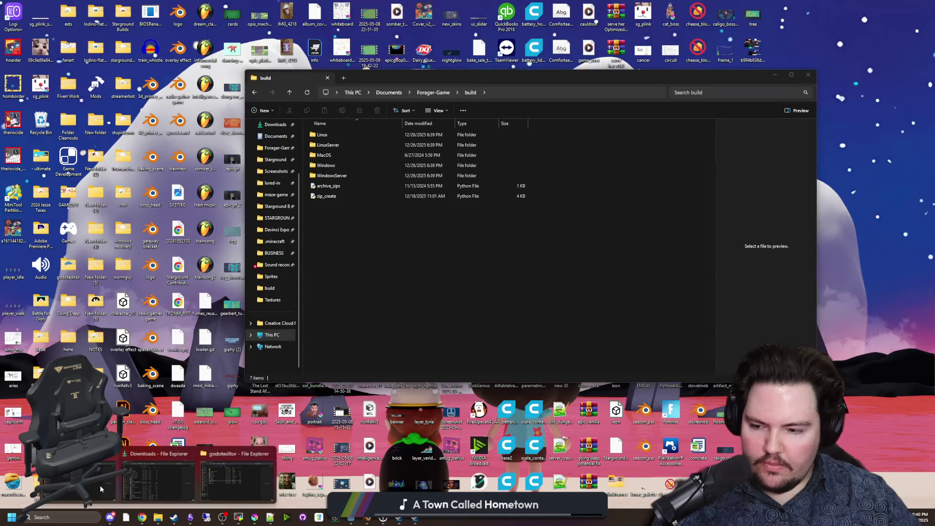
left_click(102, 481)
double_click(340, 167)
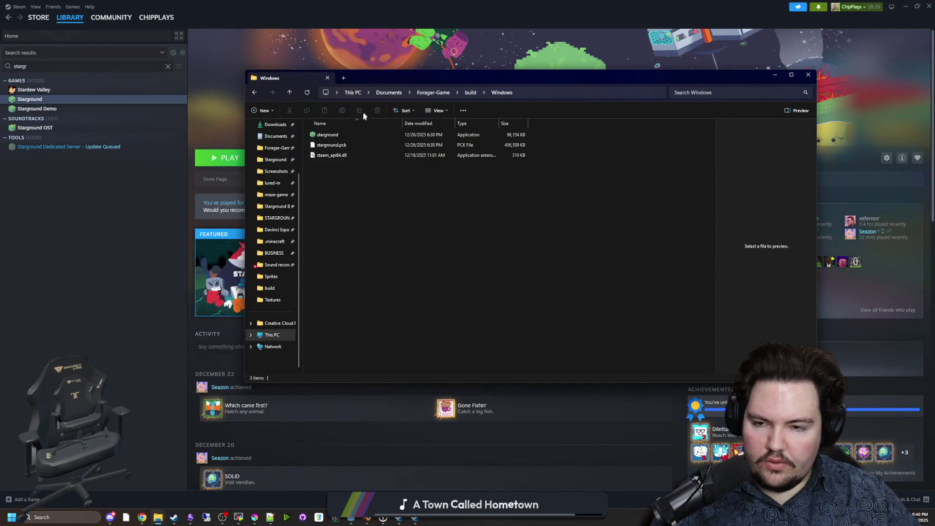
key("alt+Left")
double_click(348, 145)
key("alt+Left")
Step: Start the 0.15.0.3 uploads for the dedicated server and the game builds
left_click(415, 518)
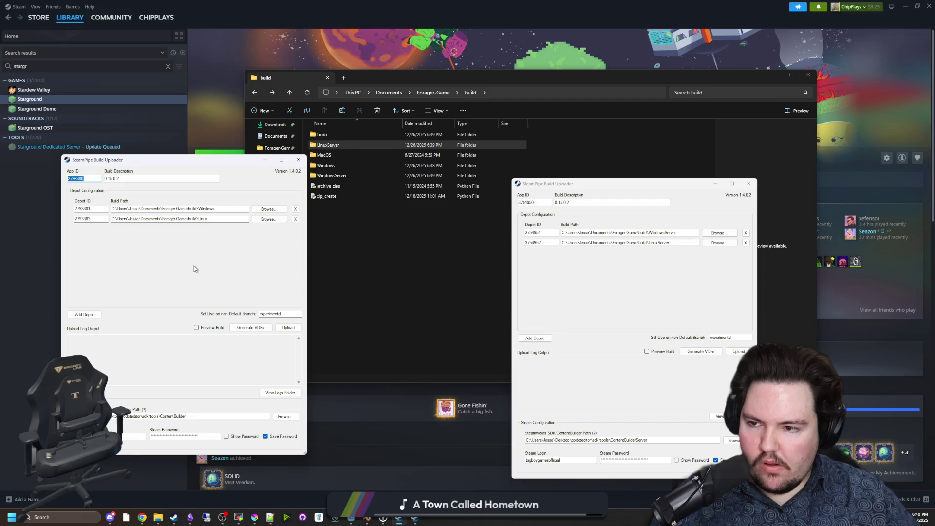
left_click(583, 201)
type("3")
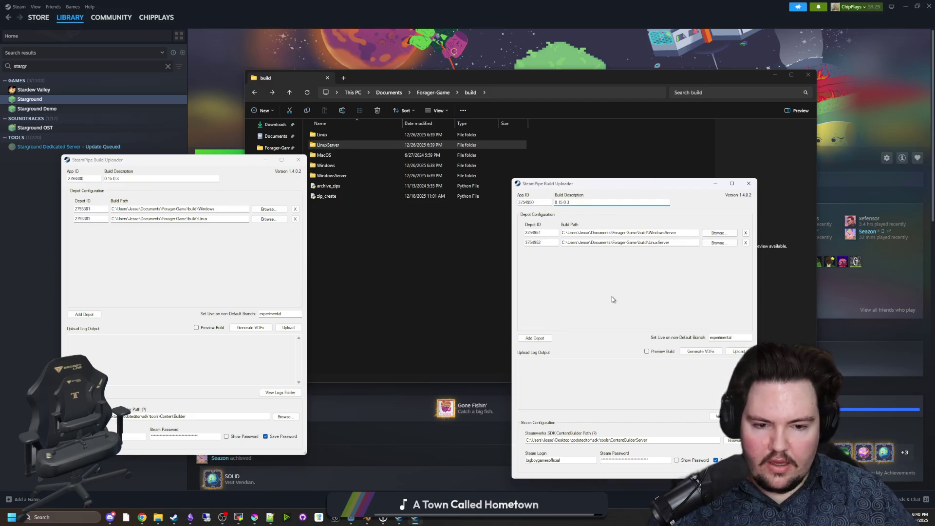
left_click(738, 351)
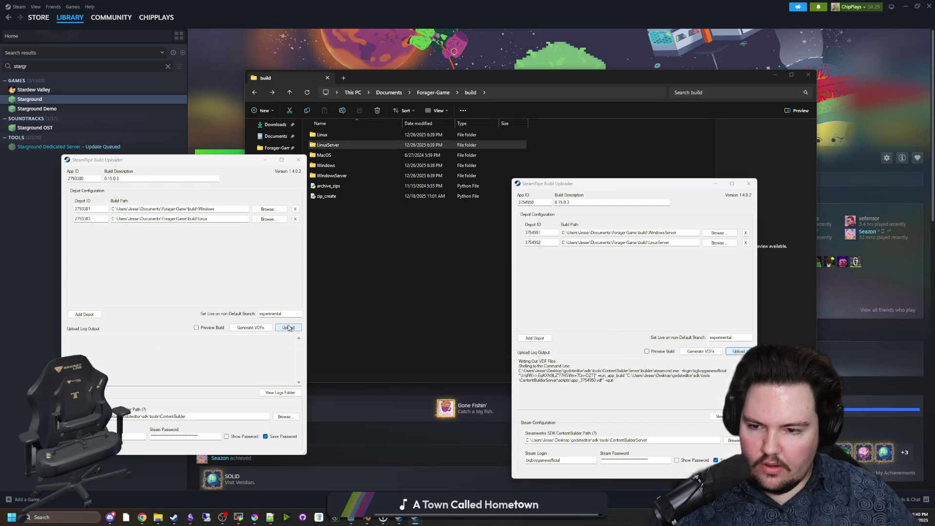
left_click(286, 341)
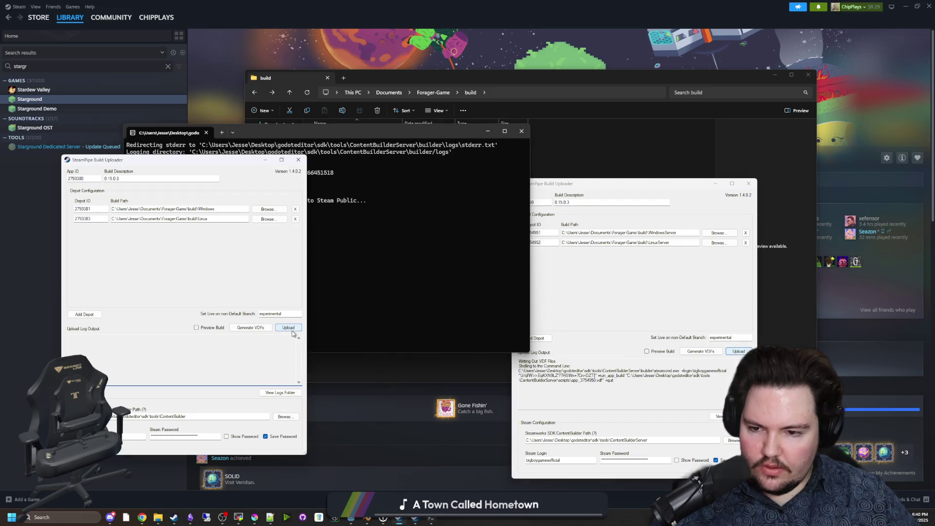
left_click(291, 329)
mouse_move(142, 517)
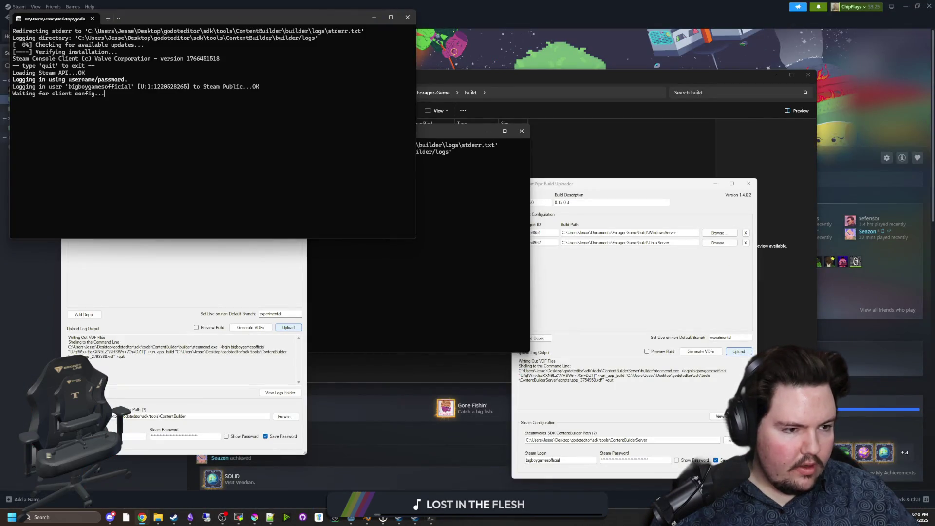
key("alt+Tab")
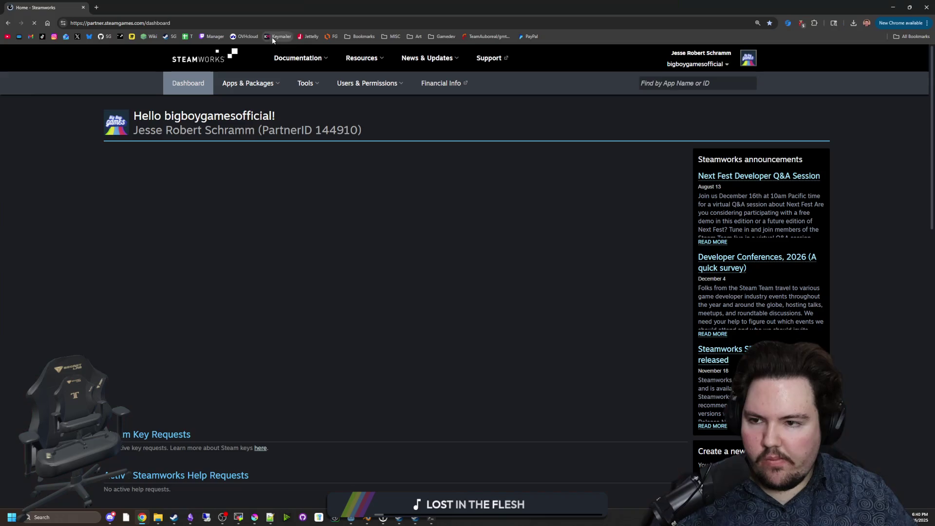
Step: Open the Starground and Dedicated Server builds lists in separate Steamworks tabs
left_click(178, 209)
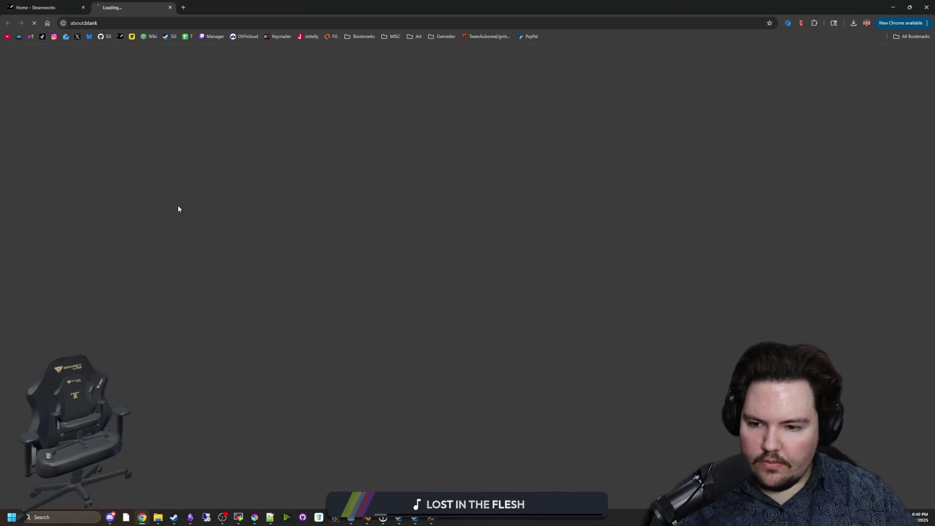
mouse_move(440, 7)
left_mouse_down()
mouse_move(641, 92)
mouse_move(632, 88)
left_mouse_up()
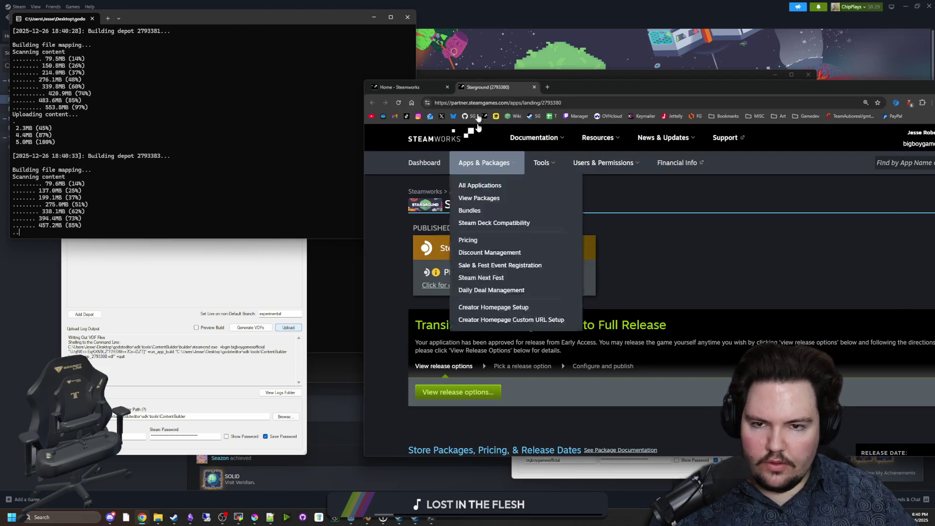
left_click(410, 89)
left_click(579, 275)
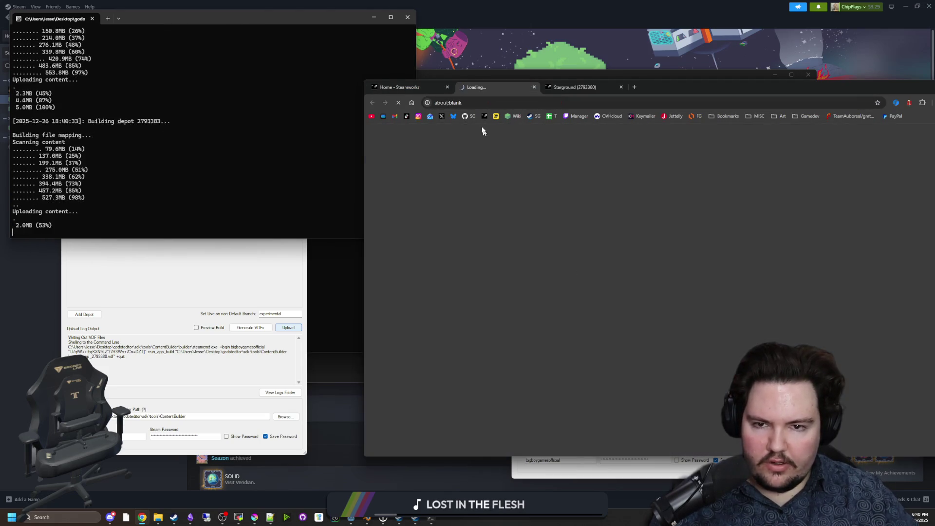
left_click(576, 87)
scroll(465, 415, "down", 10)
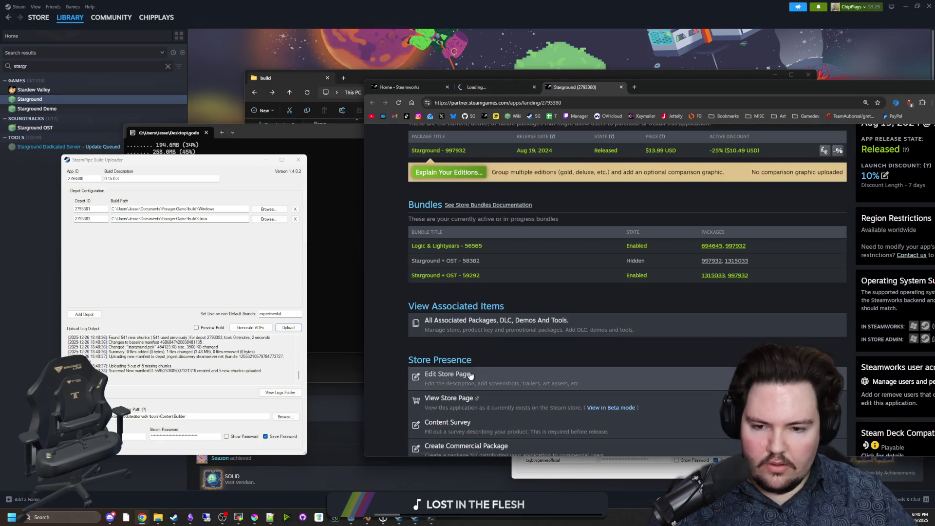
left_click(465, 415)
left_click(495, 87)
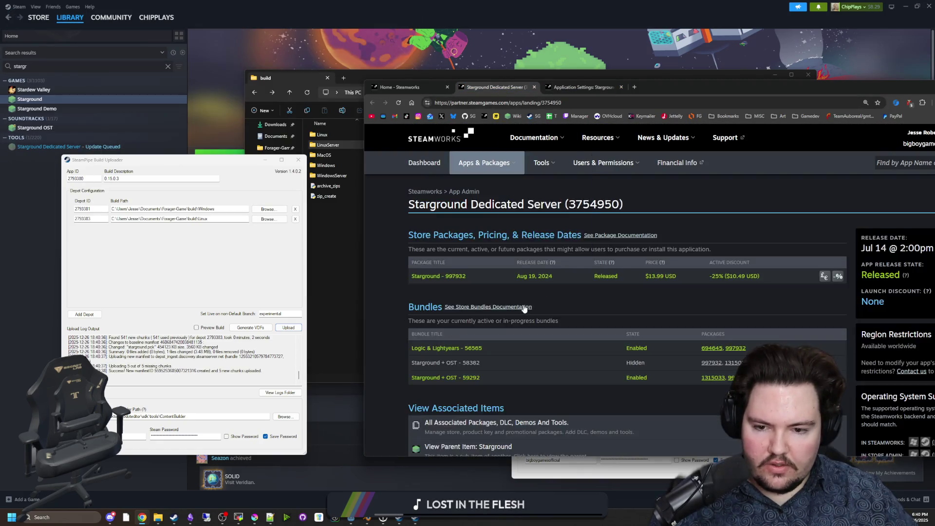
scroll(521, 313, "down", 5)
scroll(521, 313, "down", 2)
left_click(511, 336)
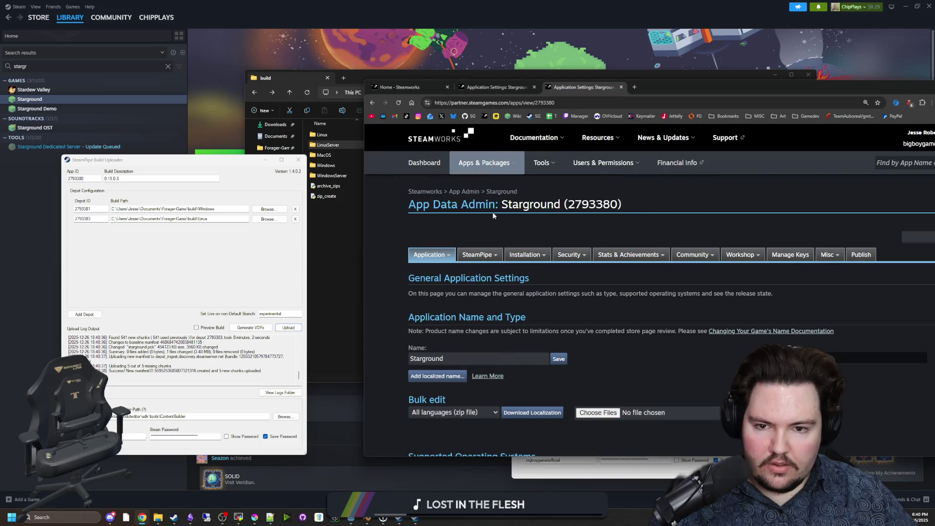
left_click(486, 269)
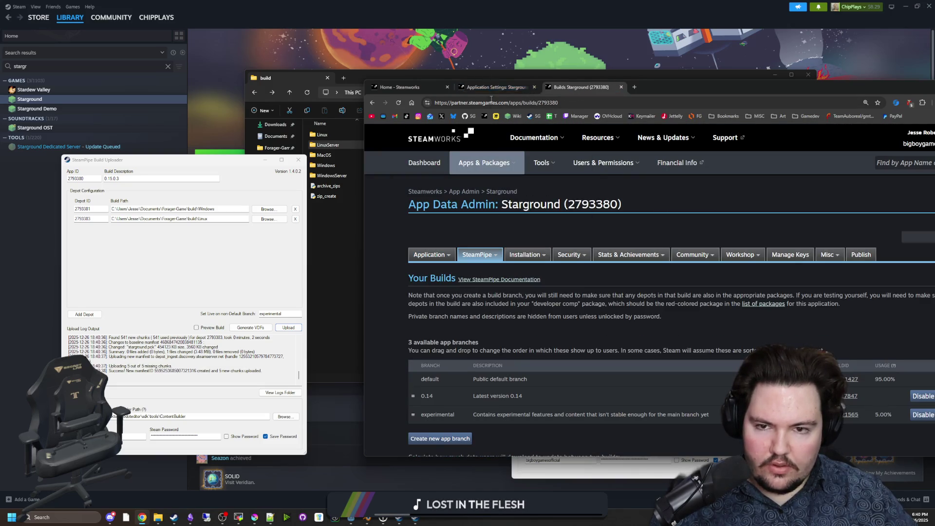
key("ctrl+Page_Up")
left_click(486, 269)
key("ctrl+Page_Down")
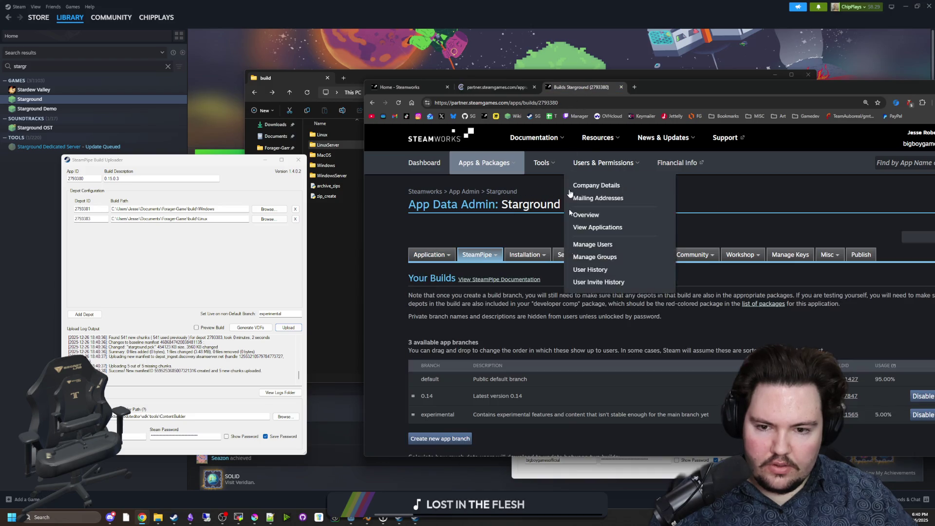
scroll(553, 297, "down", 1)
left_click_drag(681, 87, 599, 81)
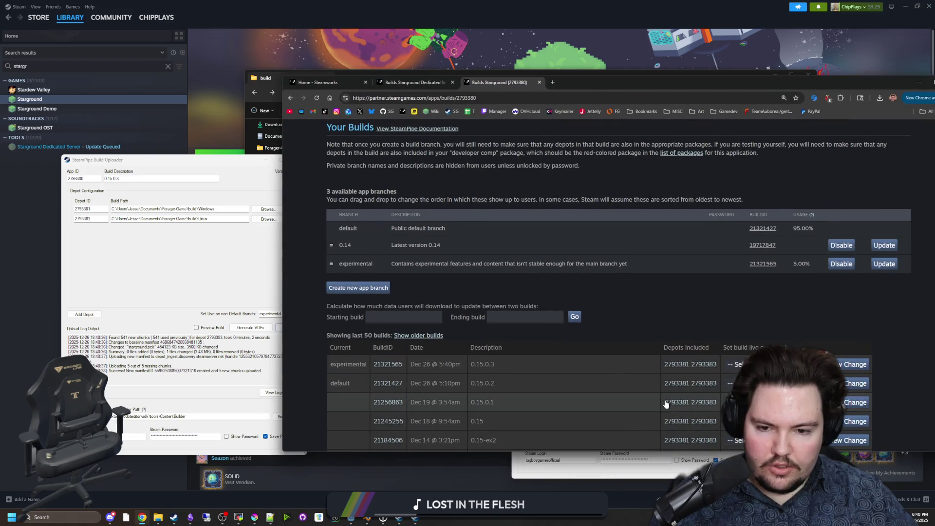
Step: Choose the default branch for the 0.15.0.3 build and set build 21321565 live
left_click(740, 364)
left_click(744, 387)
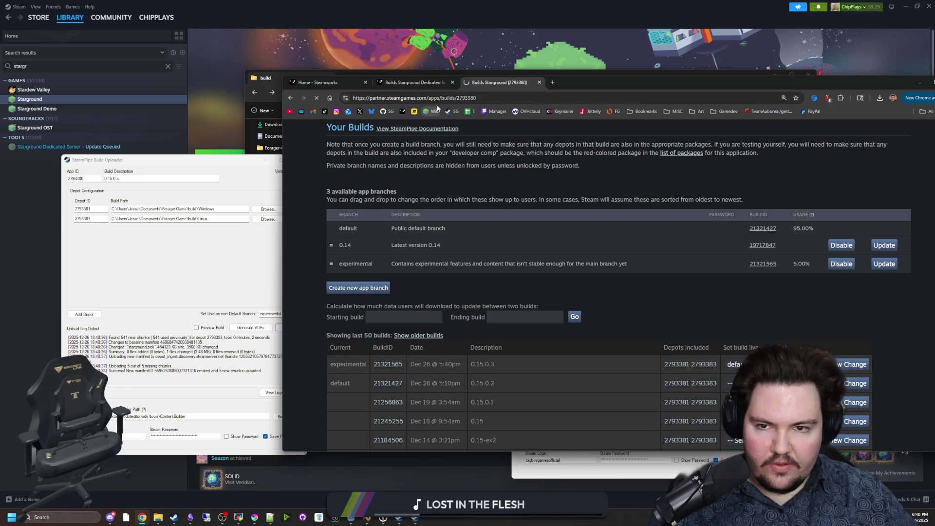
left_click(854, 365)
left_click(576, 412)
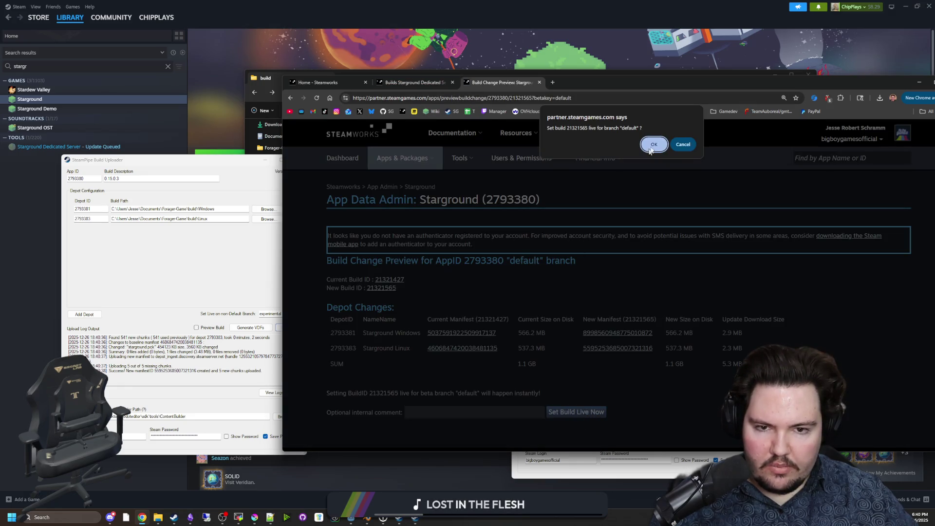
left_click(653, 142)
Step: Confirm Starground build 21321565 going live by entering the texted verification code
left_click(414, 82)
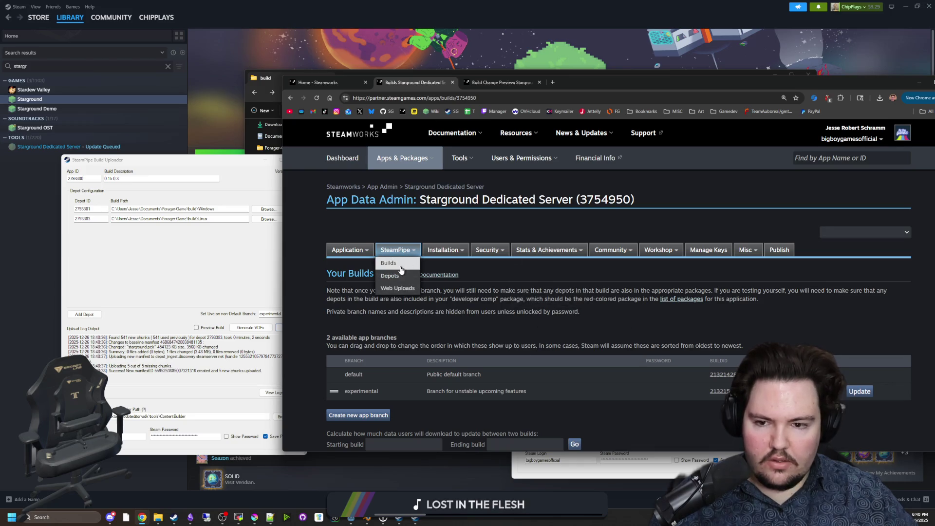
scroll(633, 316, "down", 2)
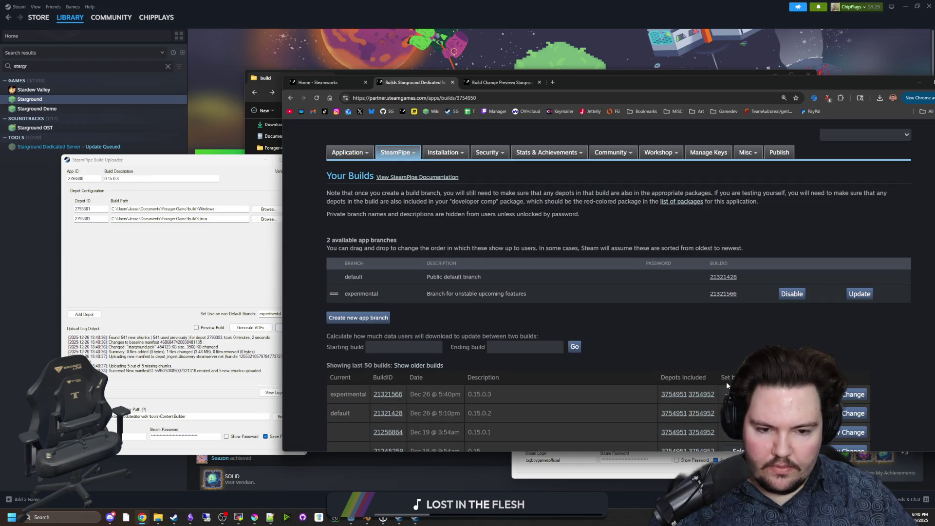
key("F5")
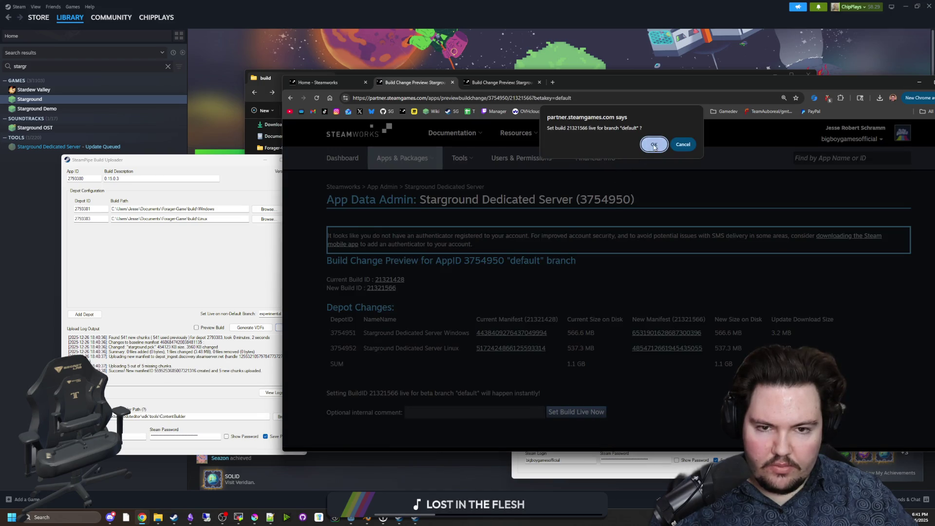
left_click(653, 147)
left_click(461, 81)
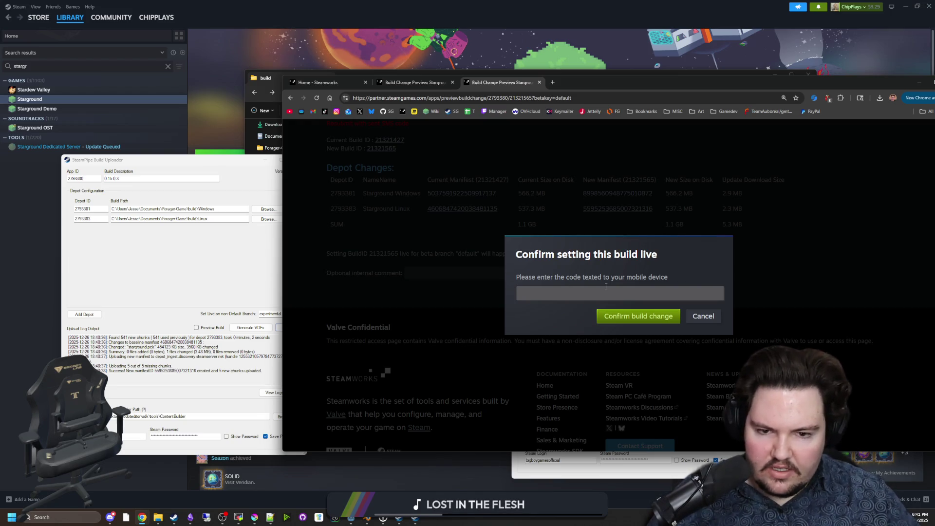
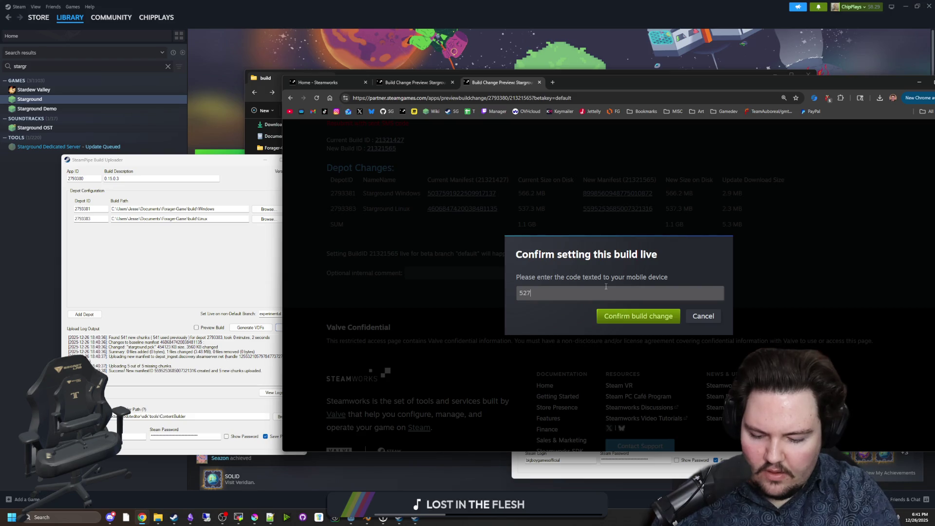
left_click(633, 316)
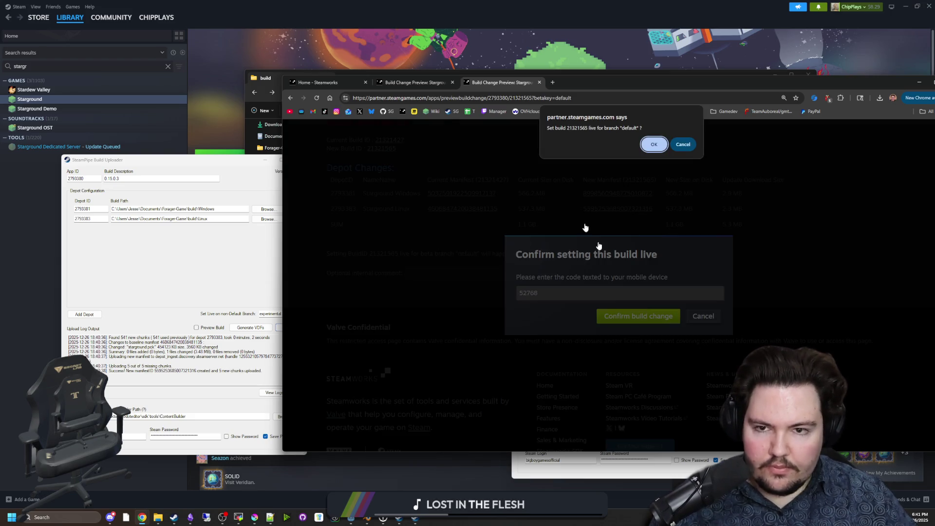
left_click(654, 145)
left_click(420, 83)
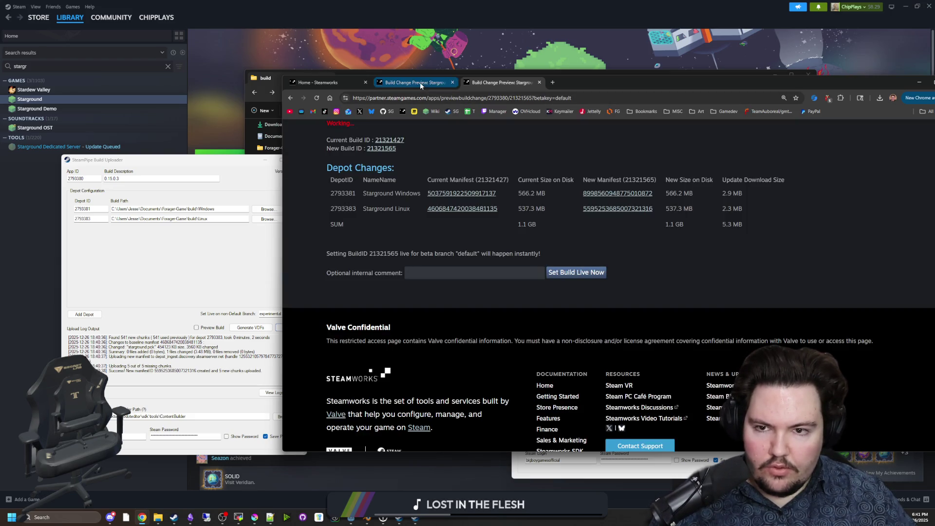
Step: Attempt to set Dedicated Server build 21321566 live, reloading the preview page between retries
left_click(578, 276)
left_click(653, 144)
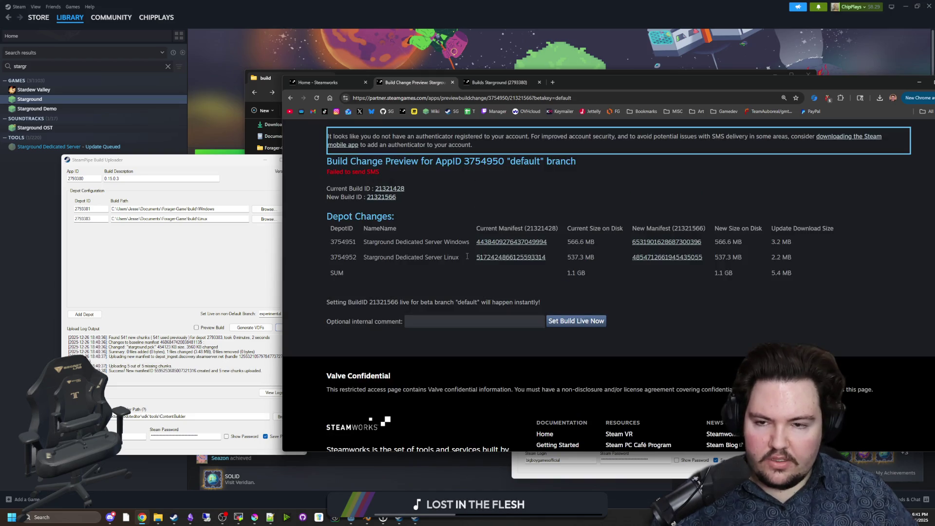
scroll(538, 309, "up", 1)
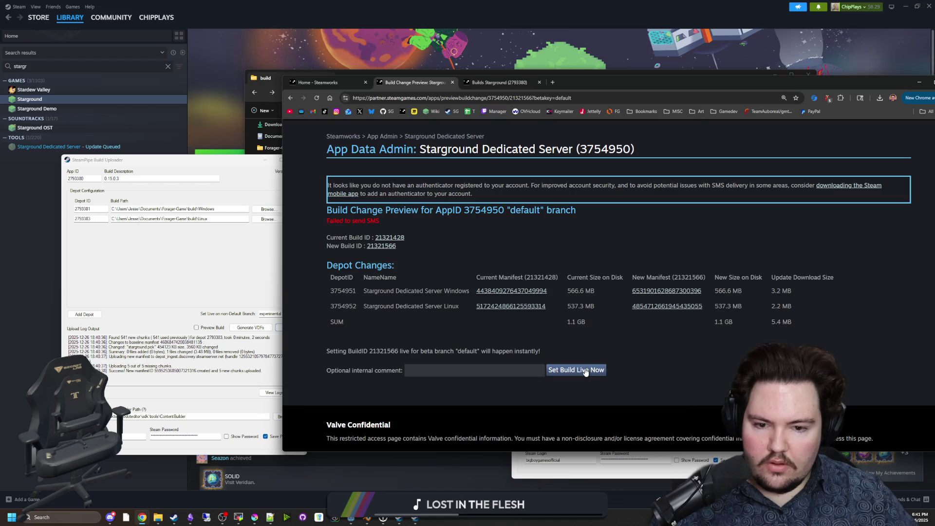
left_click(585, 371)
left_click(652, 146)
scroll(652, 148, "down", 2)
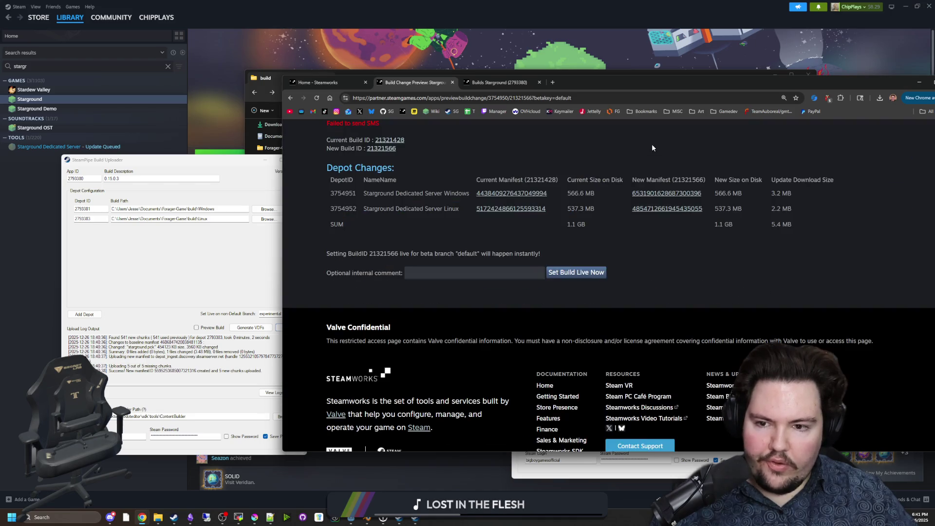
left_click(317, 98)
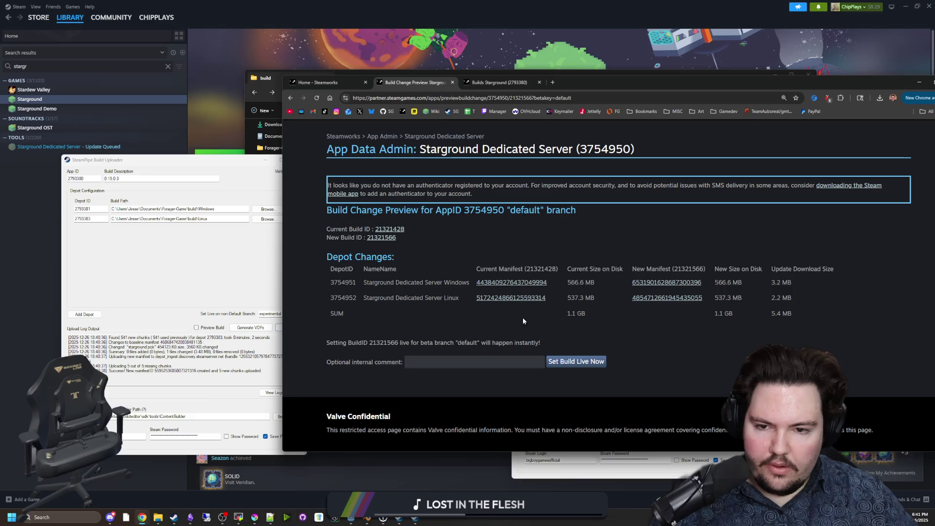
left_click(561, 361)
left_click(651, 144)
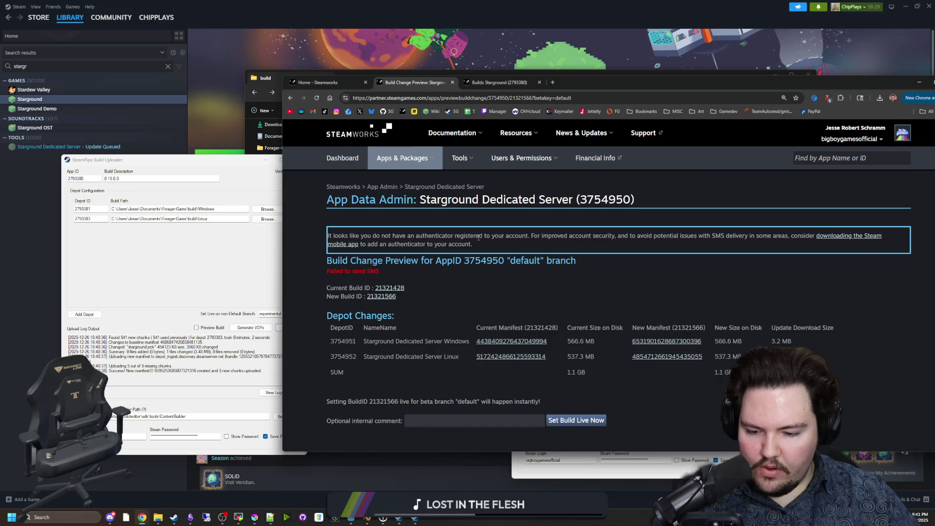
Step: Set server build 21321566 live on the default branch, entering the texted verification code
left_click(496, 82)
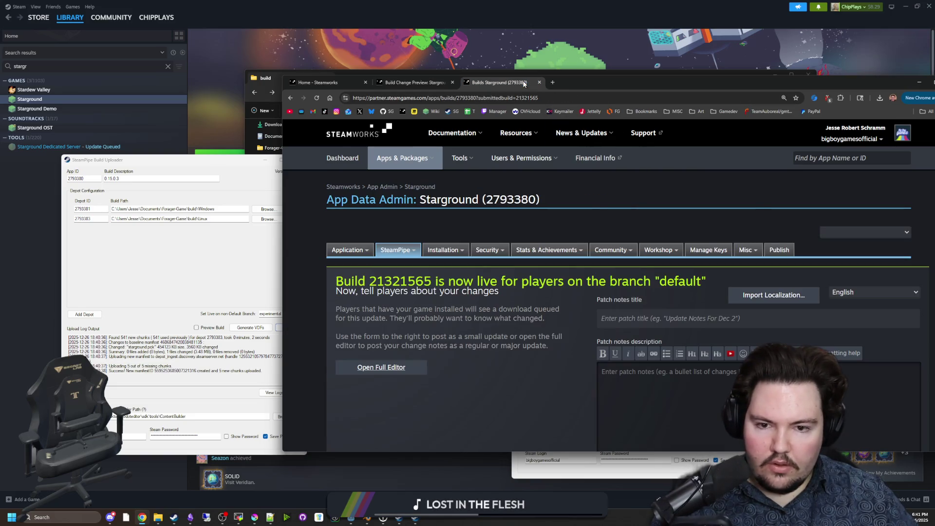
left_click(405, 83)
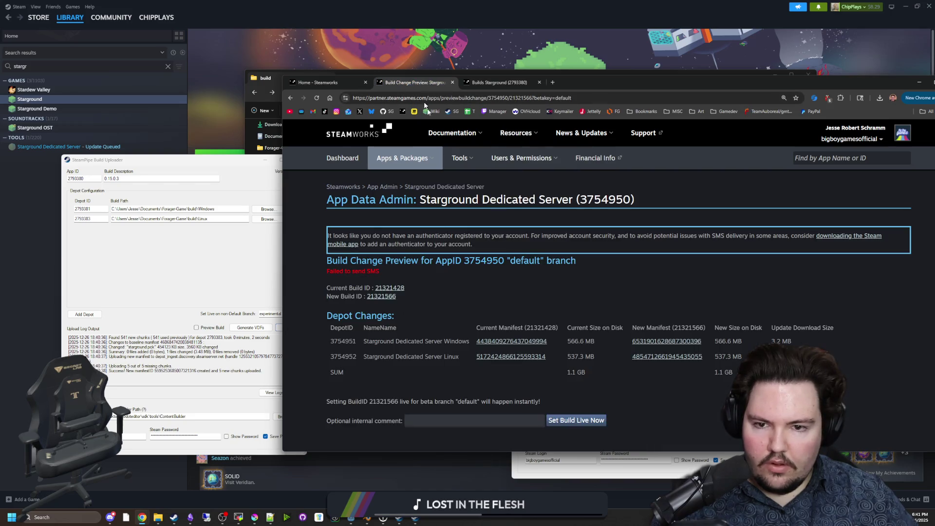
scroll(513, 266, "down", 2)
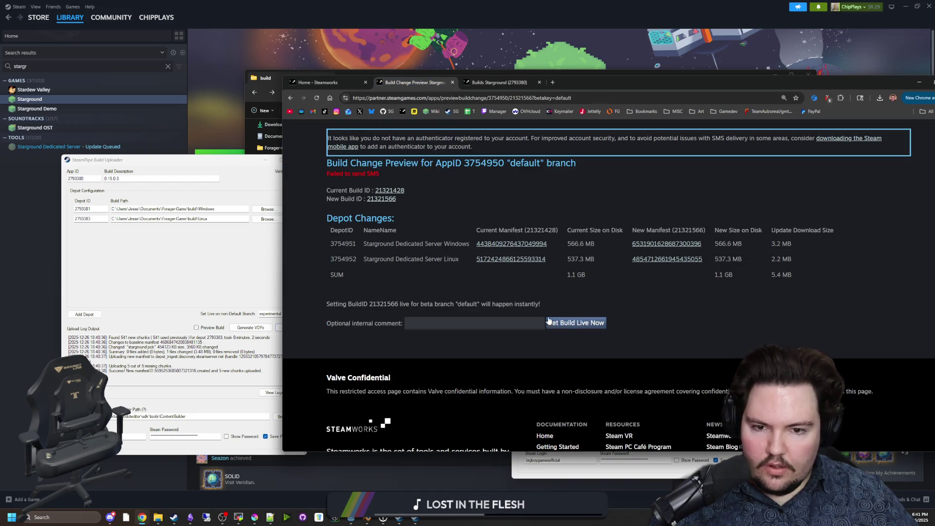
left_click(565, 325)
left_click(646, 150)
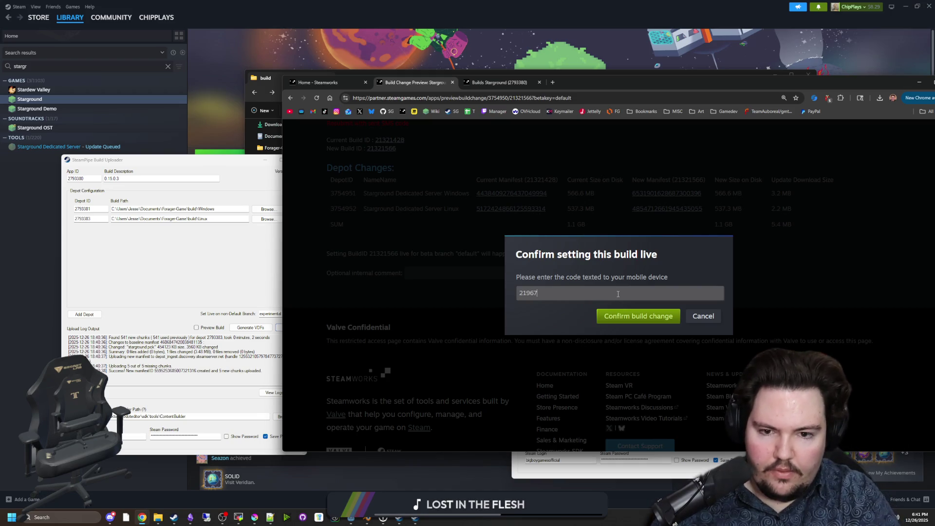
left_click(621, 318)
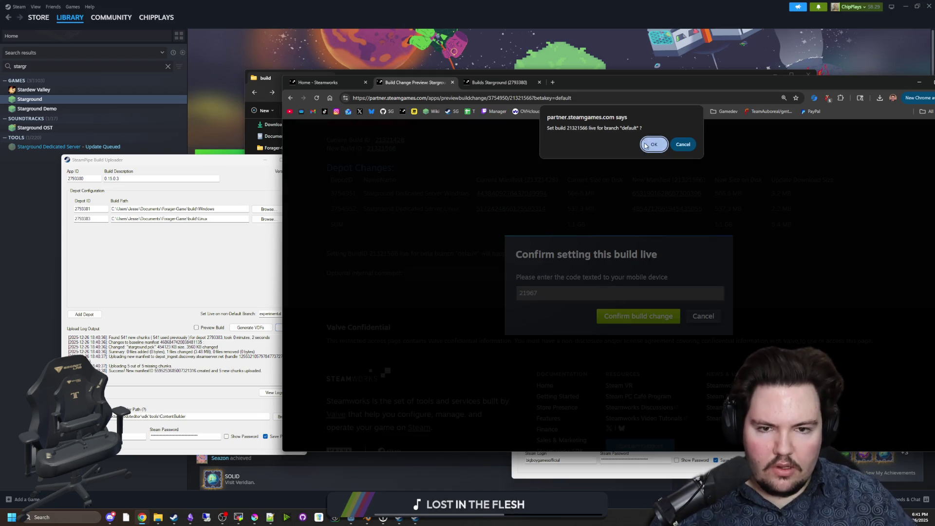
left_click(653, 144)
double_click(624, 86)
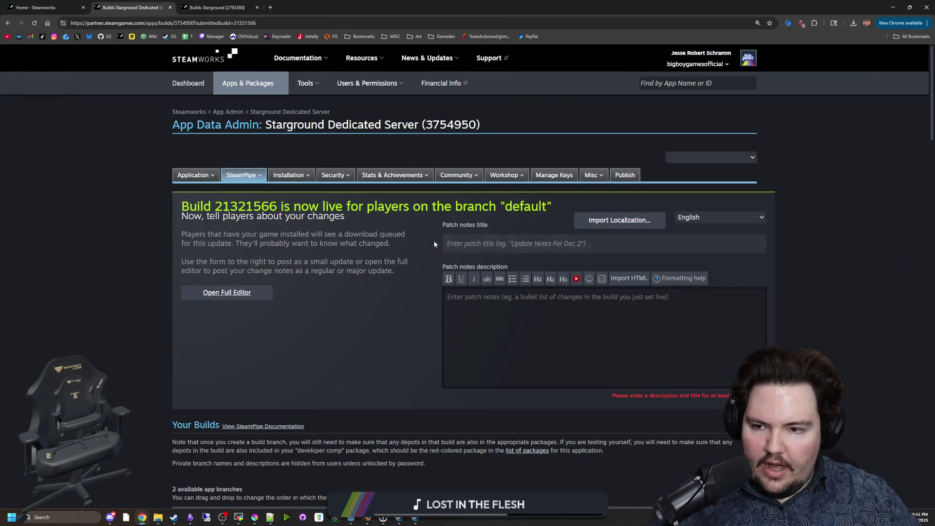
Step: Prepare and publish the Dedicated Server's pending changes to Steam
left_click(632, 175)
left_click(203, 341)
left_click(201, 394)
type("STEAMWORKS")
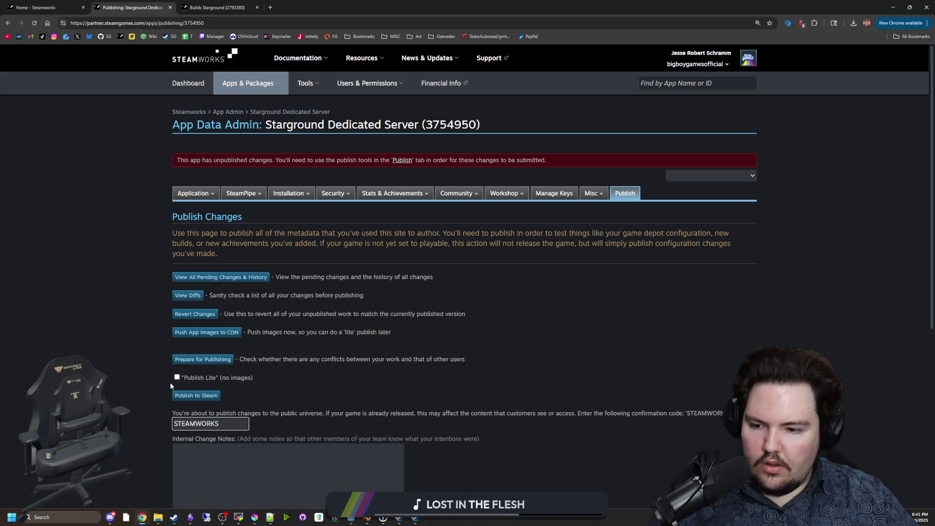
scroll(170, 385, "down", 2)
left_click(193, 423)
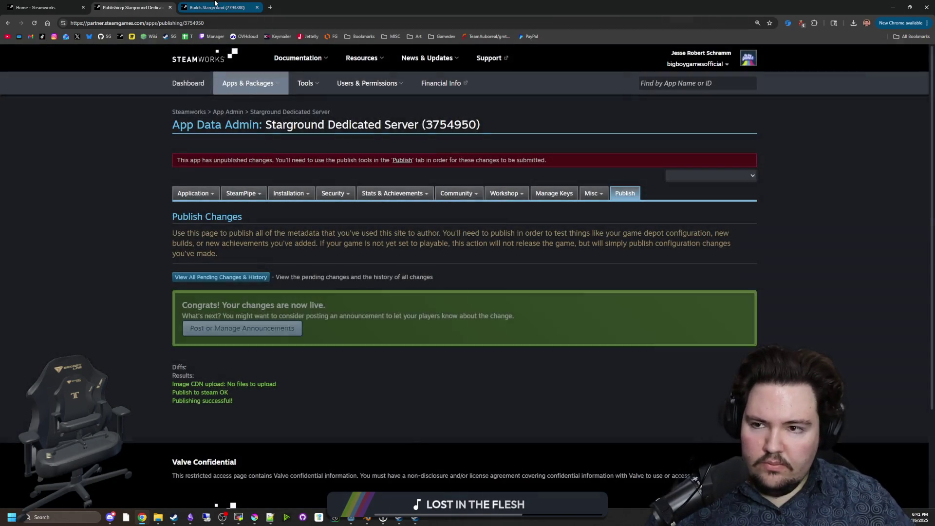
Step: Publish Starground's pending changes to Steam and open its announcements management
left_click(215, 6)
left_click(133, 8)
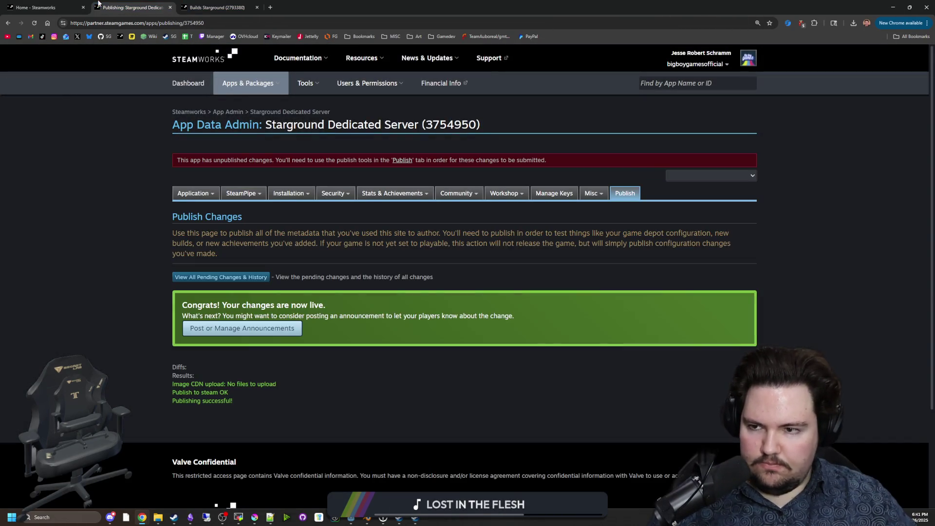
mouse_move(238, 194)
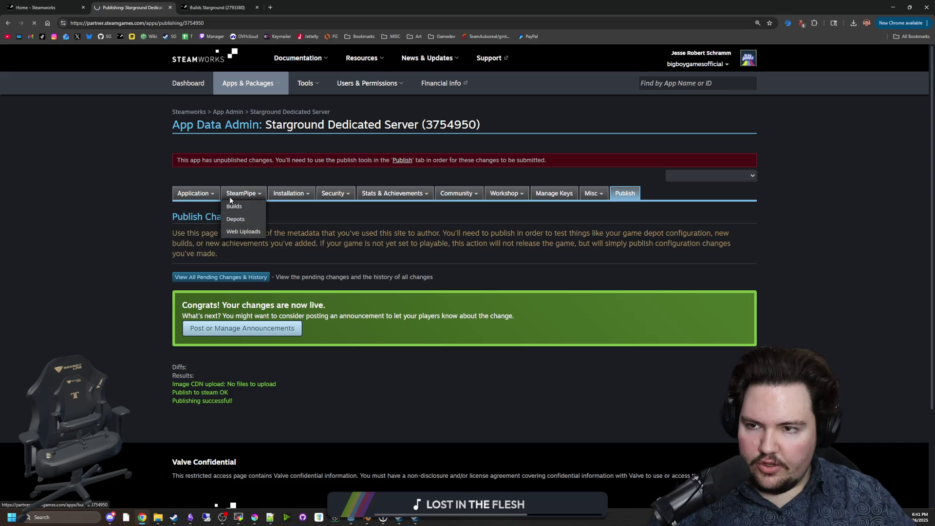
left_click(235, 214)
left_click(215, 8)
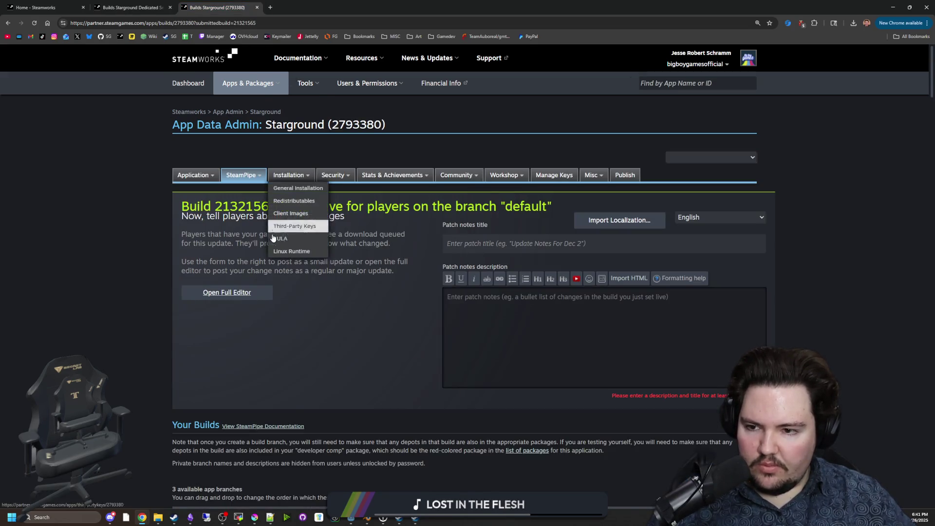
mouse_move(240, 195)
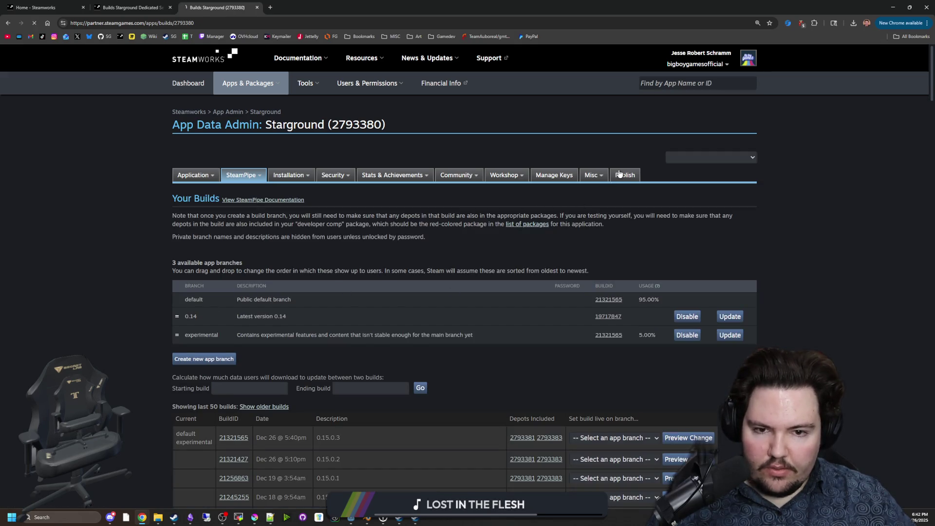
left_click(202, 358)
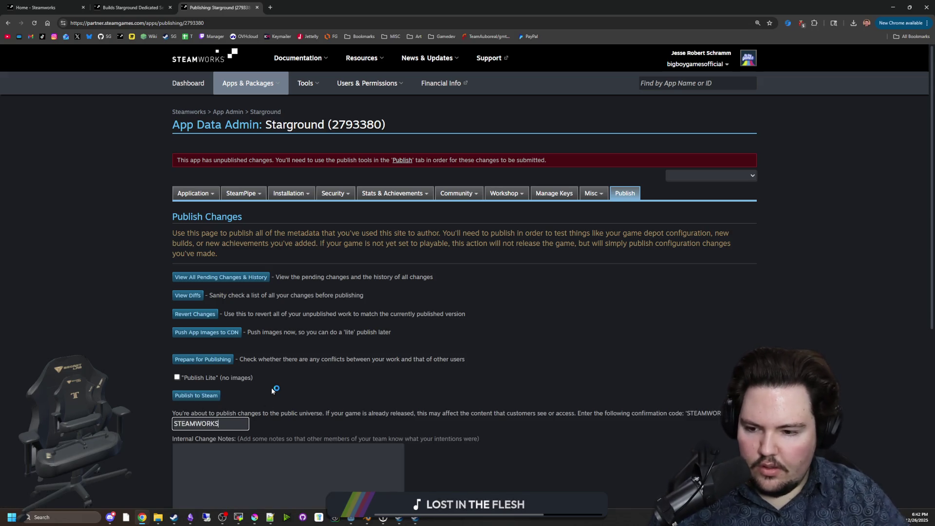
scroll(272, 390, "down", 3)
left_click(193, 375)
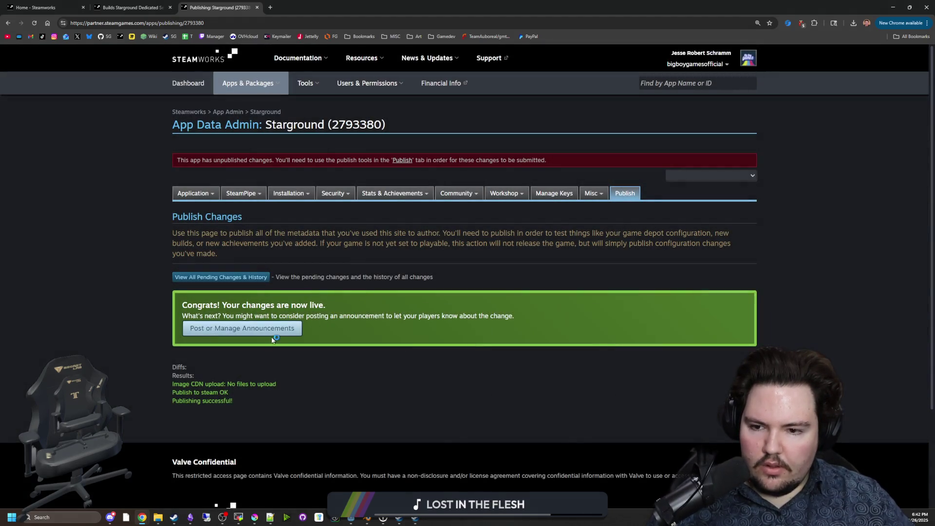
left_click(266, 331)
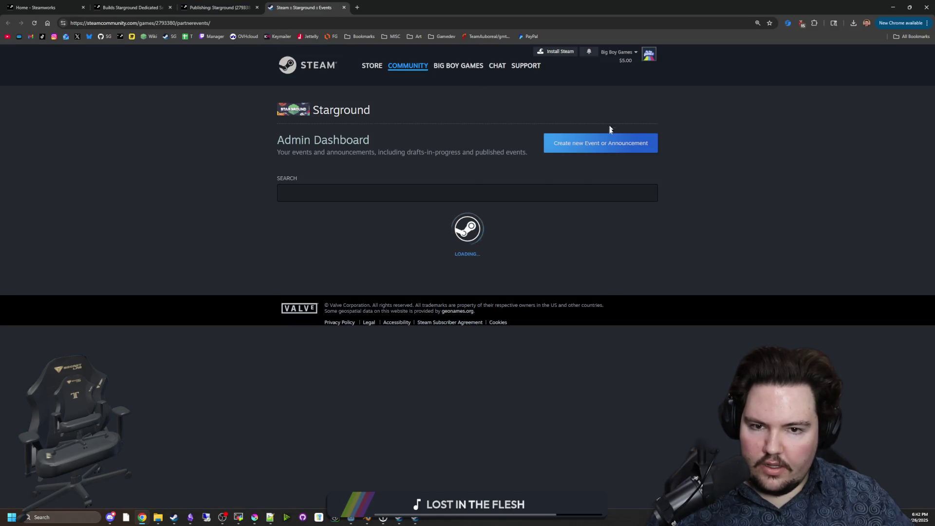
Step: Create a Small Update / Patch Notes event titled 'Starground v0.15.0.3 Hotfix', linked to the default branch build
left_click(604, 142)
left_click(376, 221)
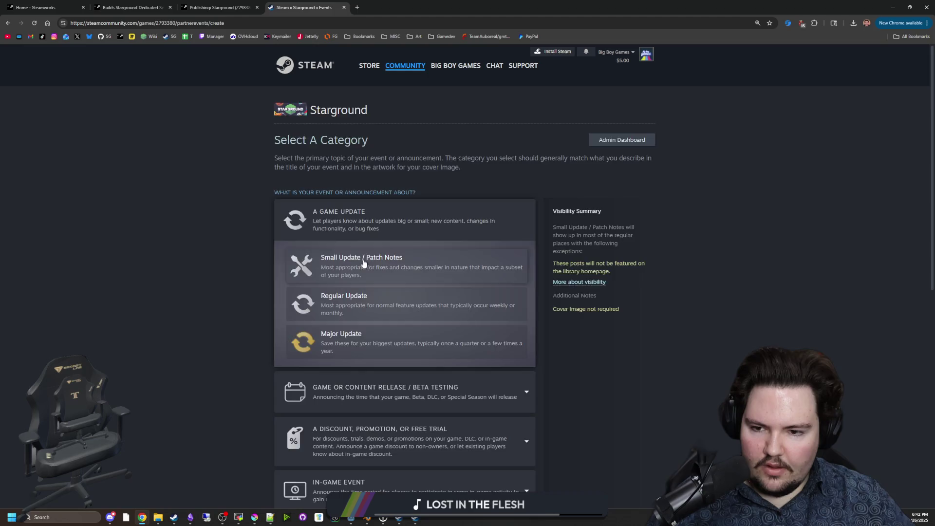
left_click(363, 263)
left_click(319, 235)
type("Starground ")
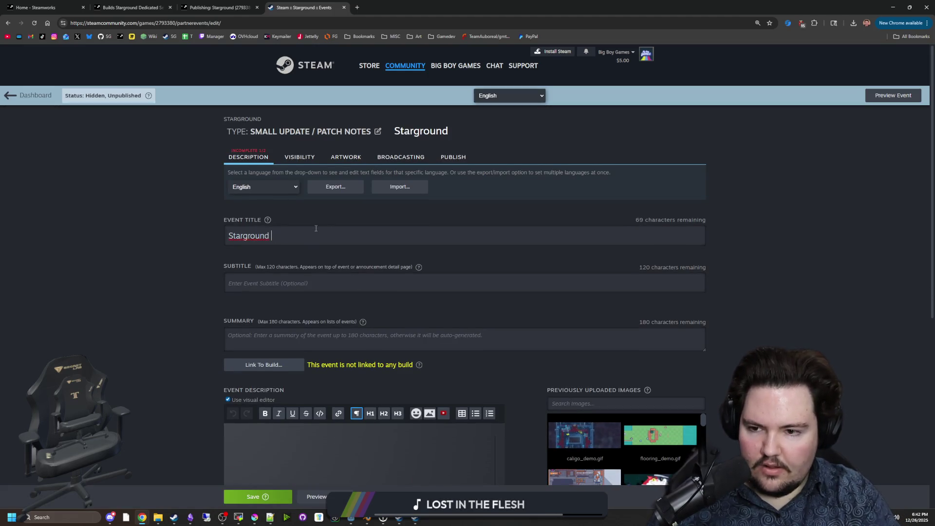
type("v0.15.0.3 Hotfix")
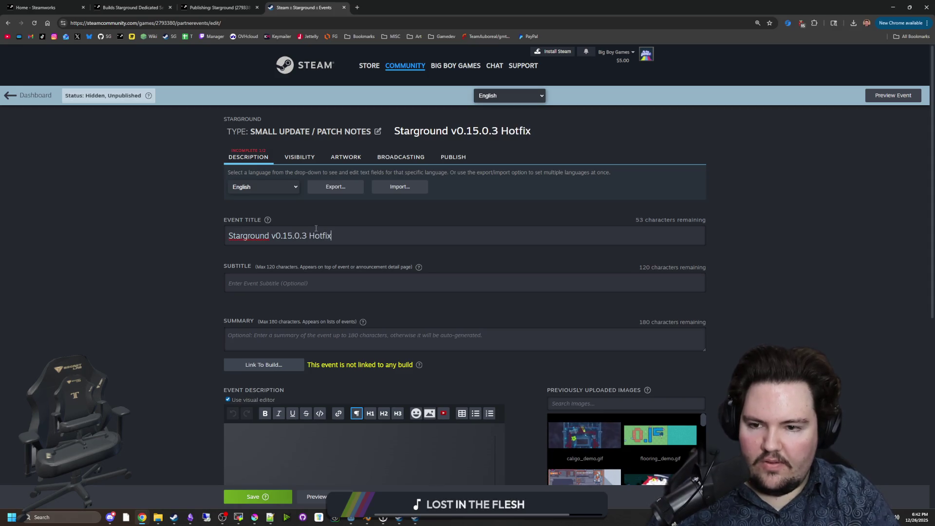
scroll(298, 281, "down", 1)
left_click(285, 317)
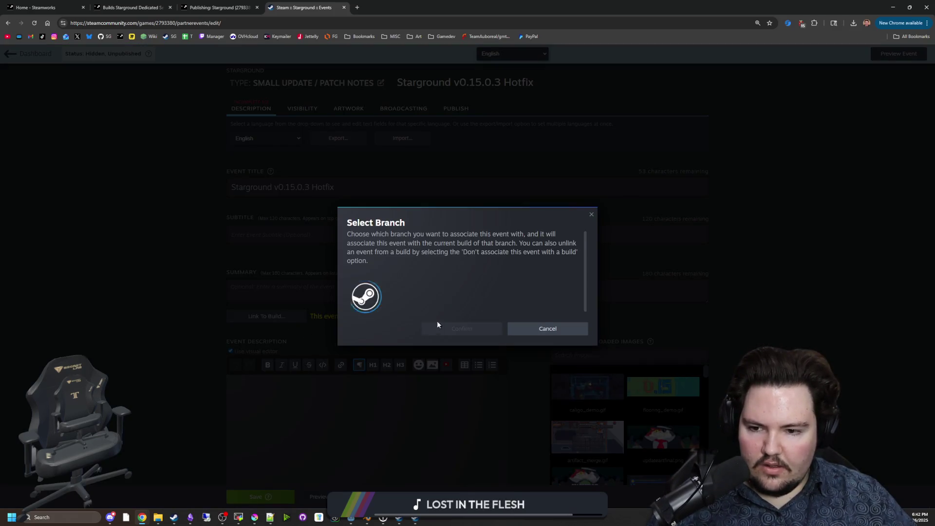
left_click(428, 321)
Step: Write the 'Super small patch' description about fixing an issue with vehicles, with a bullet under an H1 Fixes heading
scroll(313, 335, "down", 2)
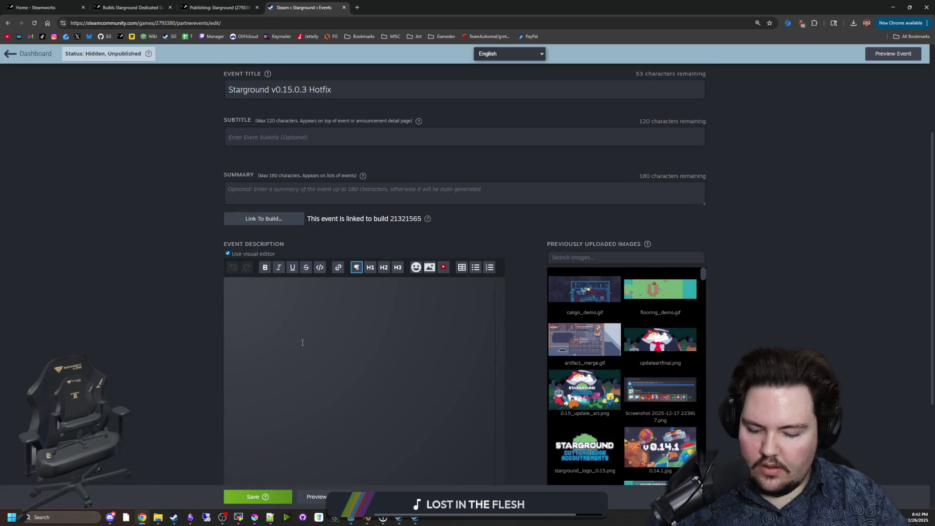
type("Super ")
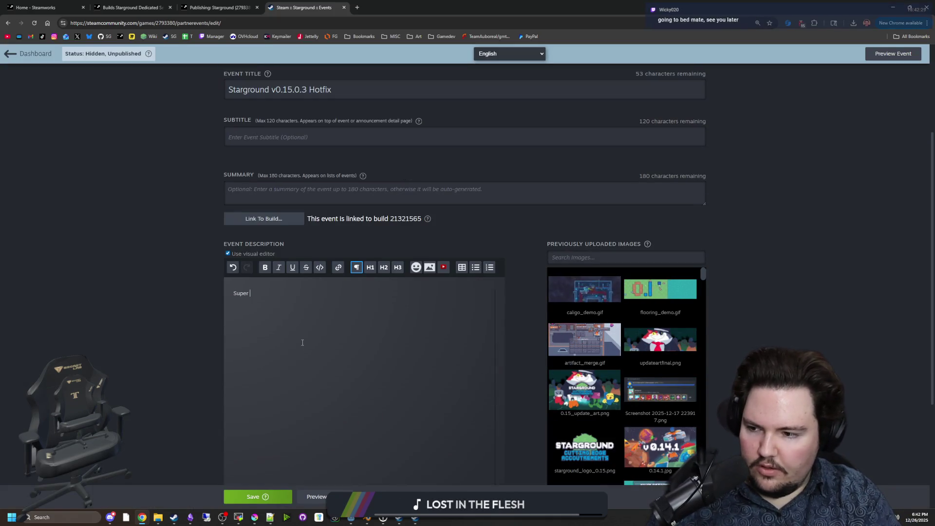
type("small patch")
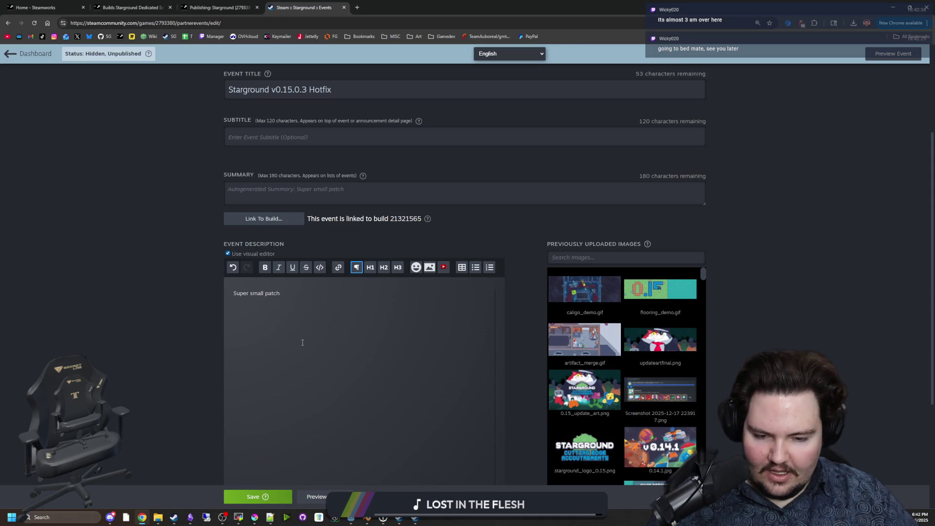
scroll(303, 309, "down", 1)
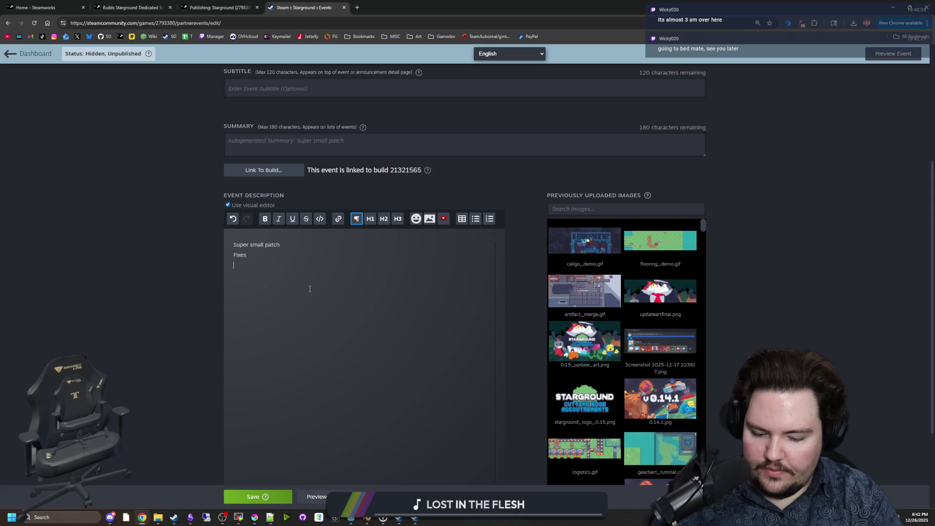
key("Return")
type("- Fixed a")
type("n issu")
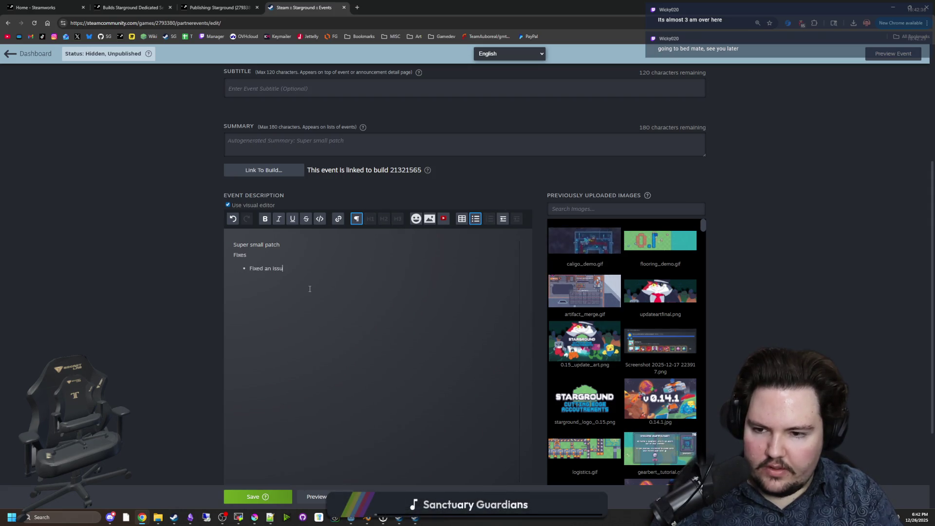
type("vehicles w")
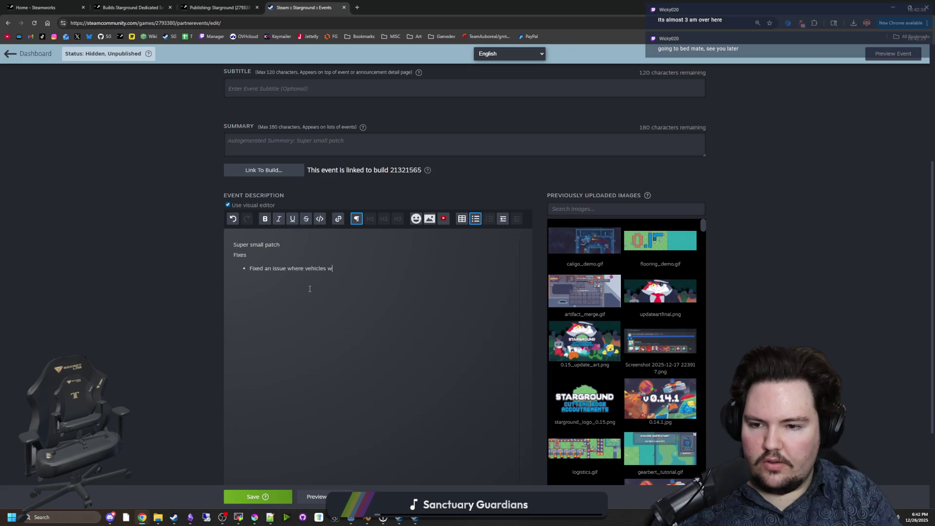
type("ere not selec")
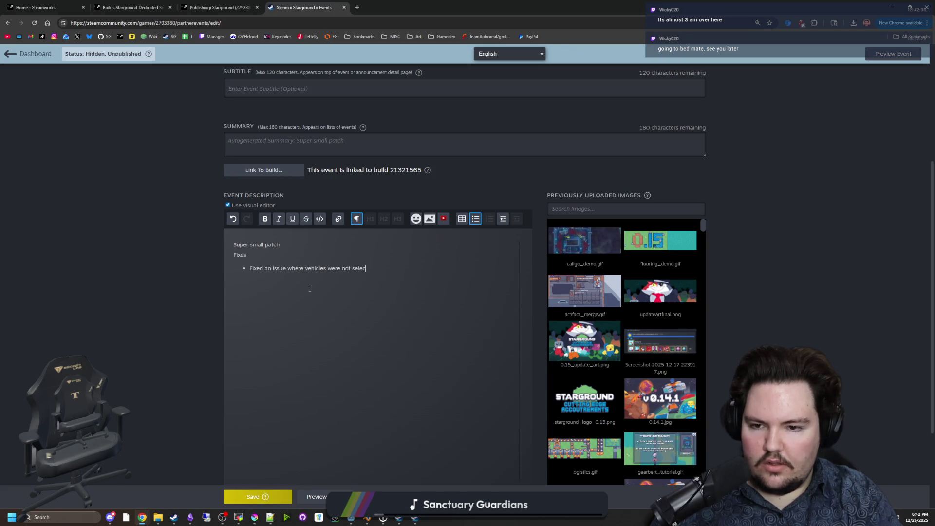
type("table anymo")
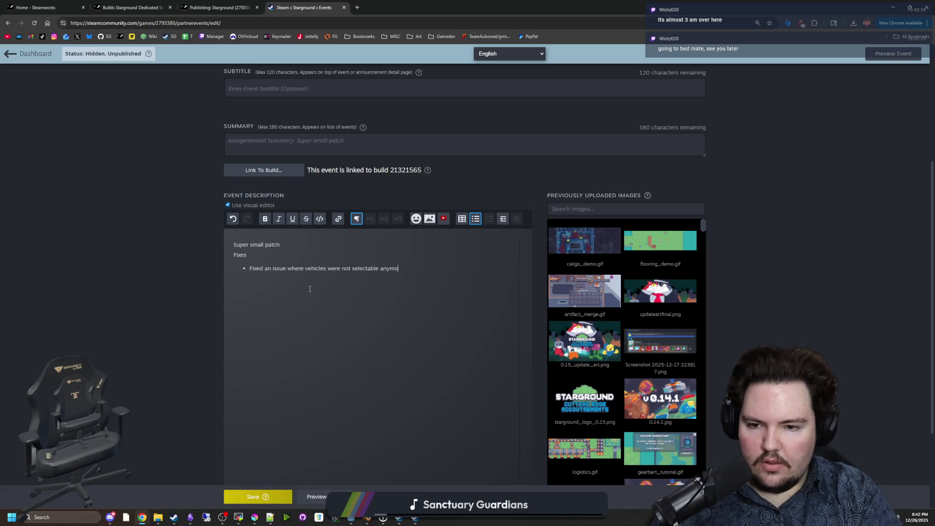
type("re")
left_click(309, 248)
type("that fixes a")
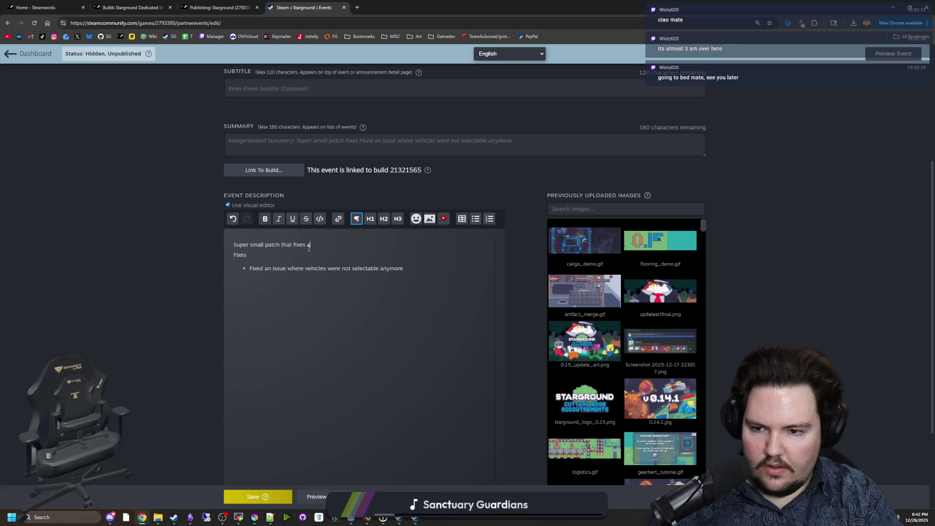
type("n issue with vehicles")
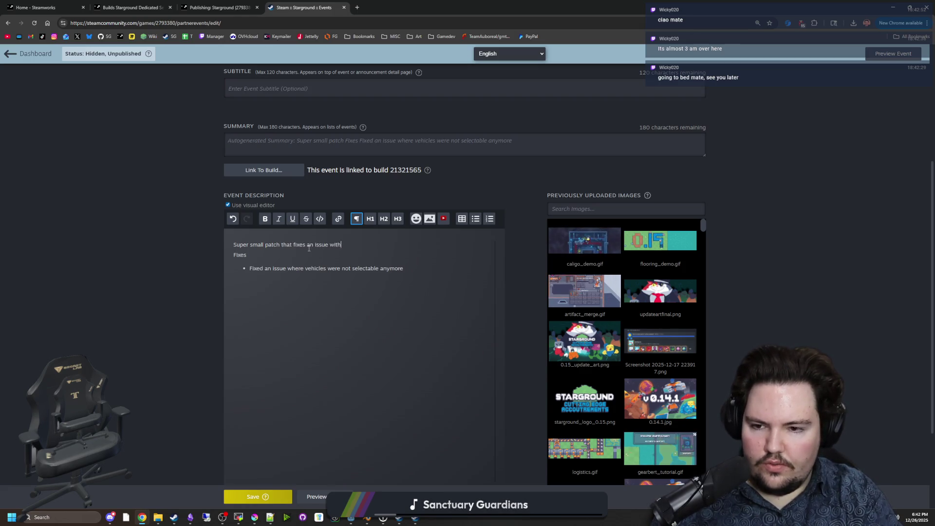
type(".")
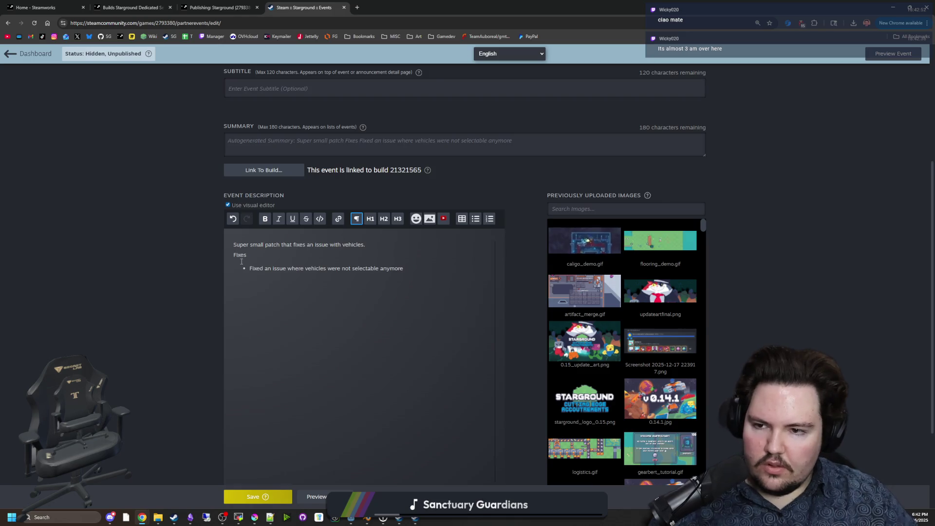
scroll(241, 261, "up", 2)
double_click(263, 356)
left_click(383, 315)
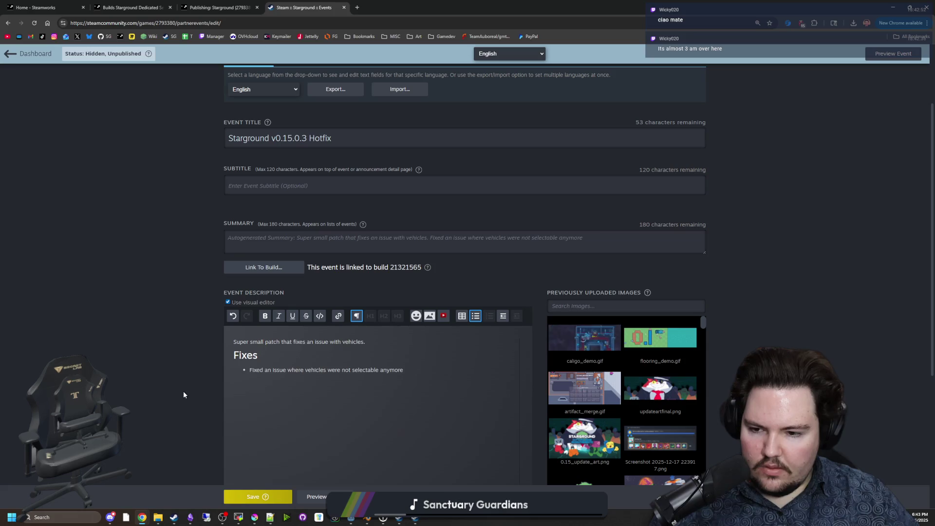
Step: Set the event subtitle to 'Vehicles fix!' and save the event
scroll(182, 363, "up", 2)
left_click(253, 283)
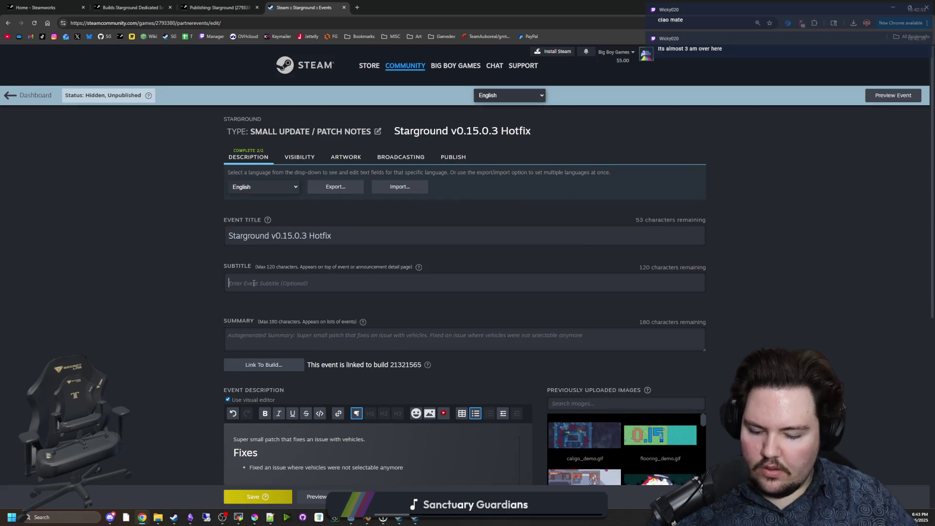
type("Vehicles fix")
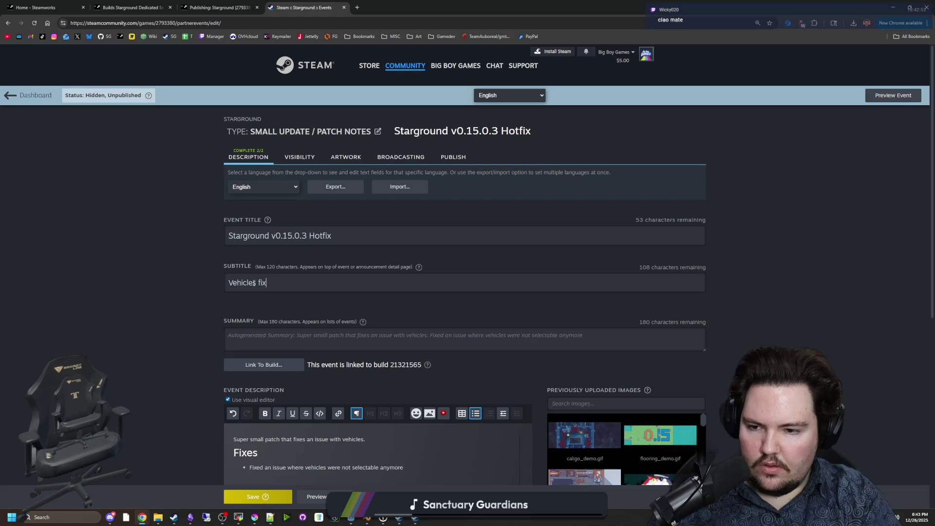
type("!")
left_click(252, 496)
left_click(470, 297)
Step: Publish the hotfix event, accepting the warnings and confirming
left_click(456, 157)
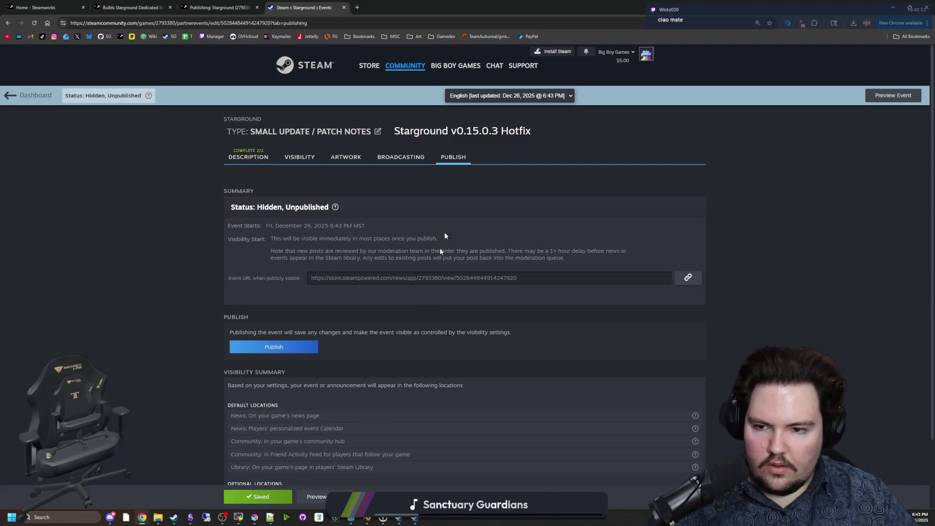
left_click(270, 347)
left_click(475, 323)
left_click(494, 325)
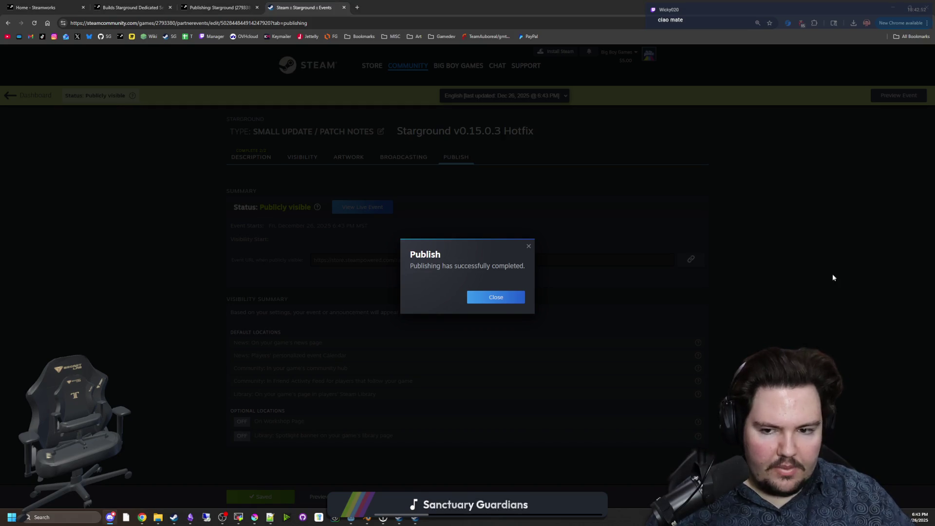
left_click(497, 298)
key("alt+Tab")
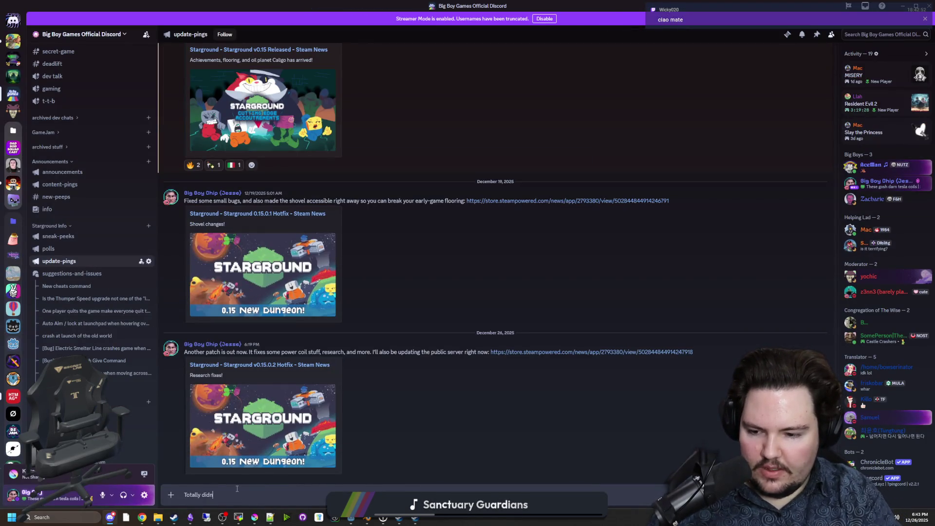
Step: Post the v0.15.0.3 hotfix message with its Steam link in #update-pings and publish it to all following servers
type("iss")
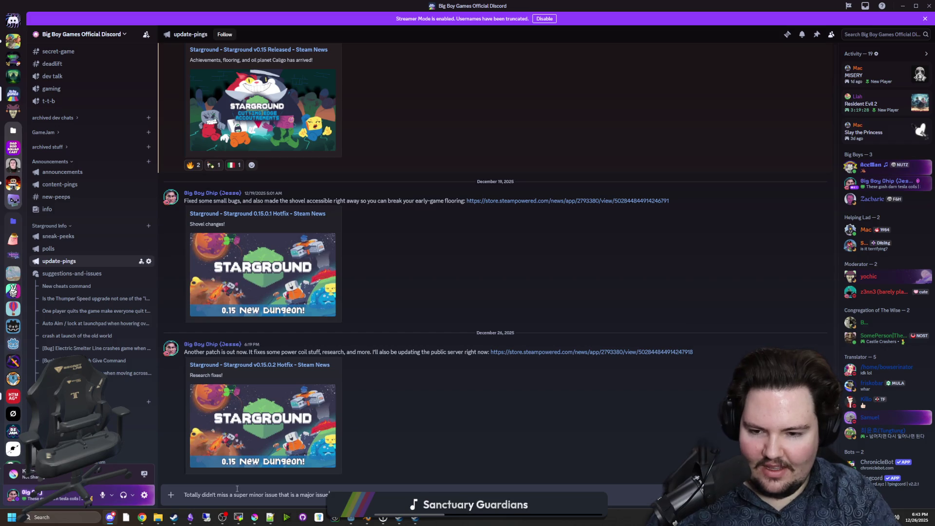
key("Return")
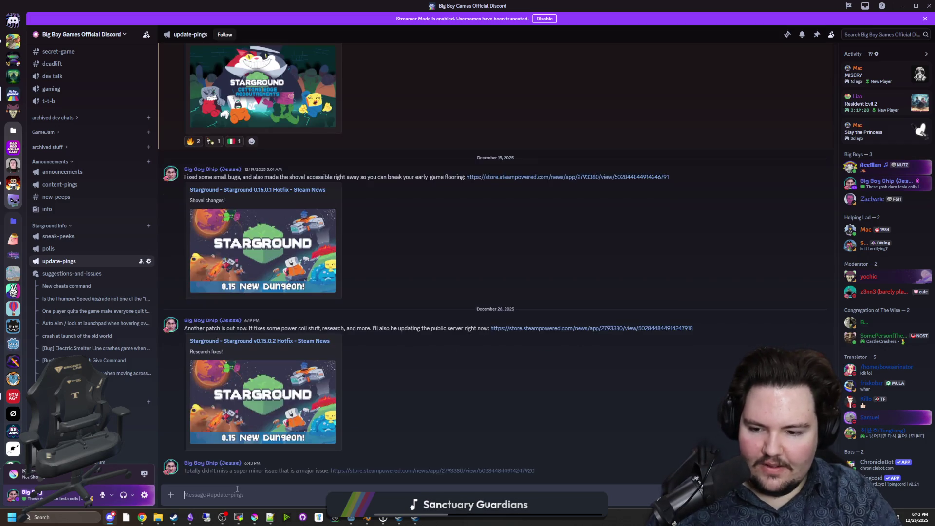
left_click(262, 469)
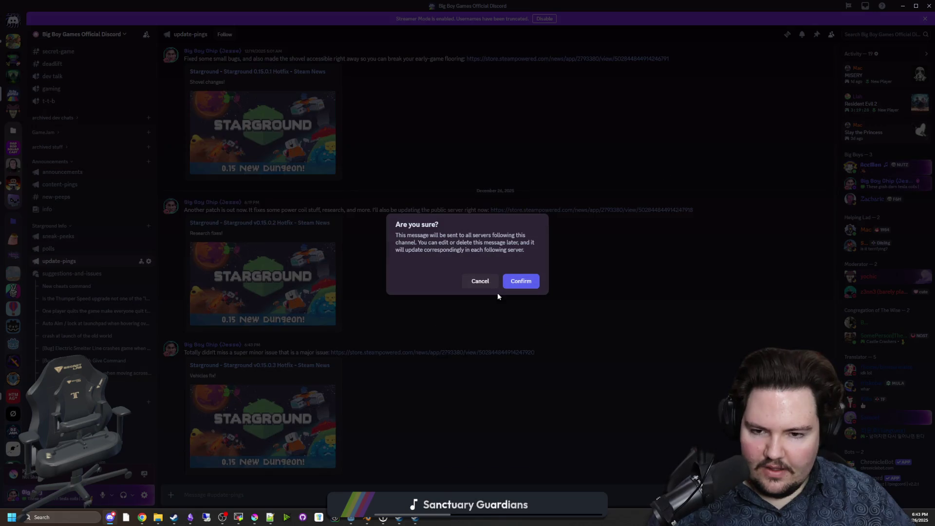
left_click(518, 280)
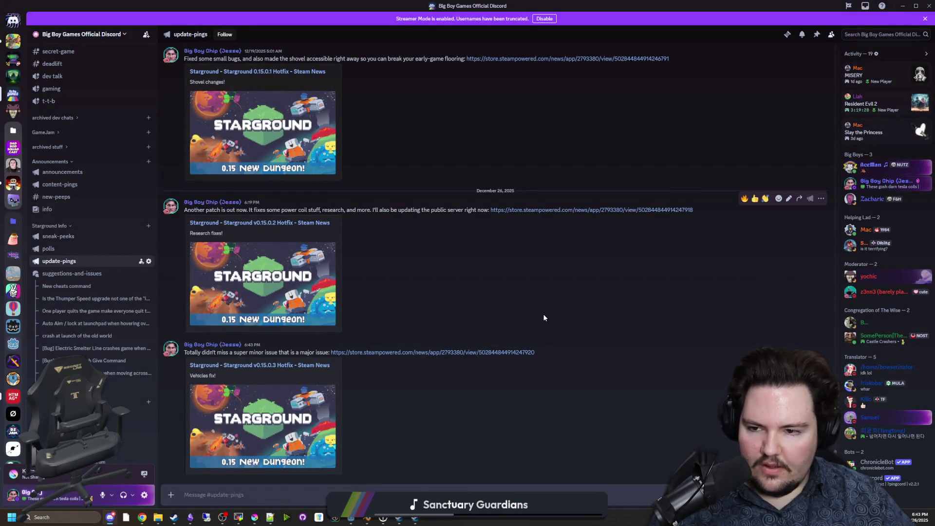
key("alt+Tab")
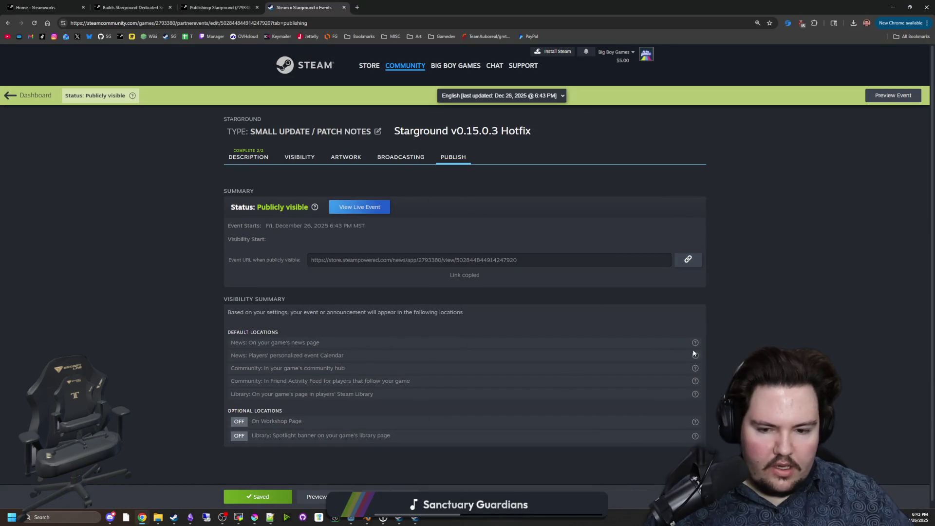
Step: Leave the nohup.out viewer, list processes with ps, and kill server processes 2785536 and 2785539
left_click(238, 516)
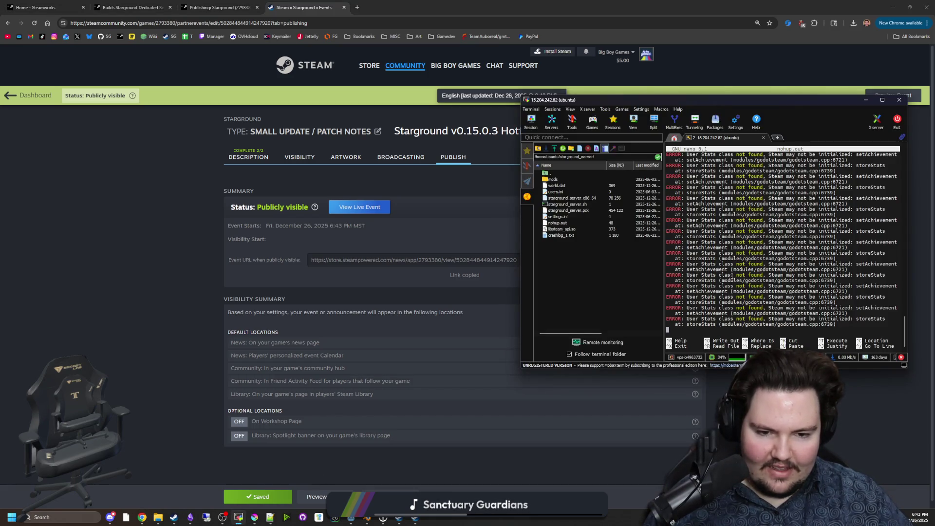
key("ctrl+x")
type("ps")
key("Return")
type("kill 2785536")
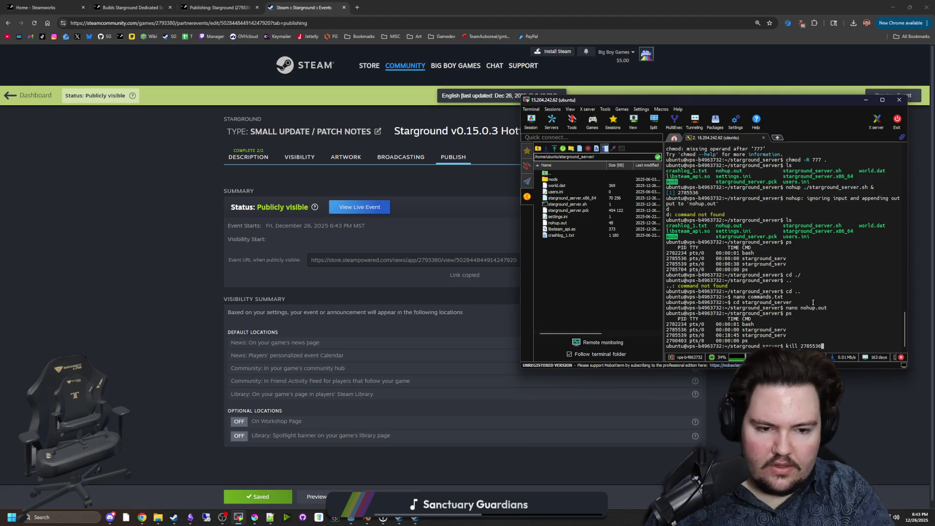
key("Return")
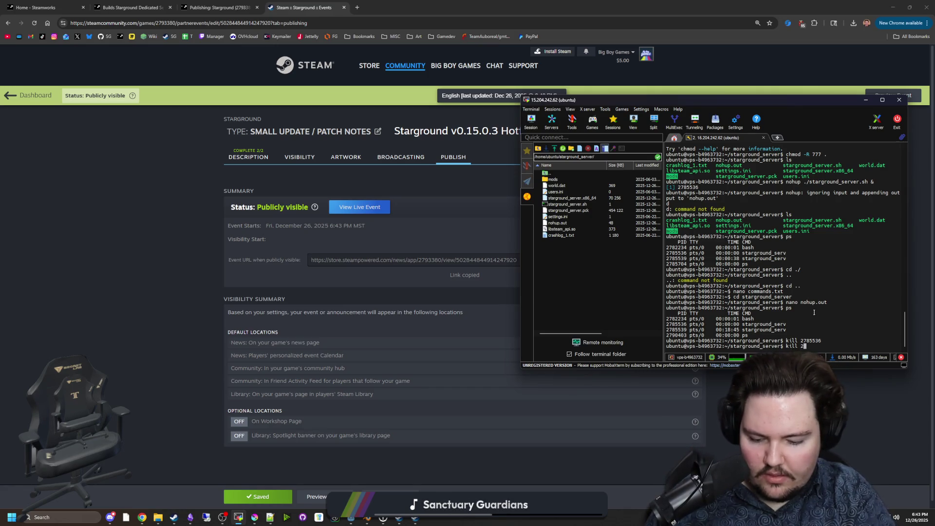
type("9")
key("Return")
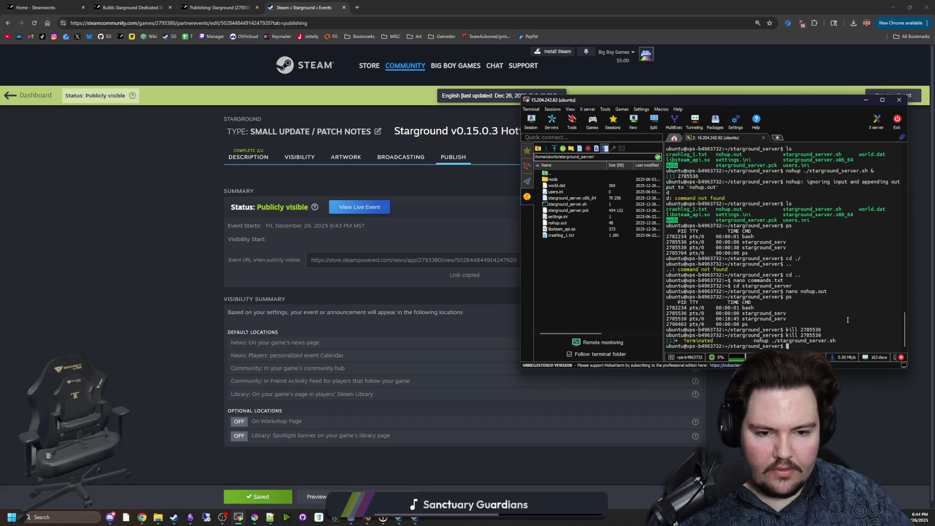
left_click_drag(730, 107, 545, 97)
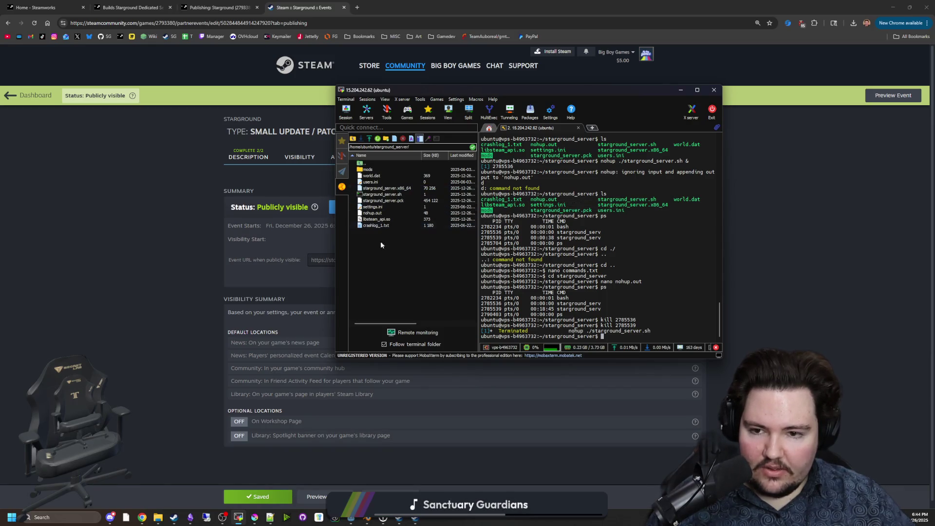
Step: Delete the old libsteam_api.so, nohup.out, starground_server.pck, .sh and .x86_64 files from the server folder
left_click(371, 218)
left_click(370, 213, "ctrl")
left_click(384, 200, "ctrl")
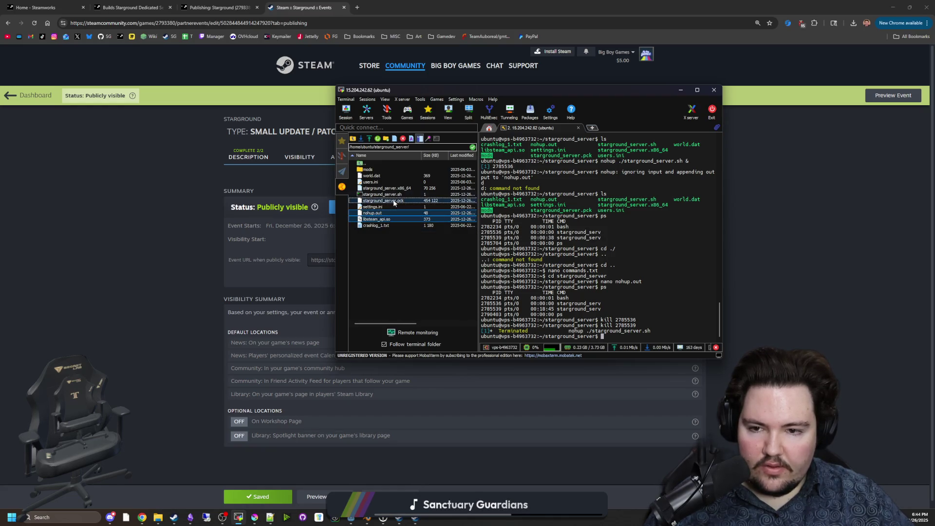
left_click(398, 195, "ctrl")
left_click(390, 188, "ctrl")
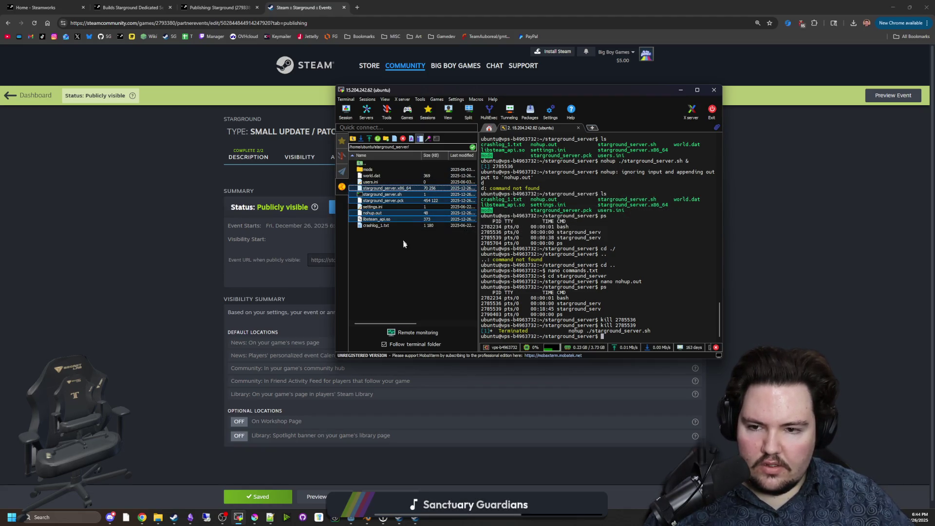
key("Delete")
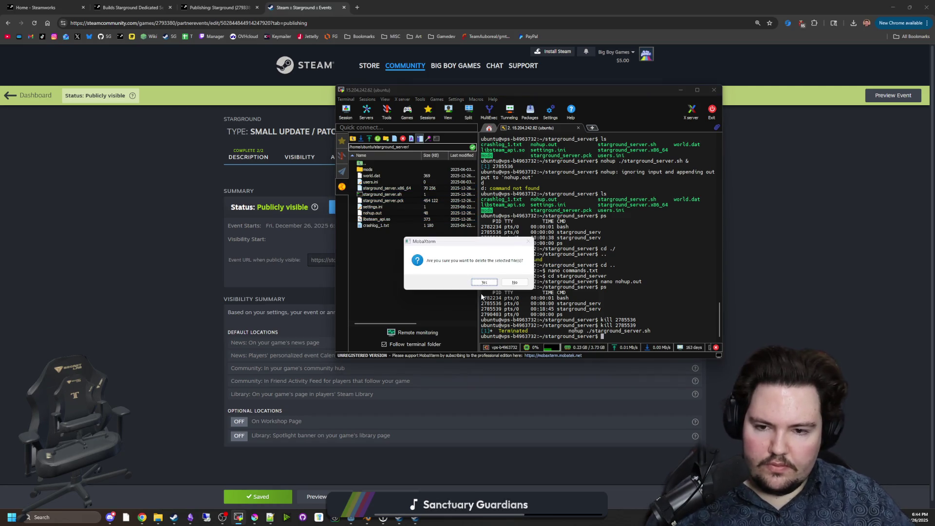
left_click(487, 281)
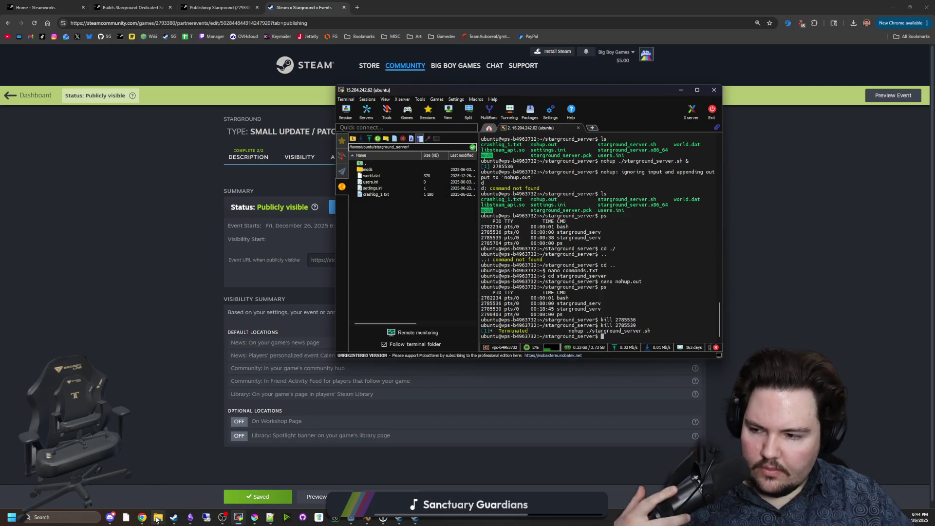
Step: Upload the LinuxServer build files into /home/ubuntu/starground_server and widen the MobaXterm window
mouse_move(158, 517)
mouse_move(218, 489)
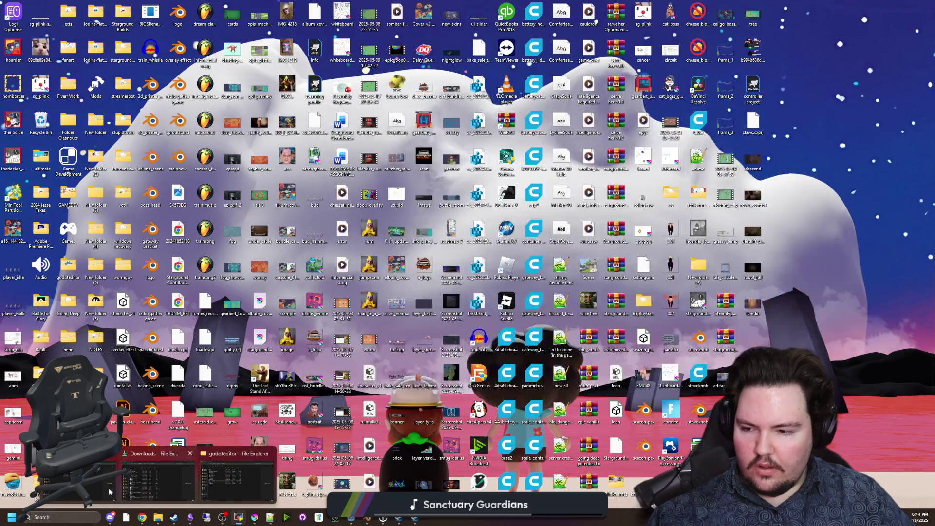
left_click(158, 479)
double_click(327, 145)
key("alt+Tab")
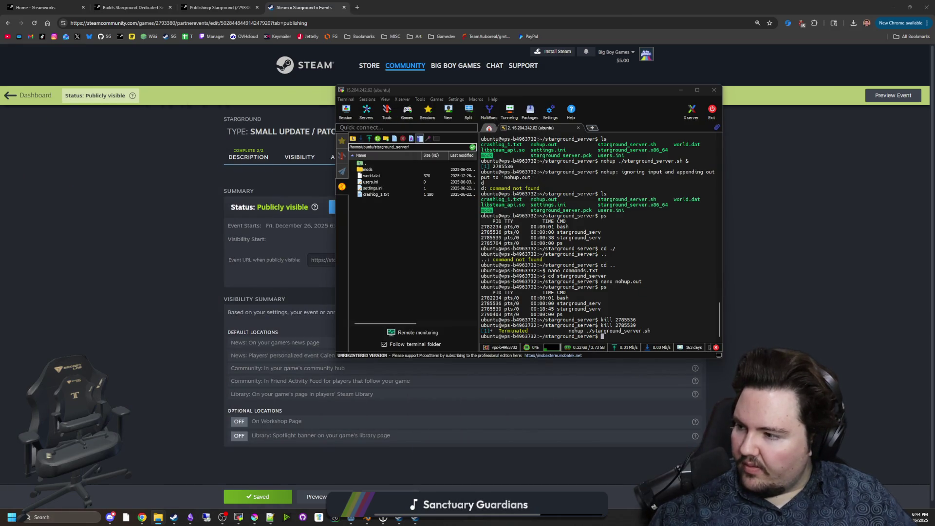
left_click_drag(159, 235, 456, 238)
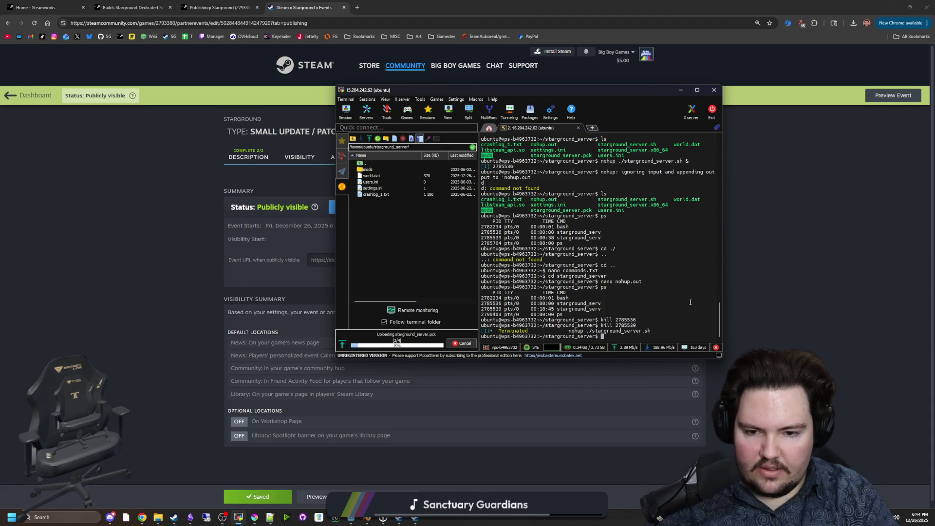
type("ohu")
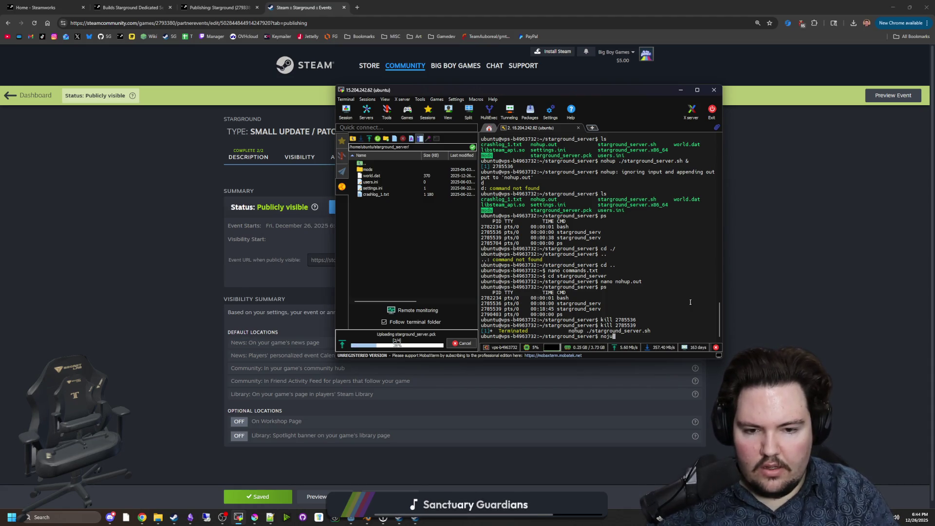
key("BackSpace")
key("BackSpace")
key("BackSpace")
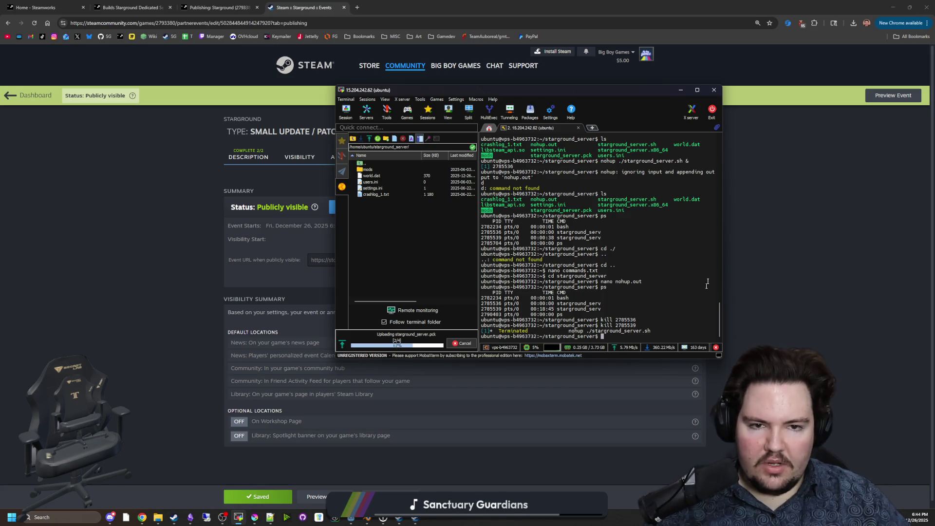
left_click_drag(334, 235, 217, 235)
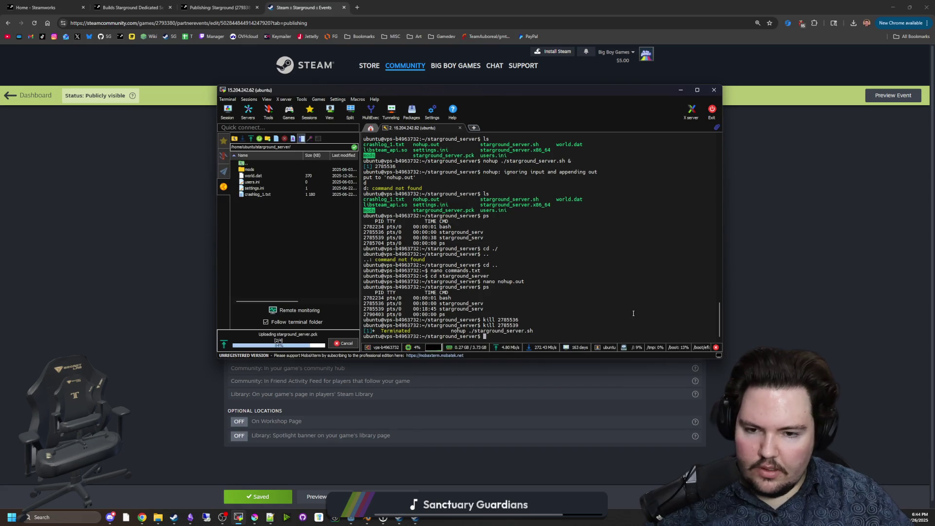
Step: Give all server files full permissions with chmod -R 777 . and list the folder
type("chmod -R 777 ")
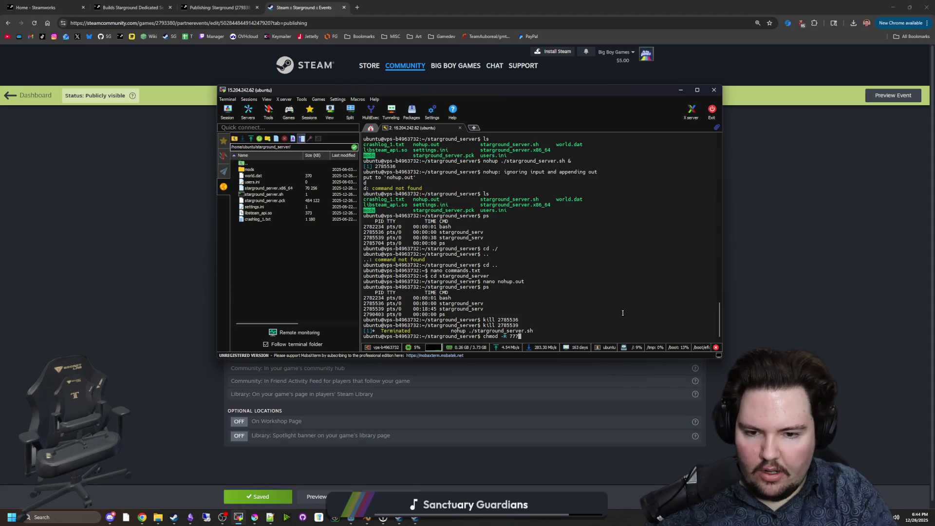
type(".")
key("Return")
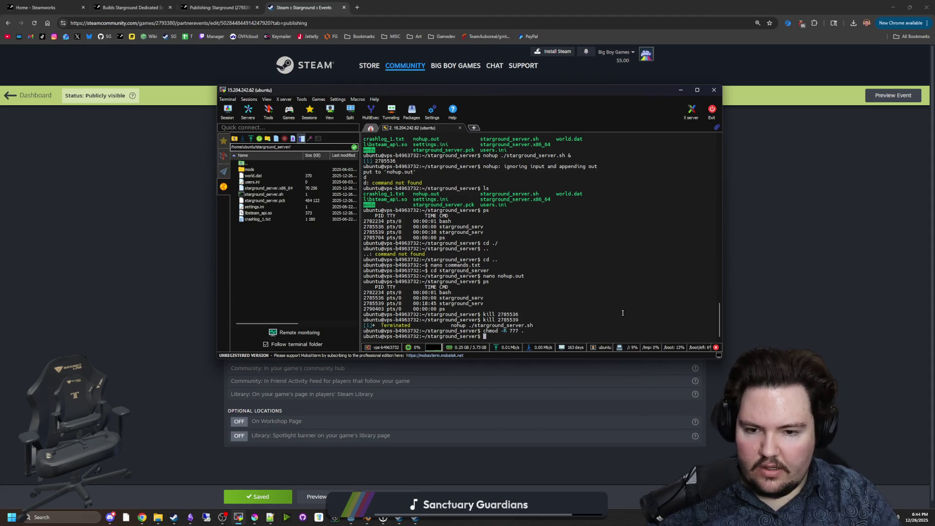
type("ls")
key("Return")
type("nohup ./st")
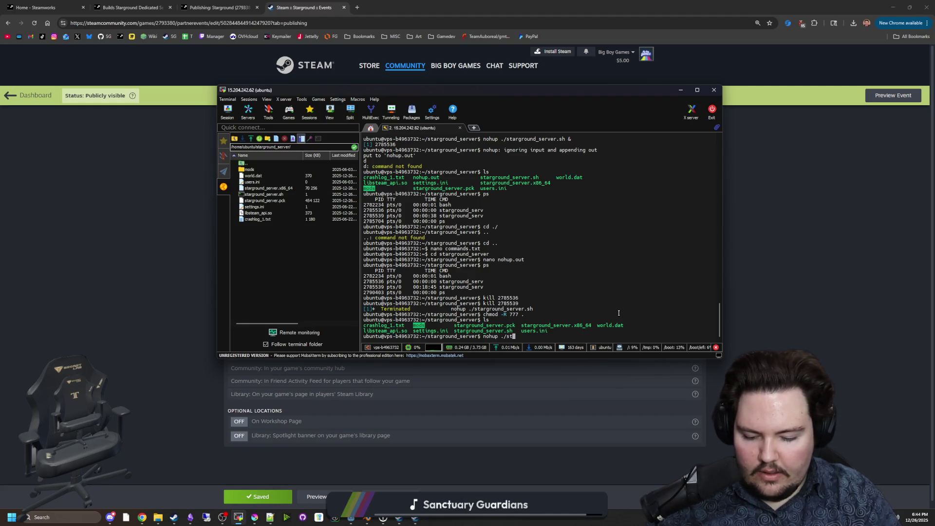
Step: Start the server in the background with nohup ./starground_server.sh &, list files, and end the session
type("arground_server.sh &")
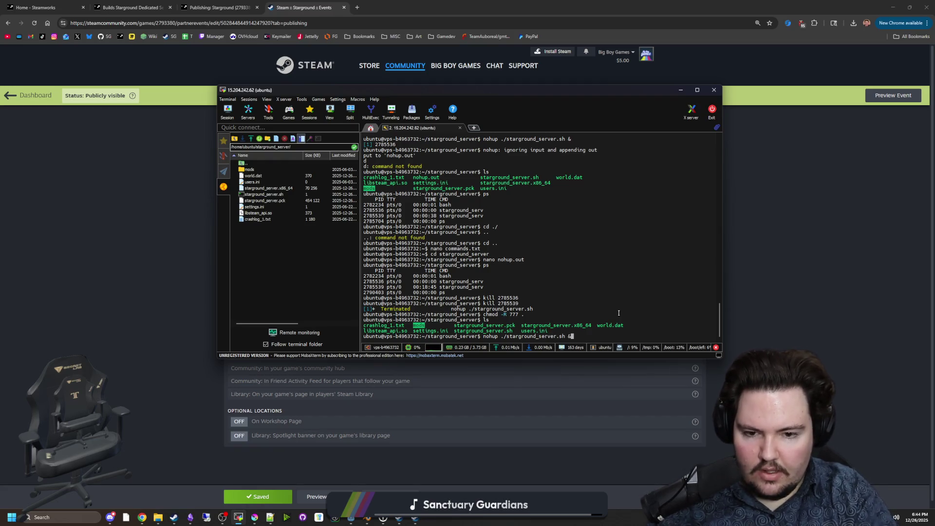
key("Return")
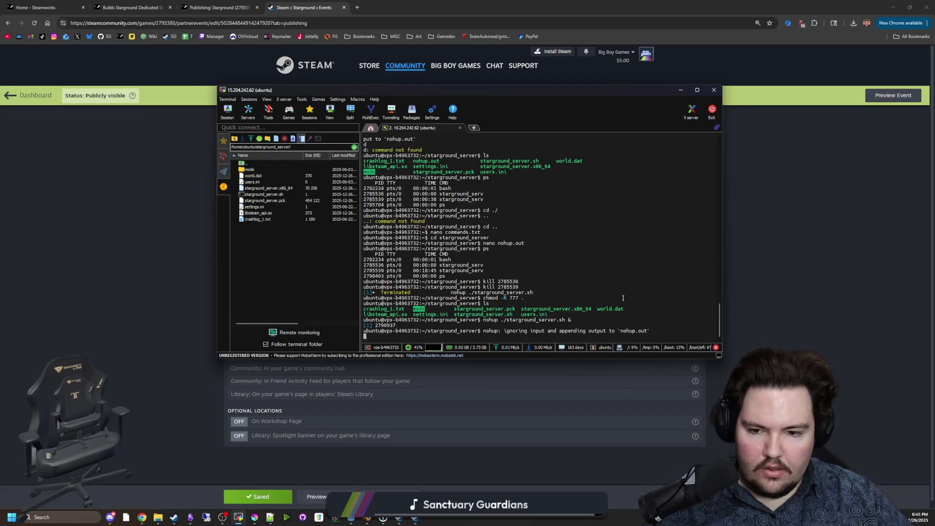
type("ls")
key("Return")
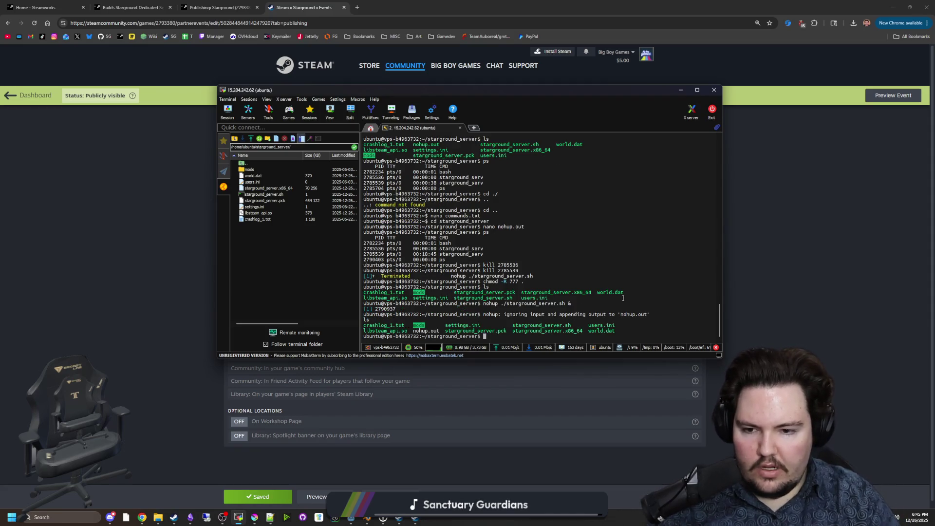
left_click(711, 111)
left_click(456, 238)
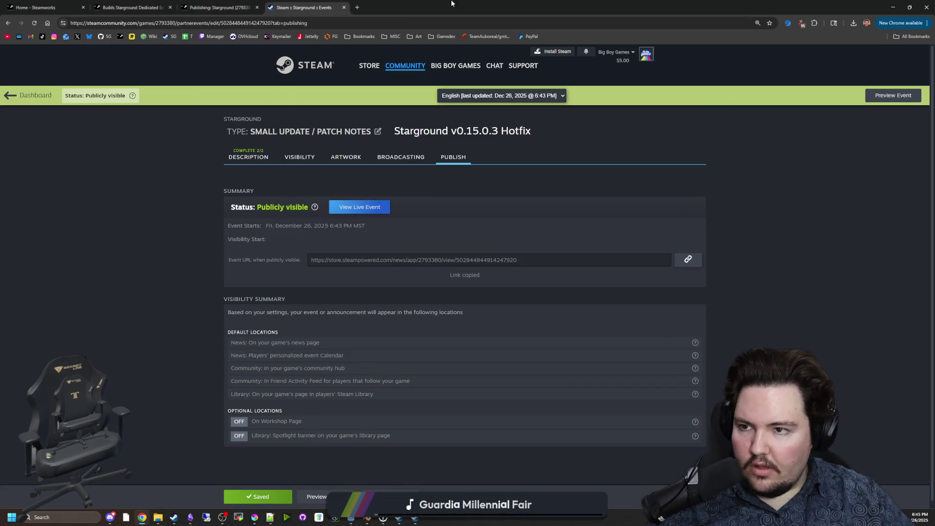
Step: Move the browser aside and close both SteamPipe build uploader windows
key("super+Down")
left_click(659, 298)
left_click(748, 184)
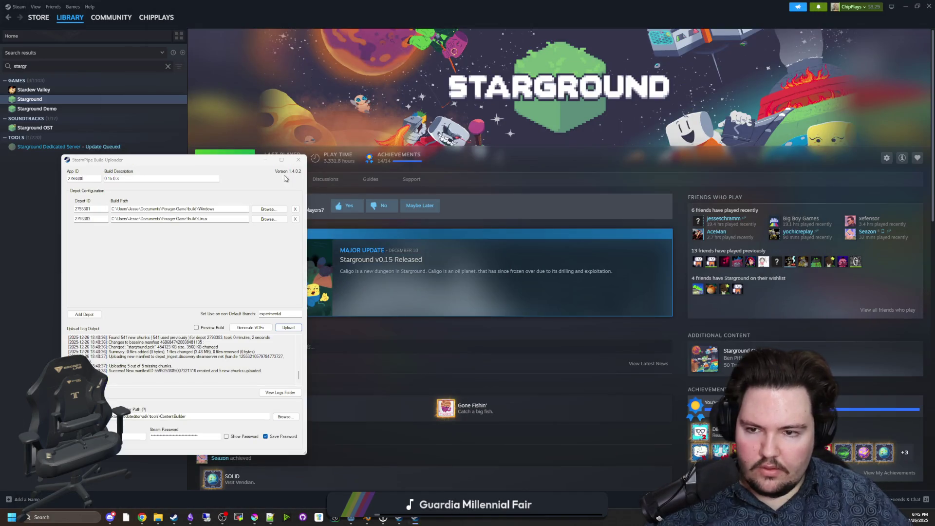
left_click(298, 160)
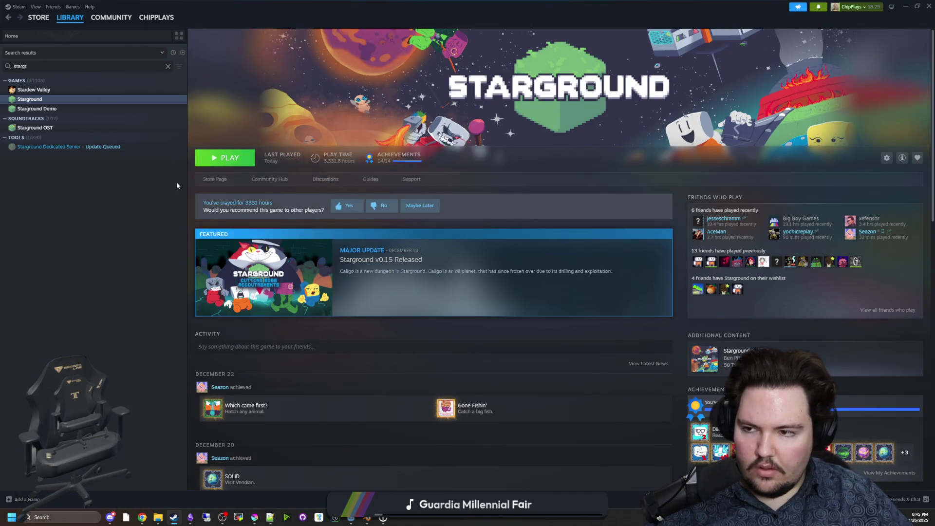
Step: Verify the integrity of Starground's installed files in Properties, then launch the game with PLAY
right_click(29, 102)
left_click(54, 163)
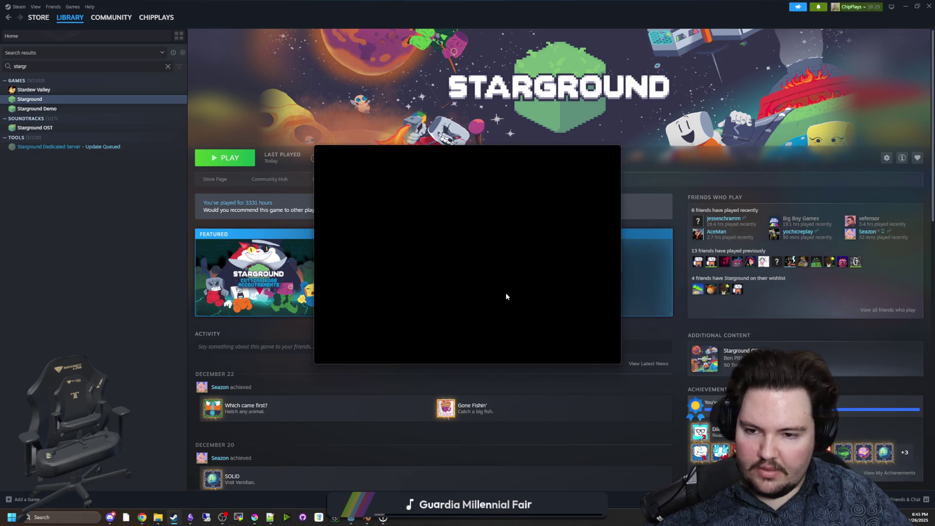
left_click(366, 212)
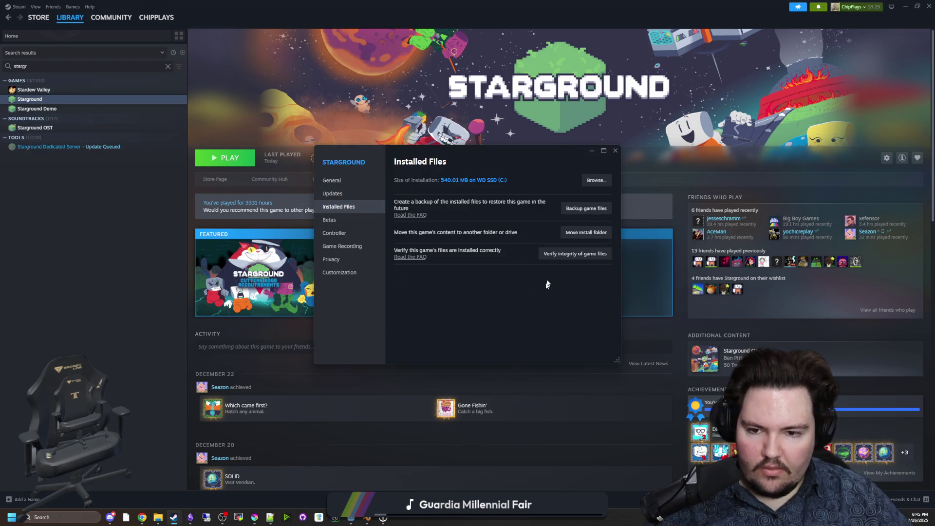
left_click(572, 253)
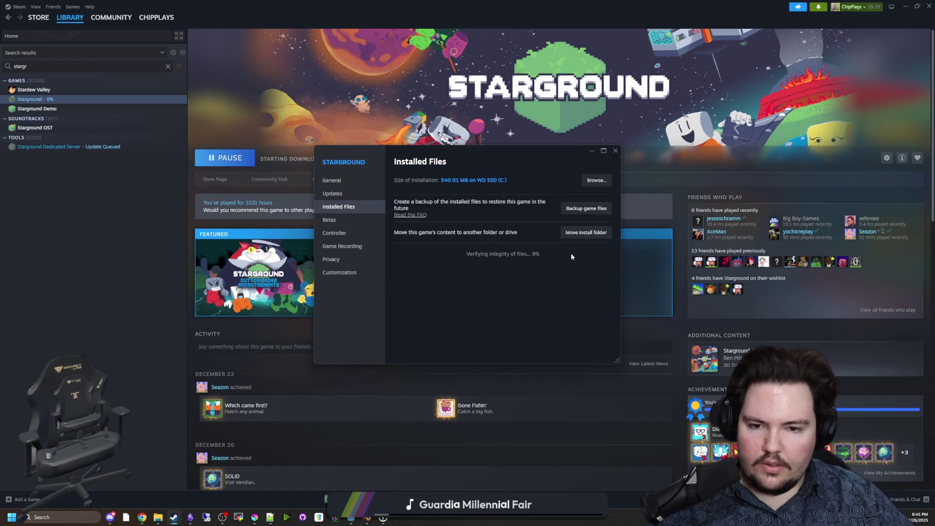
left_click(614, 150)
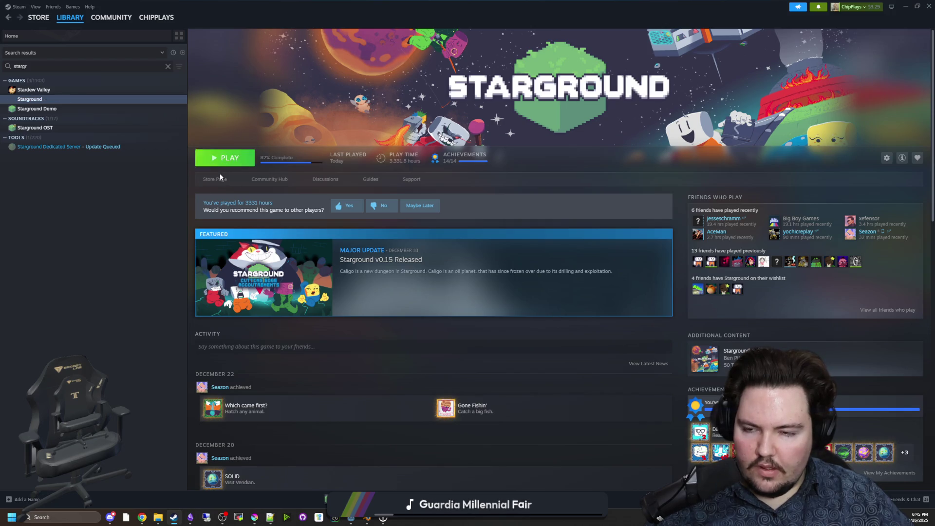
left_click(225, 163)
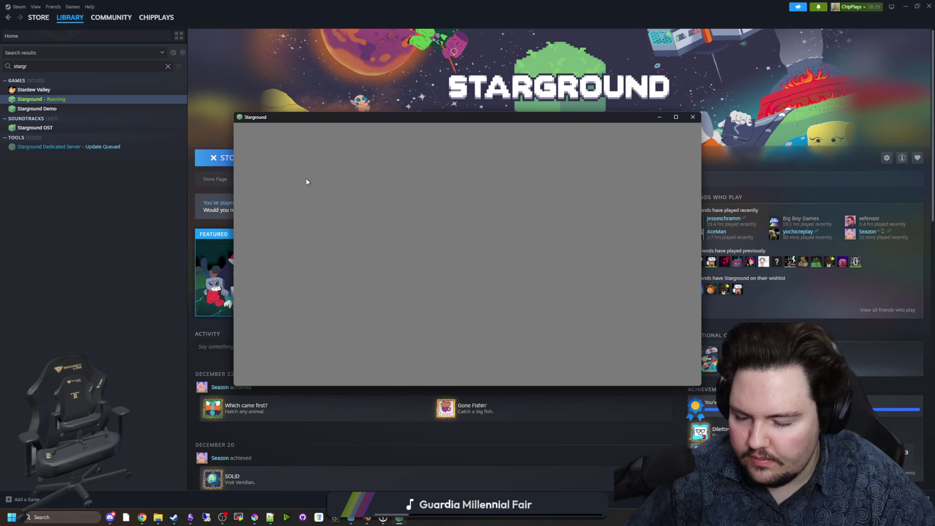
Step: Connect to the dedicated server through Multiplayer's Manual tab
left_click(309, 240)
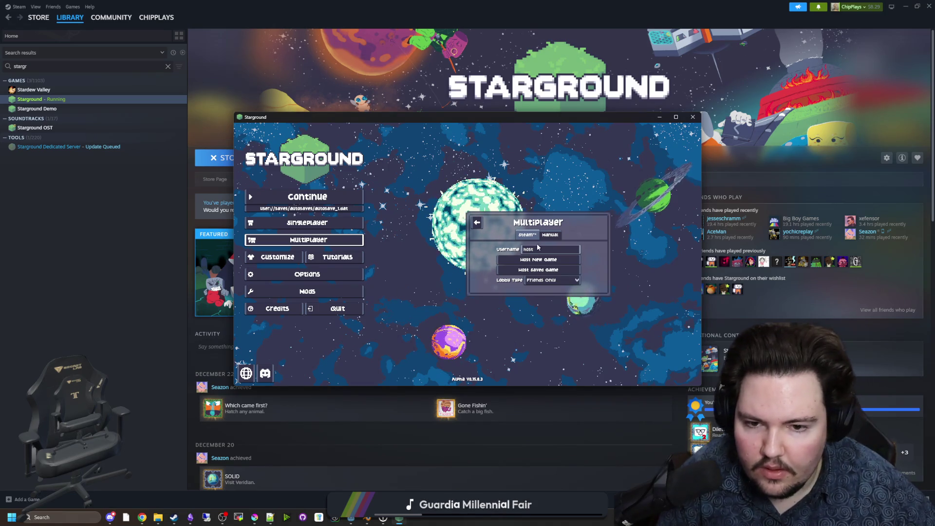
left_click(550, 235)
left_click(532, 282)
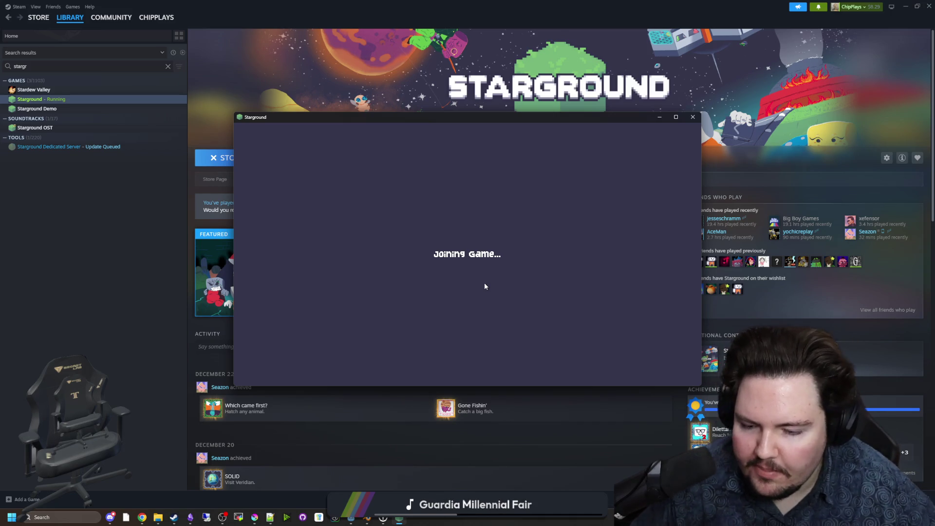
Step: Move the stray Blender window out of the way and minimize it
mouse_move(366, 518)
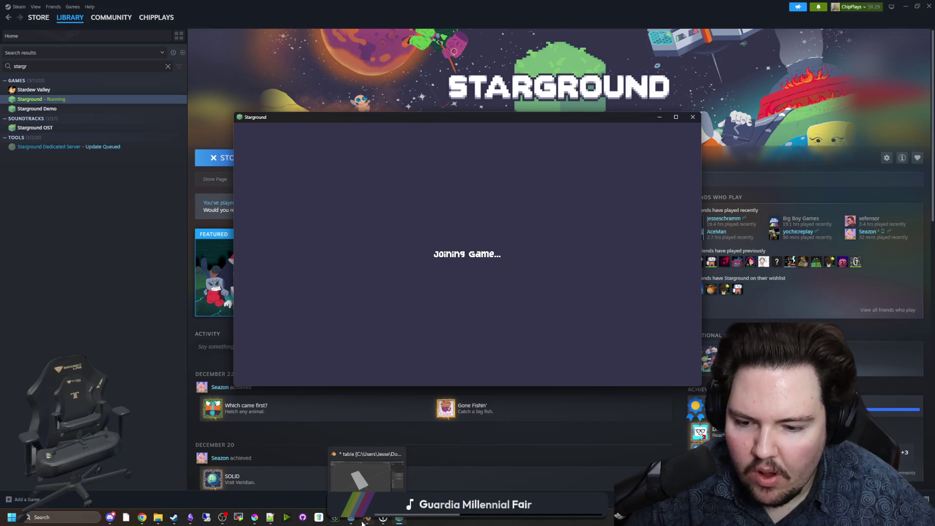
left_click(370, 453)
mouse_move(531, 387)
left_mouse_down()
mouse_move(436, 245)
mouse_move(220, 342)
left_mouse_up()
left_click(734, 336)
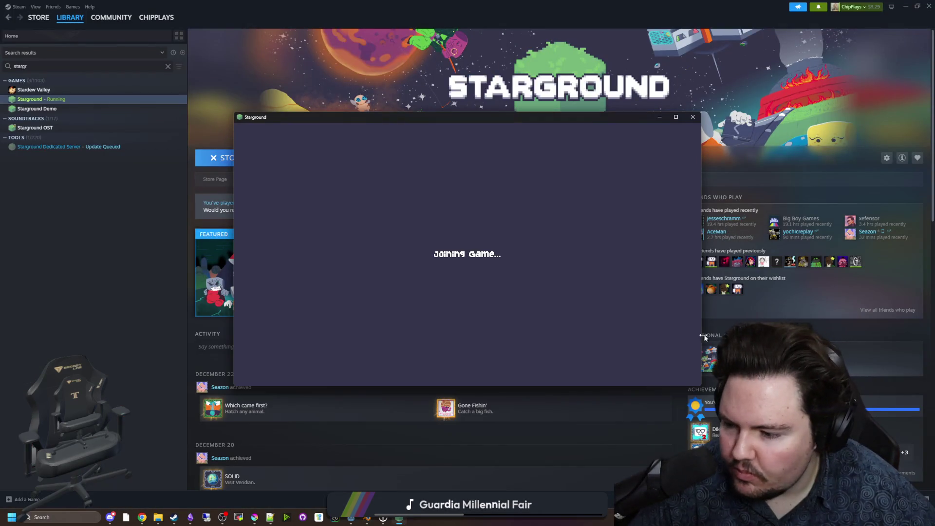
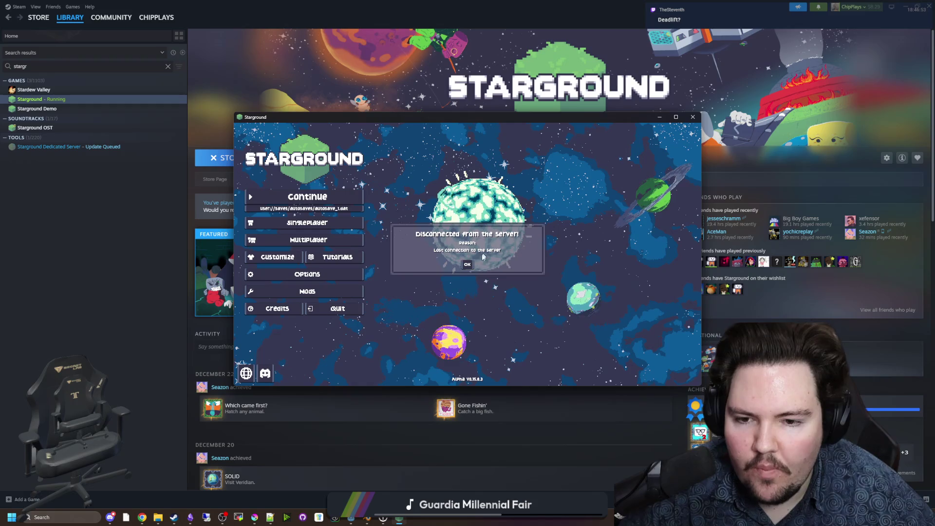
Step: Dismiss the disconnect notice and reconnect to the server through the Manual multiplayer tab
left_click(308, 239)
left_click(550, 215)
left_click(538, 241)
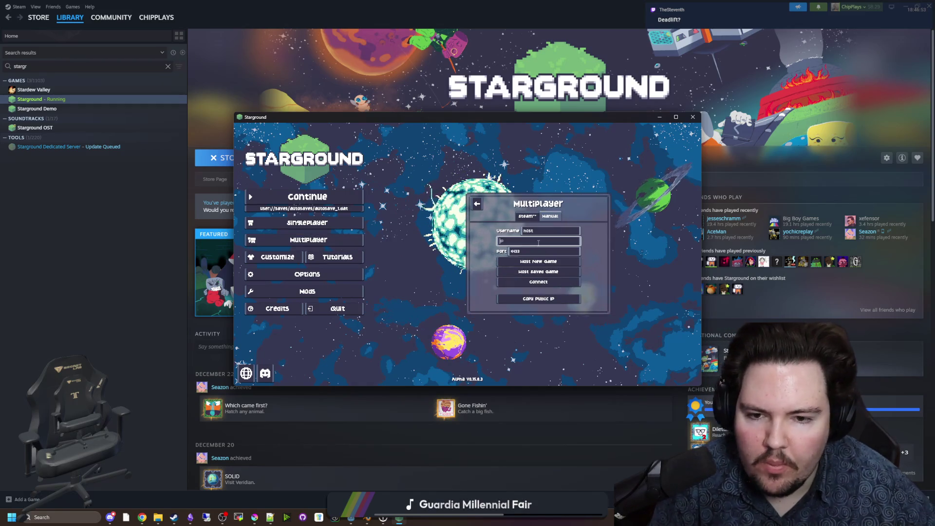
left_click(537, 281)
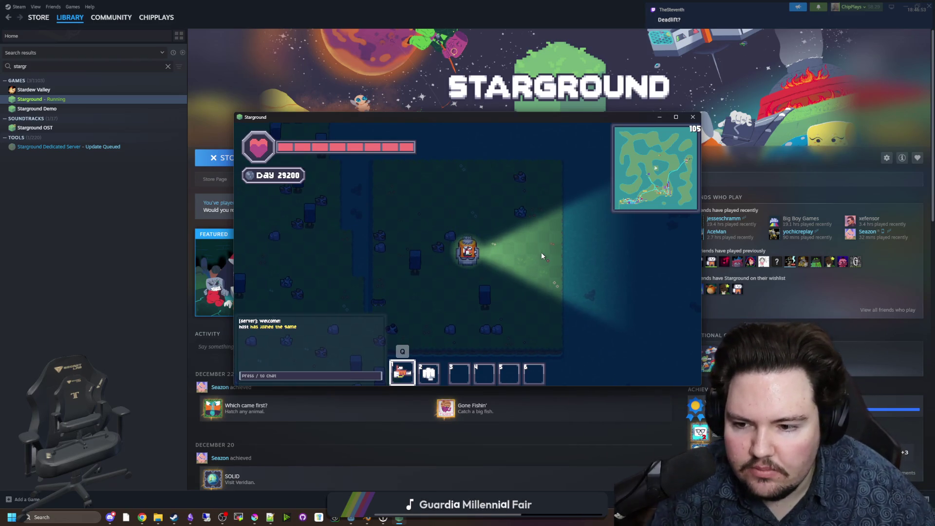
Step: Walk the character along the coast and inland toward the base with red machines
key("s")
key("a")
key("w")
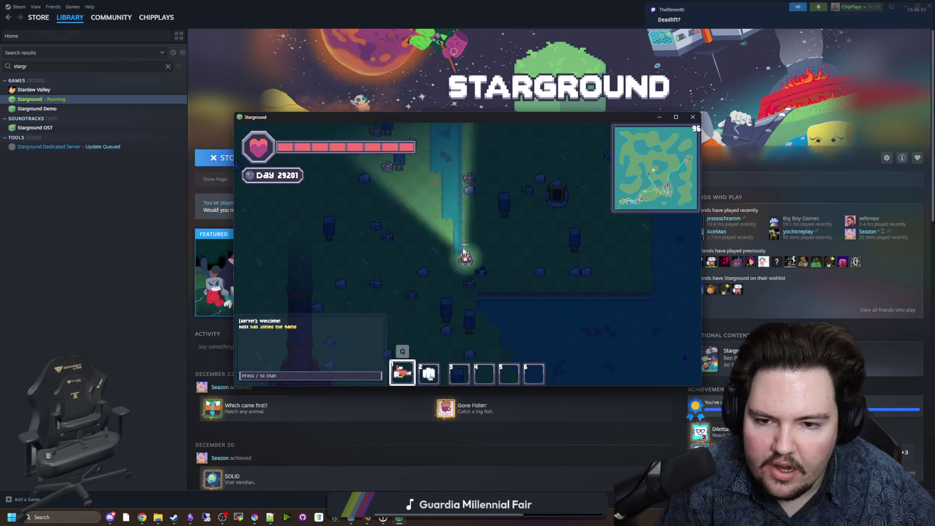
key("s")
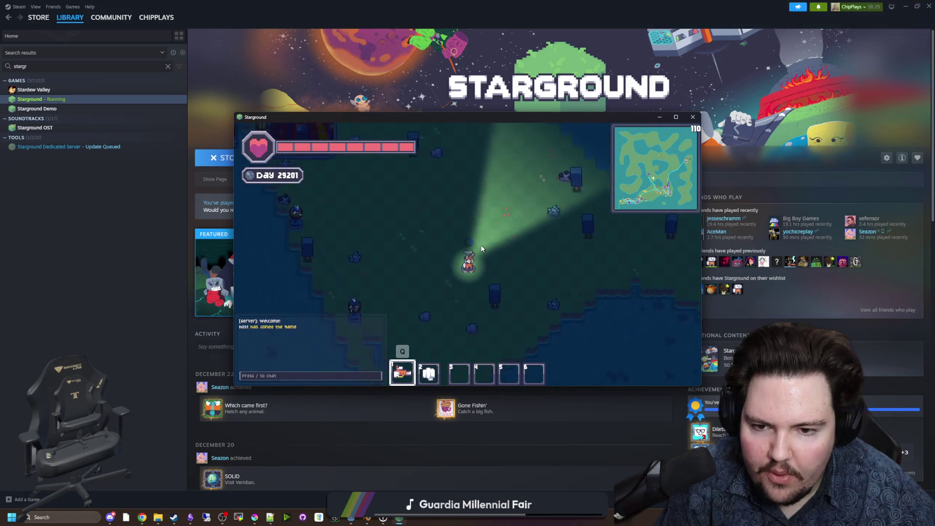
key("d")
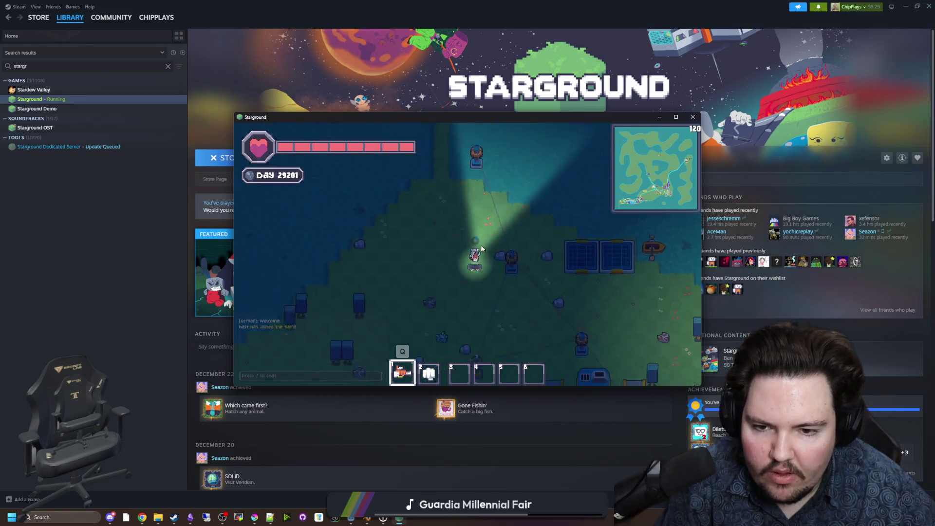
key("d")
key("s")
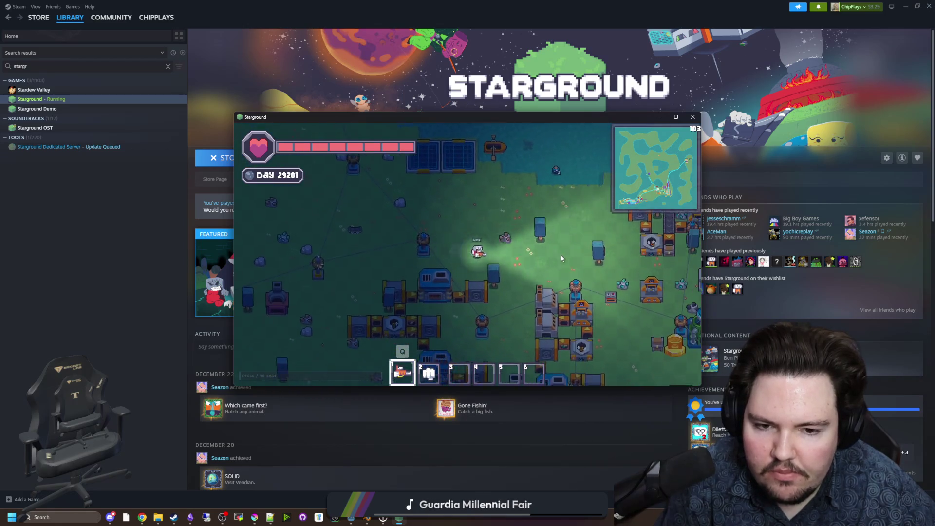
key("d")
key("s")
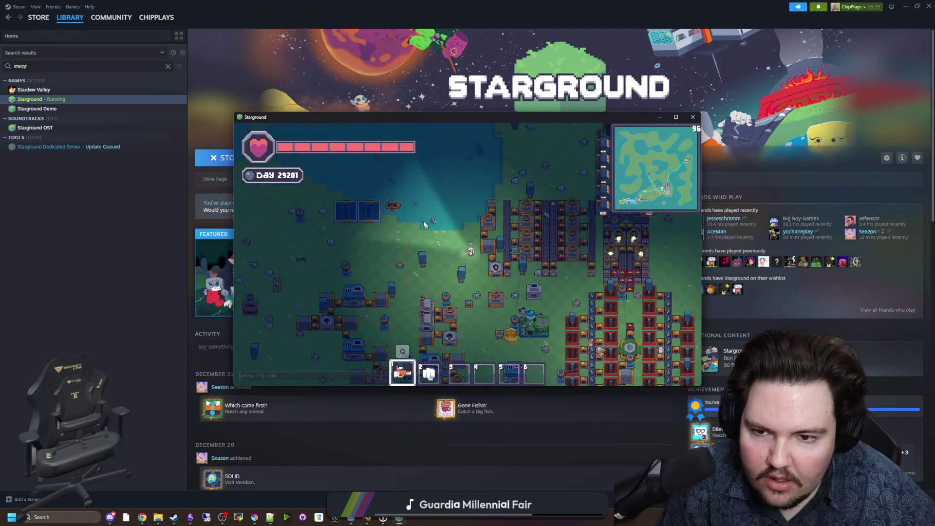
Step: Wander through the base, then close Starground and move the Steam window aside
key("w")
key("a")
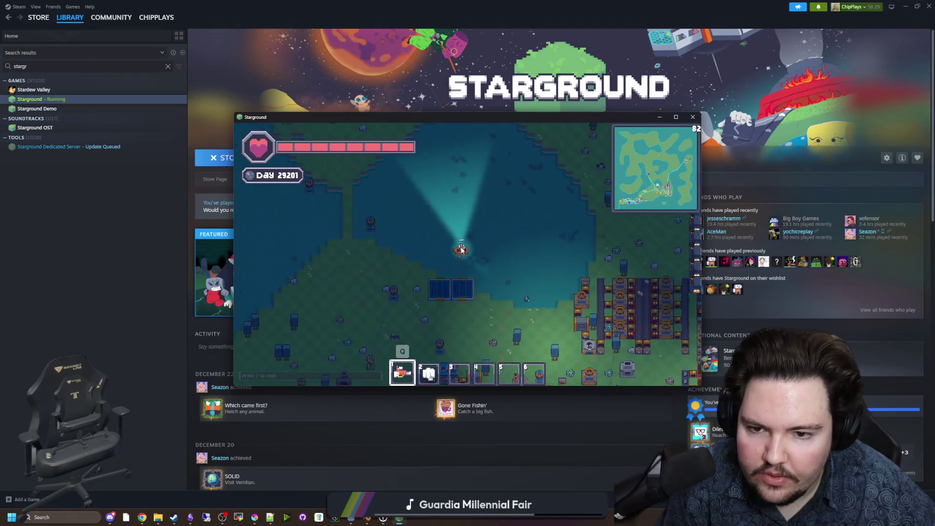
key("s")
key("a")
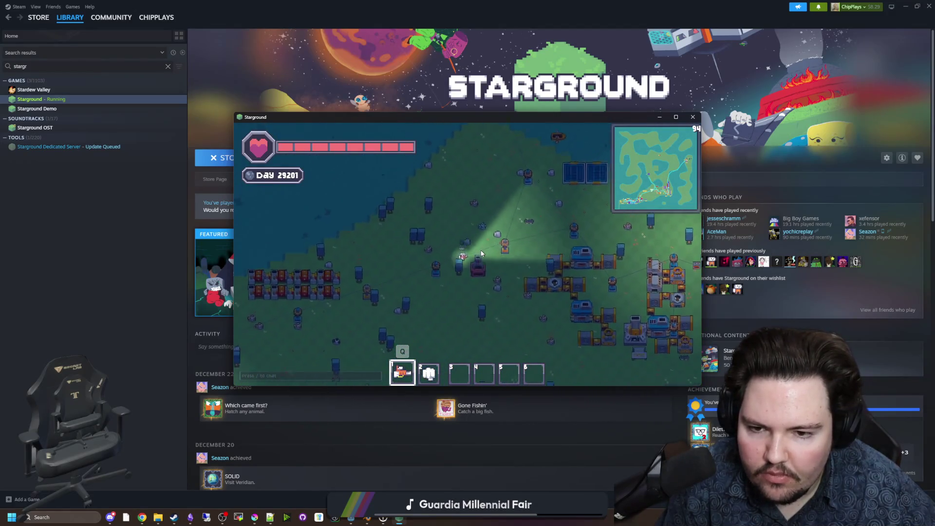
key("s")
key("a")
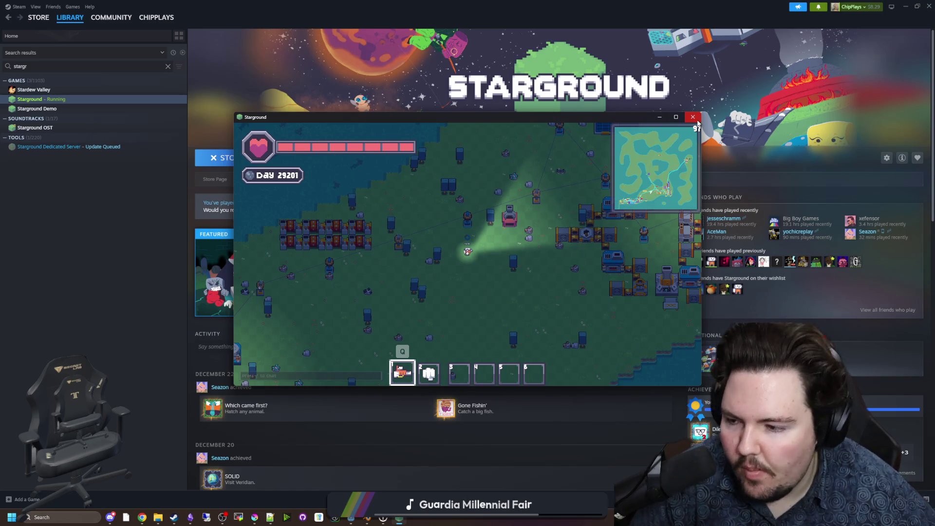
left_click(696, 121)
mouse_move(538, 4)
left_mouse_down()
mouse_move(519, 80)
mouse_move(391, 208)
left_mouse_up()
Step: Minimize Steam and close the godoteditor File Explorer window
left_click(548, 208)
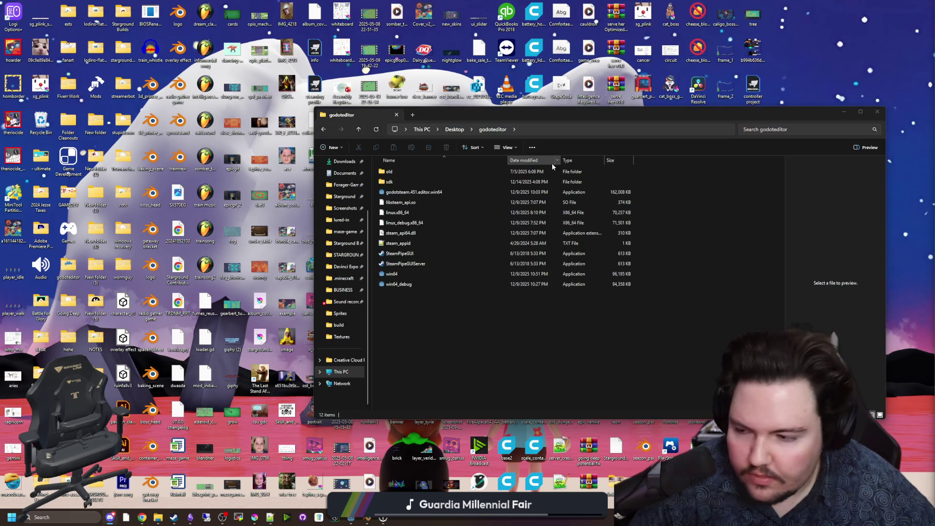
left_click(303, 154)
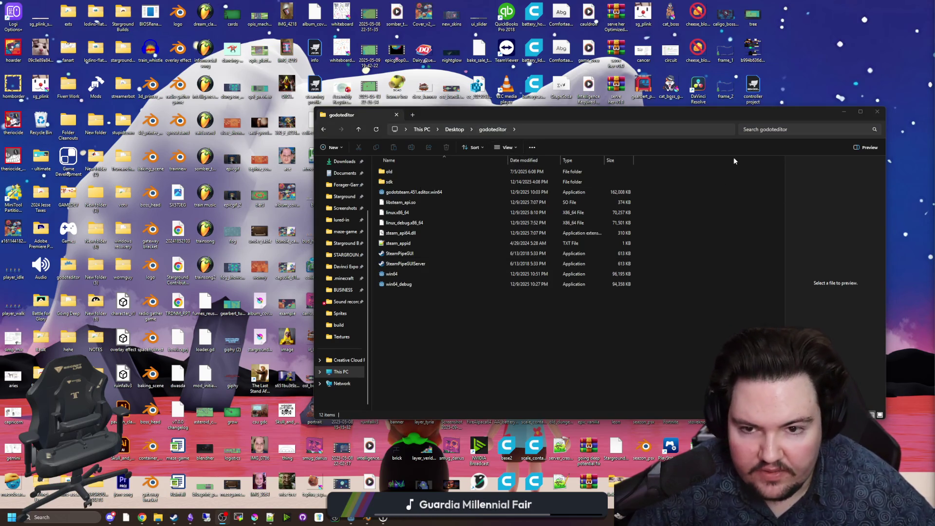
left_click_drag(728, 122, 549, 163)
left_click(663, 156)
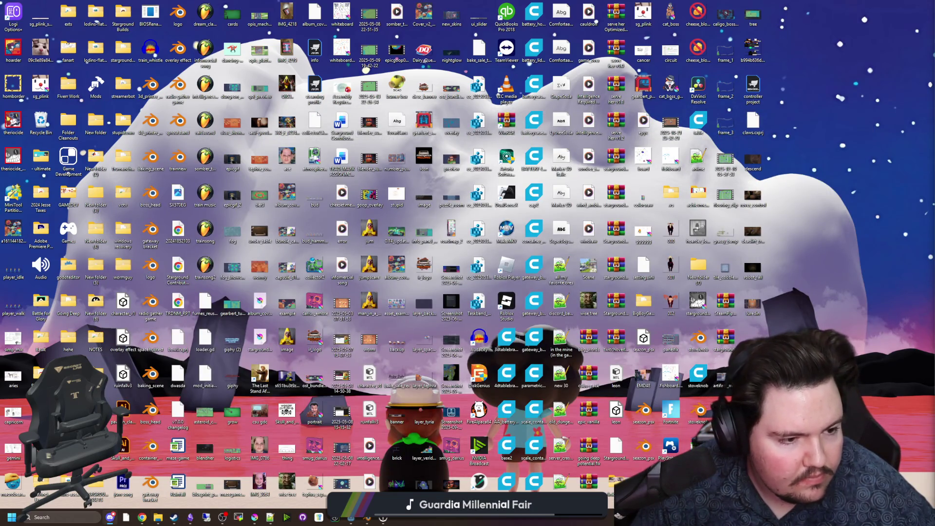
Step: Bring the Godot editor with world.tscn back to the front in the 3D view
mouse_move(351, 517)
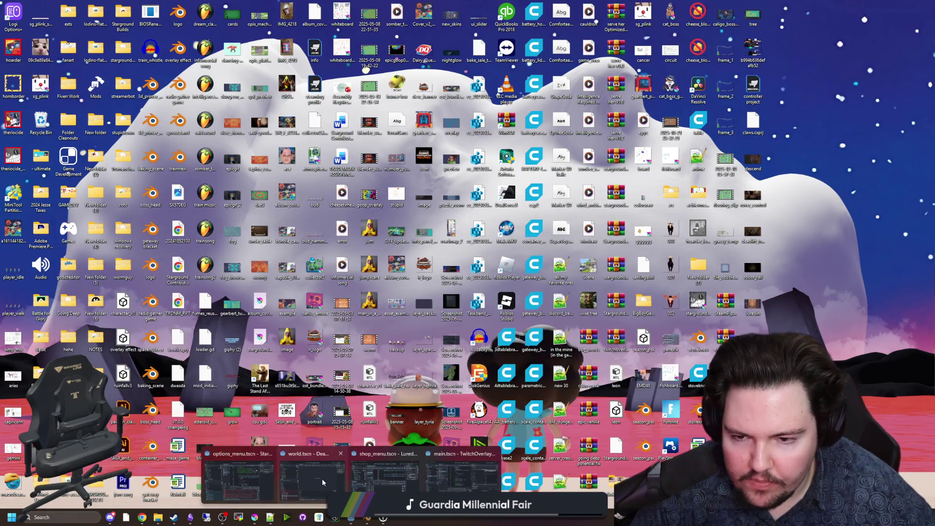
left_click(322, 482)
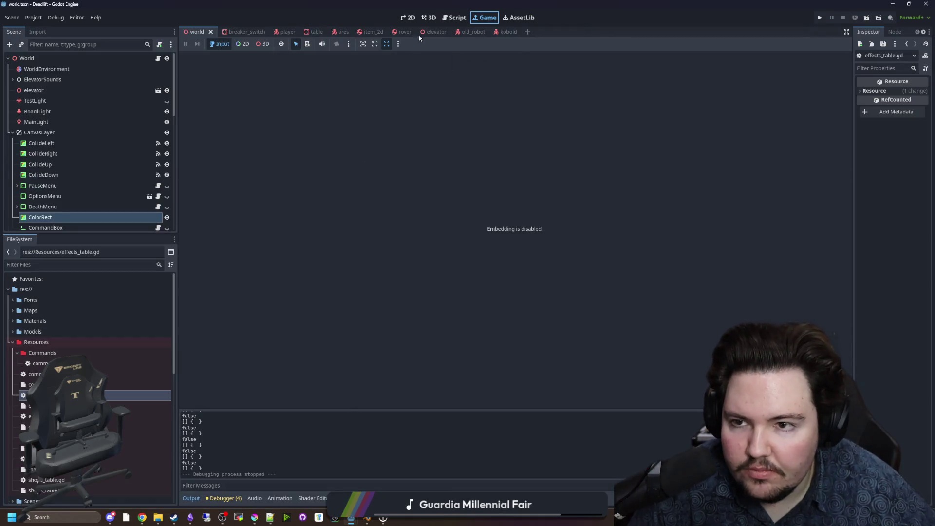
left_click(429, 18)
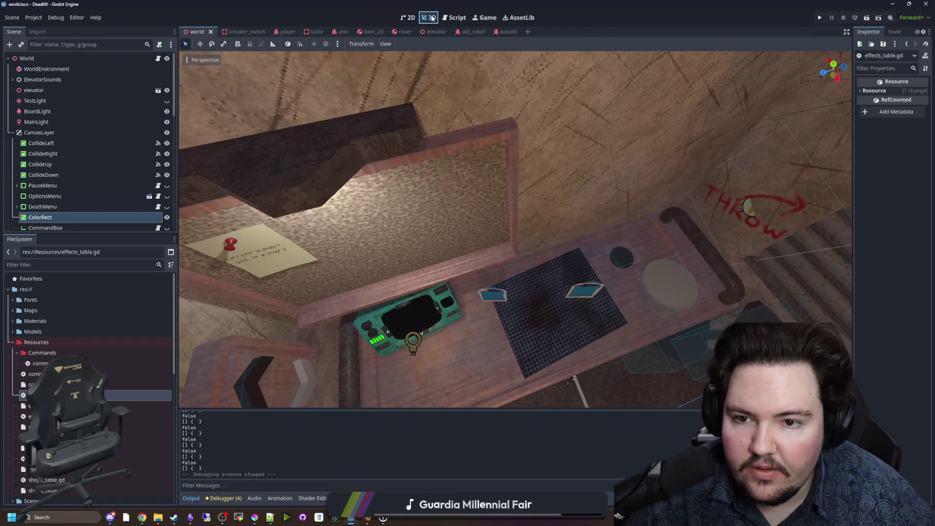
Step: Zoom around the world scene in 3D, then switch to Chrome's Twitch Stream Manager
scroll(492, 289, "up", 5)
scroll(526, 287, "down", 3)
scroll(383, 261, "up", 5)
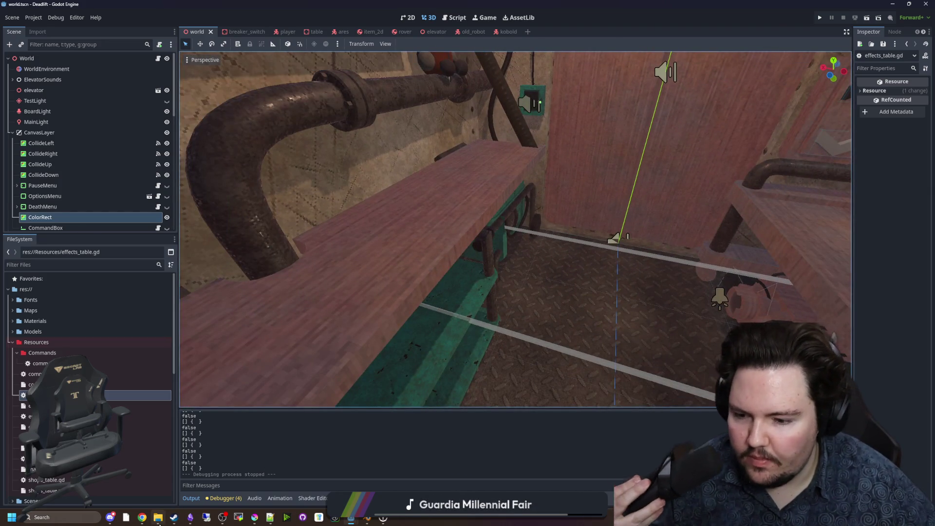
mouse_move(141, 519)
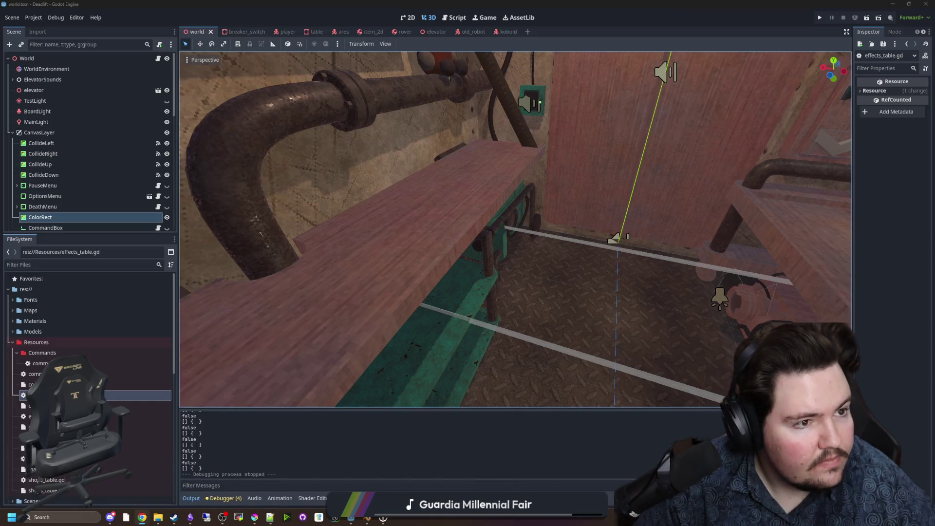
key("alt+Tab")
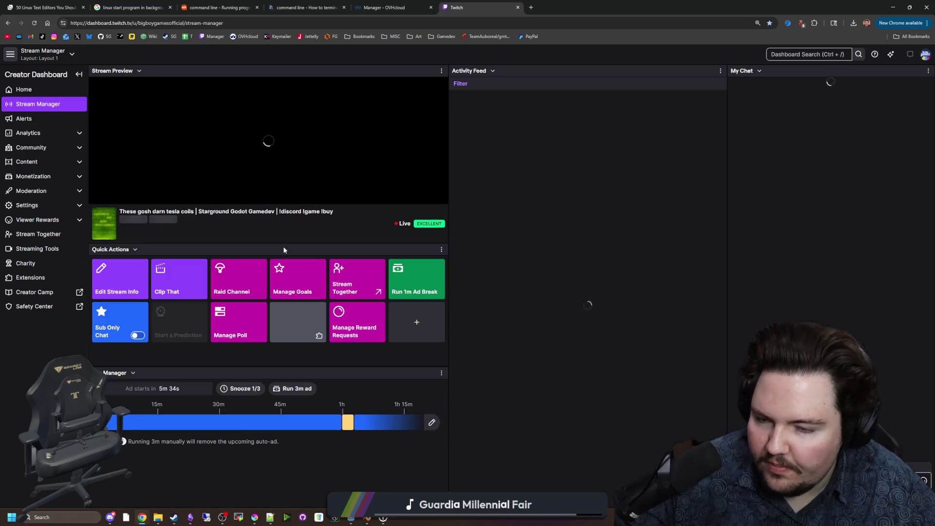
Step: In Edit Stream Info, replace the title's opening tesla coils phrase with 'More Deadlift!'
left_click(114, 285)
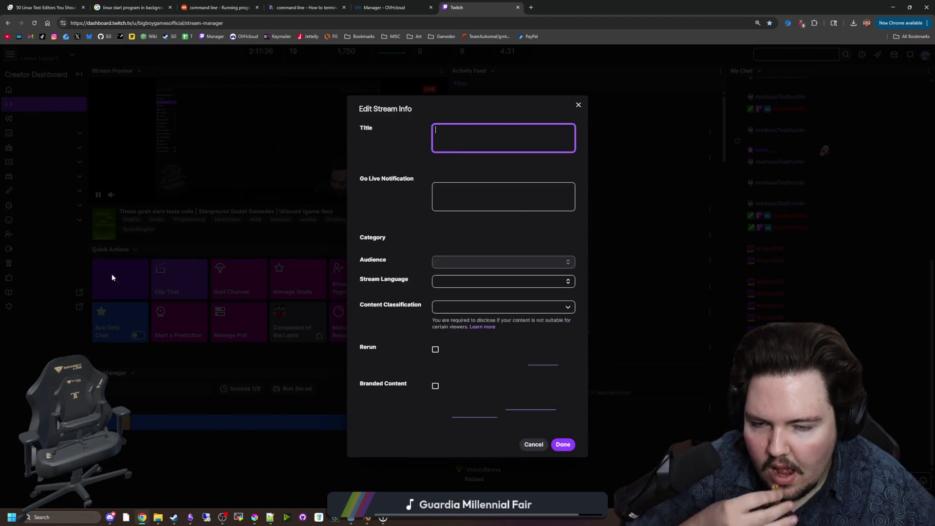
double_click(471, 142)
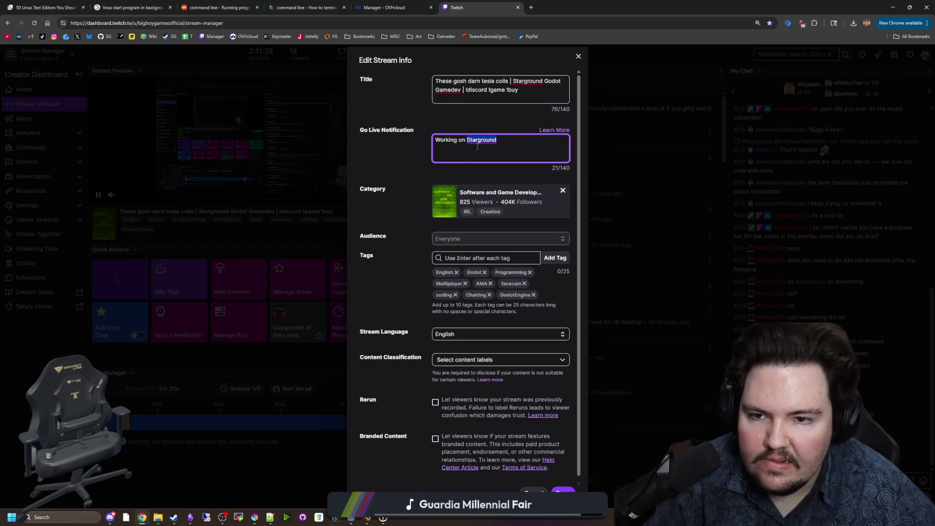
left_click(465, 89)
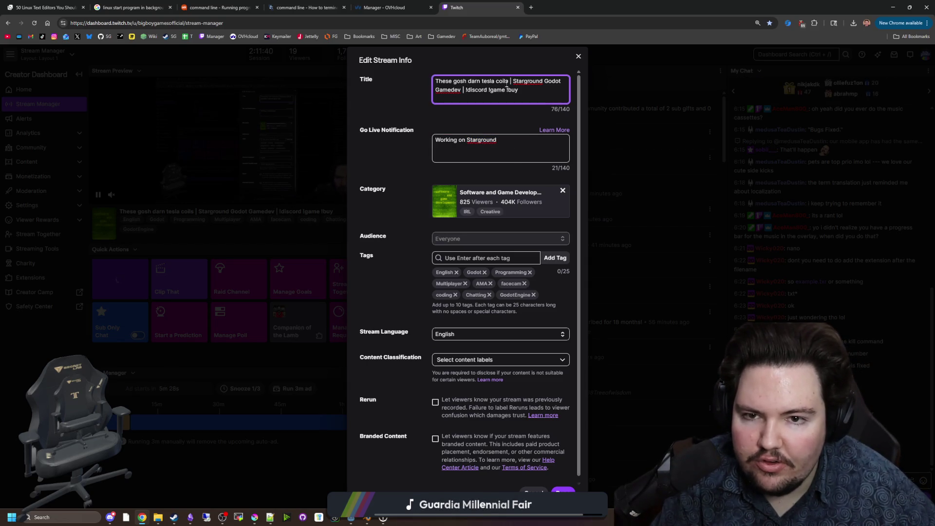
left_click_drag(509, 81, 433, 81)
key("BackSpace")
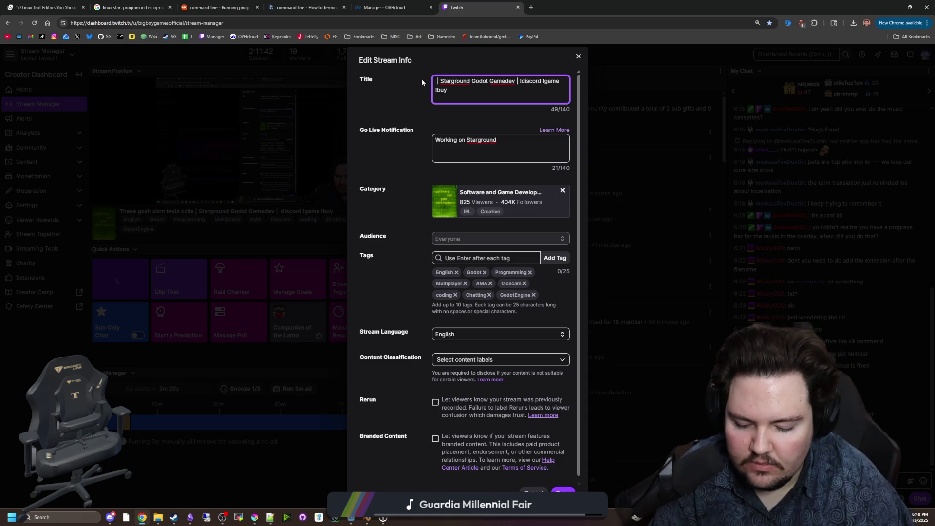
type("More De")
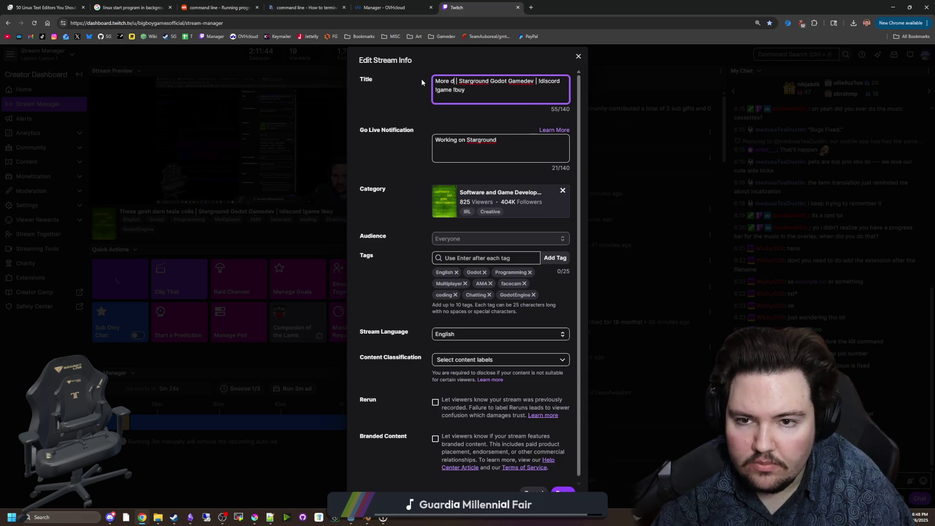
type("adlift!")
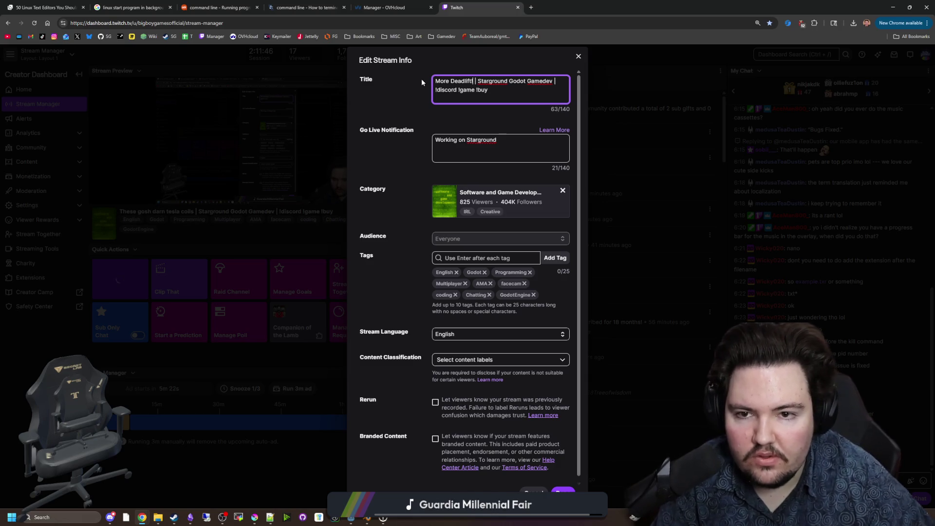
Step: Swap 'Deadlift' out so the title begins 'More maze decorations!'
double_click(451, 81)
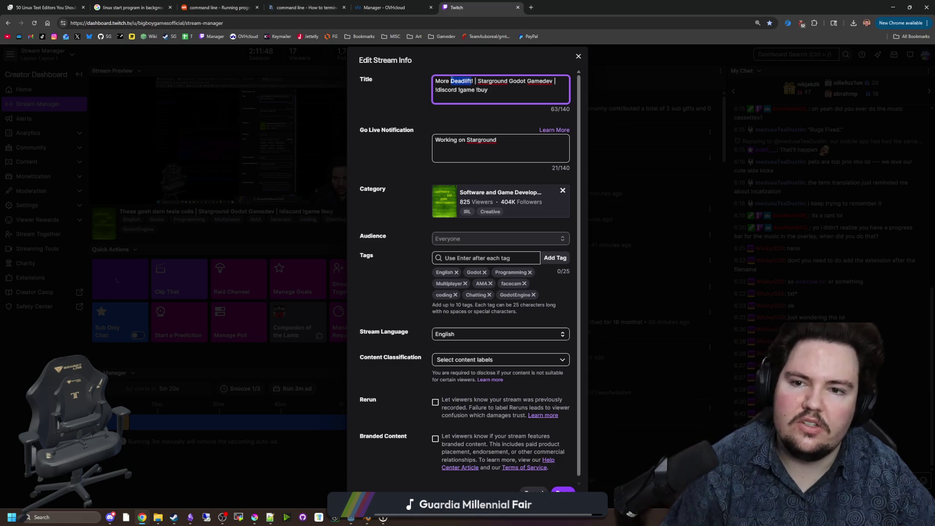
key("BackSpace")
key("BackSpace")
key("BackSpace")
key("BackSpace")
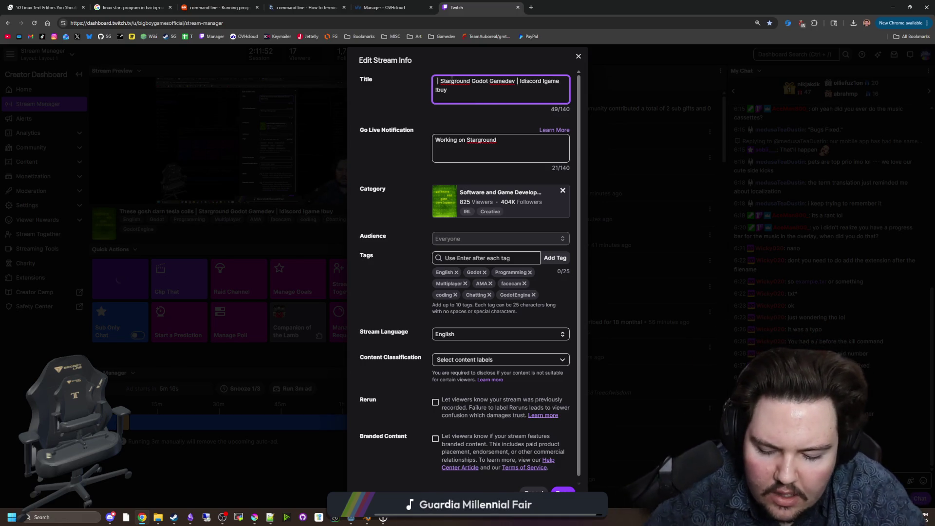
type("More maze deco")
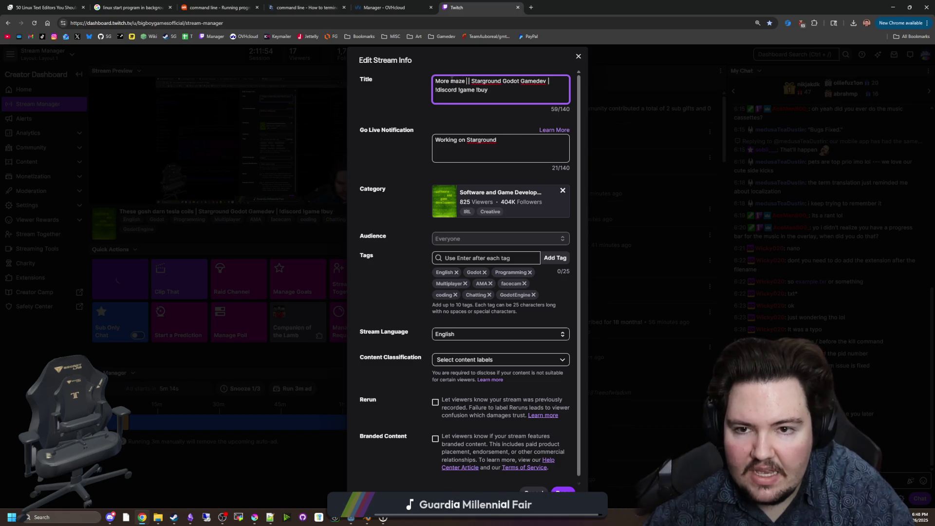
type("rations!")
key("ctrl+shift+Tab")
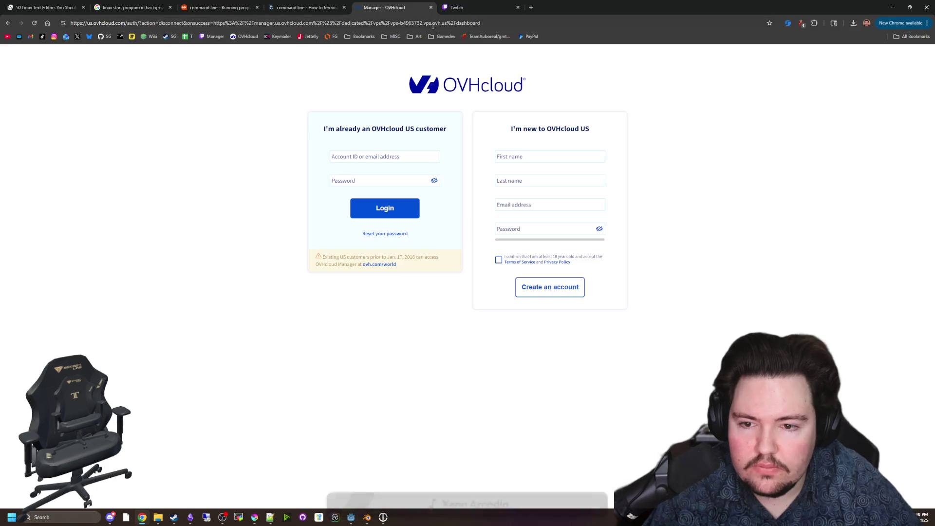
left_click(431, 7)
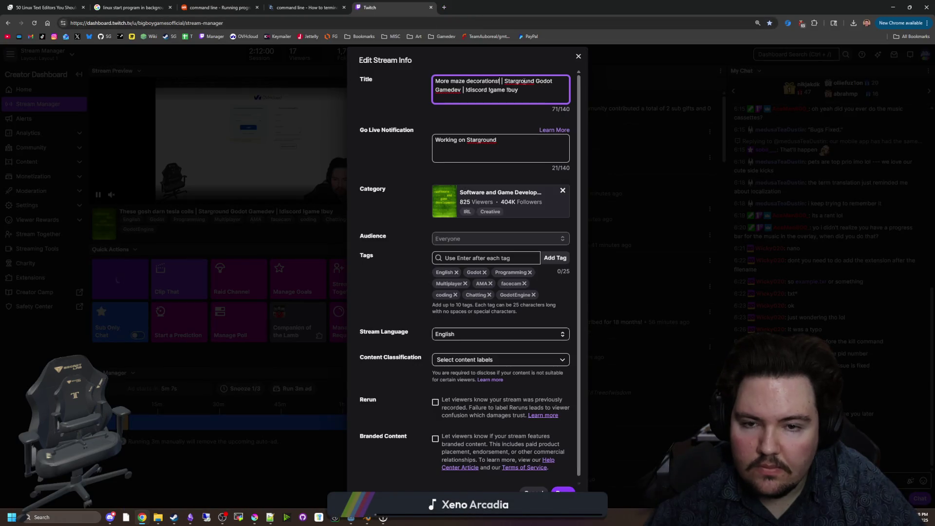
Step: Type 'Deadlift' in place of Starground in the title and save the stream info
type("Deadlift")
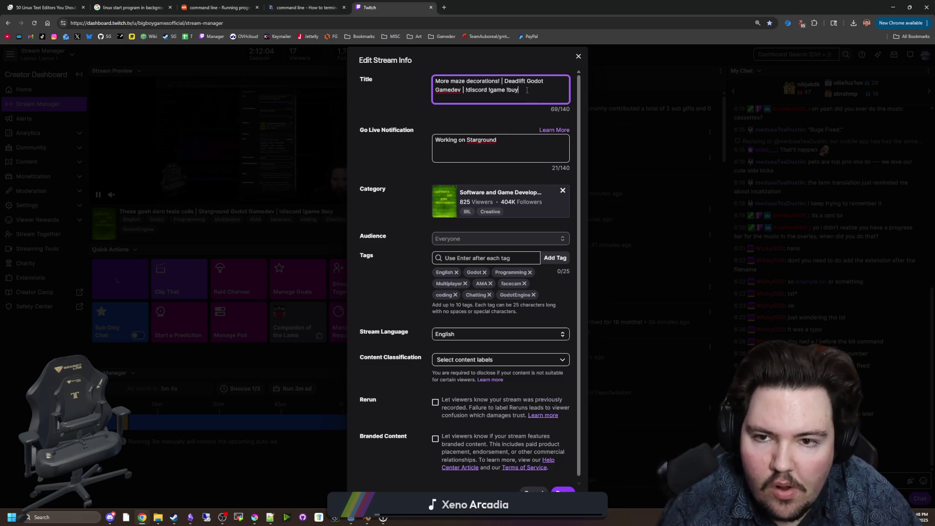
left_click(562, 490)
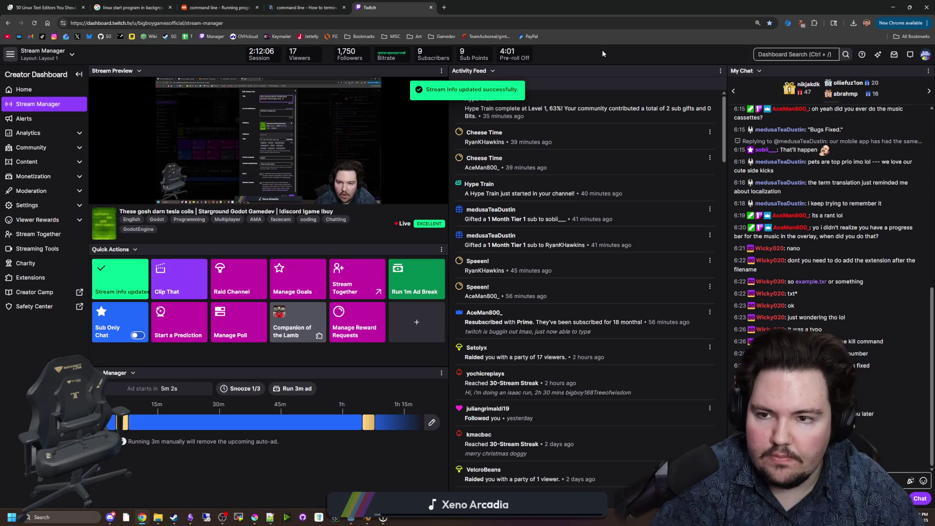
key("alt+Tab")
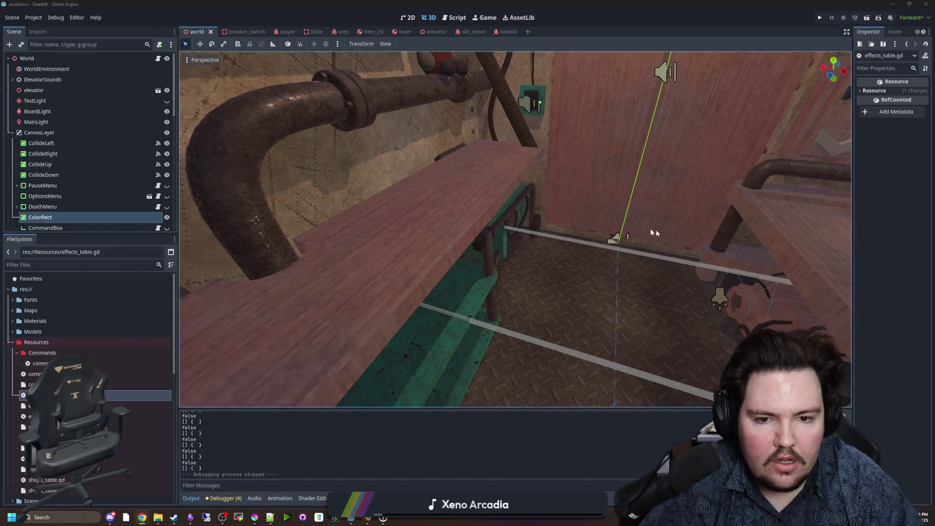
Step: Fly around the 3D viewport, save the world scene, and run the Deadlift project
right_click(663, 231)
key("w")
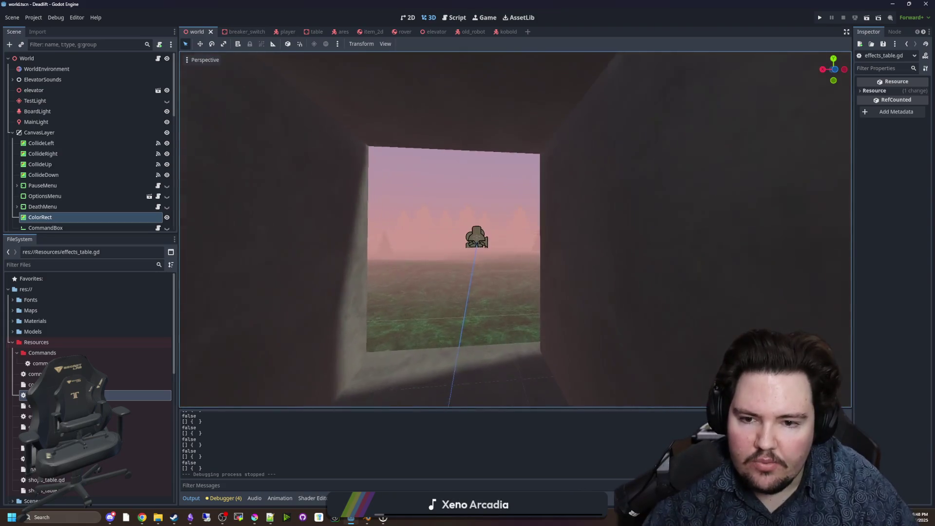
key("ctrl+s")
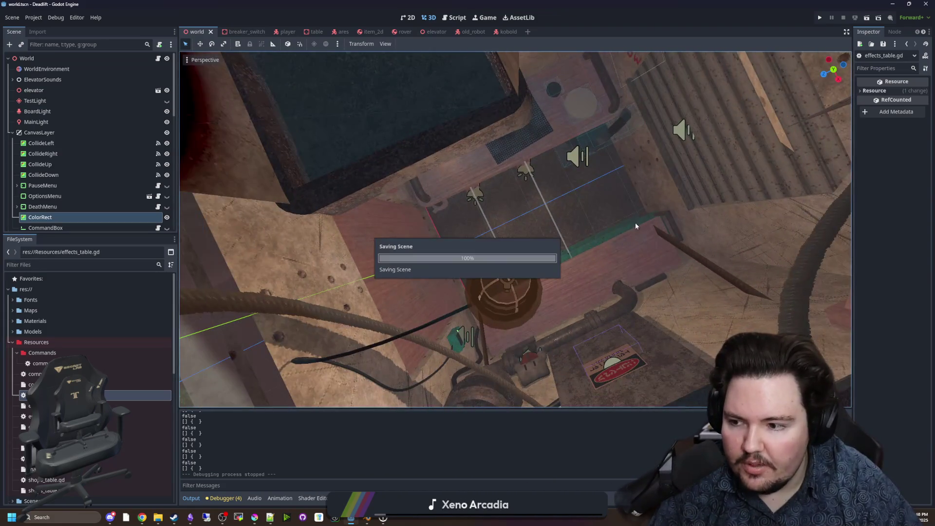
left_click(821, 20)
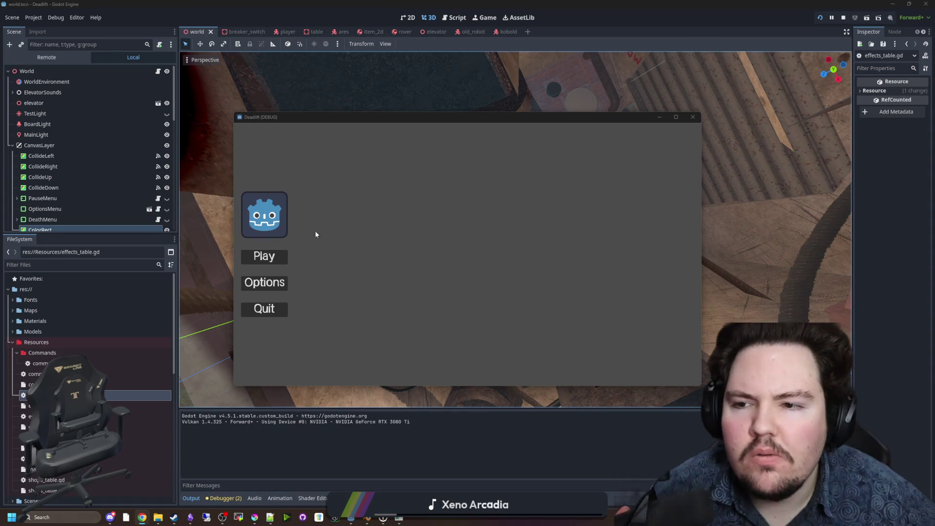
left_click(272, 257)
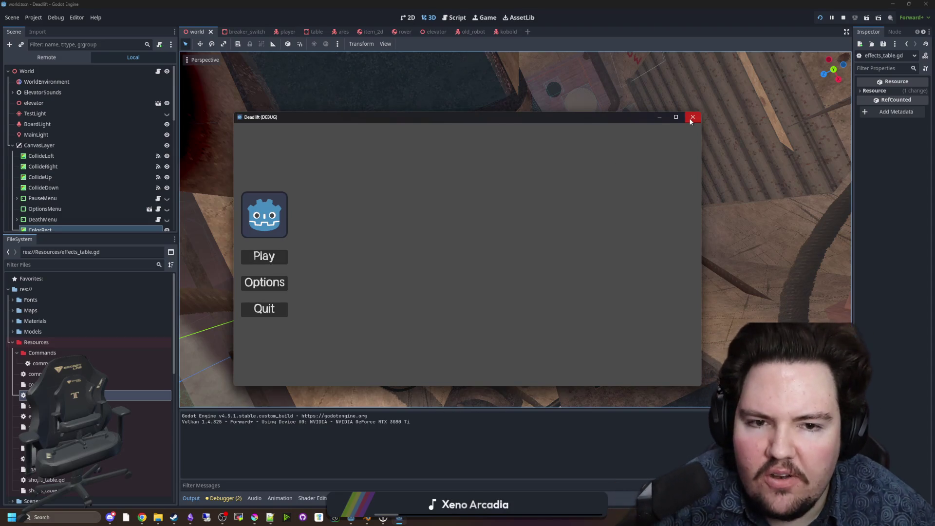
Step: Close the game window and enable Embed Game on Next Play in the Game view
left_click(692, 117)
left_click(484, 17)
left_click(398, 44)
left_click(397, 56)
Step: Play the project embedded in the editor, walk to the elevator, and pause
left_click(820, 18)
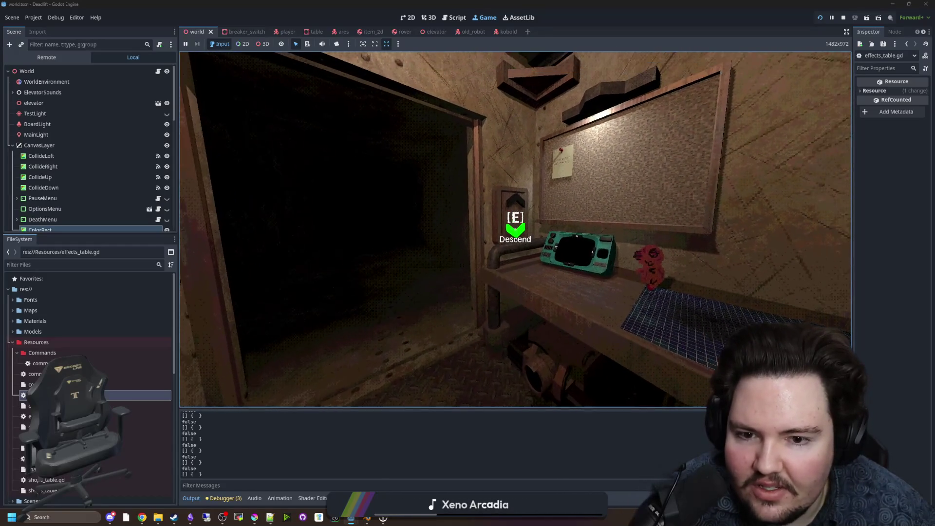
key("e")
key("Escape")
key("super")
key("super")
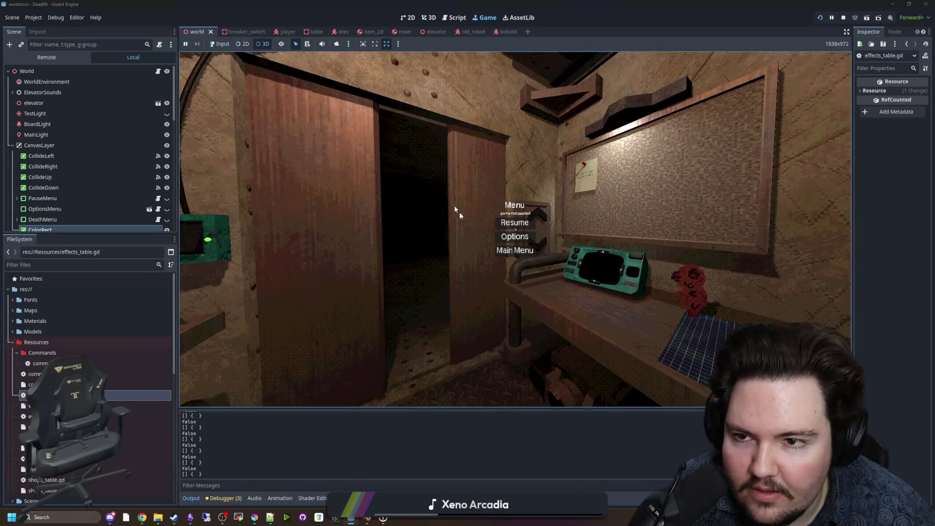
Step: Turn on the free camera override, make TestLight visible, and view the paused maze from above
left_click(336, 44)
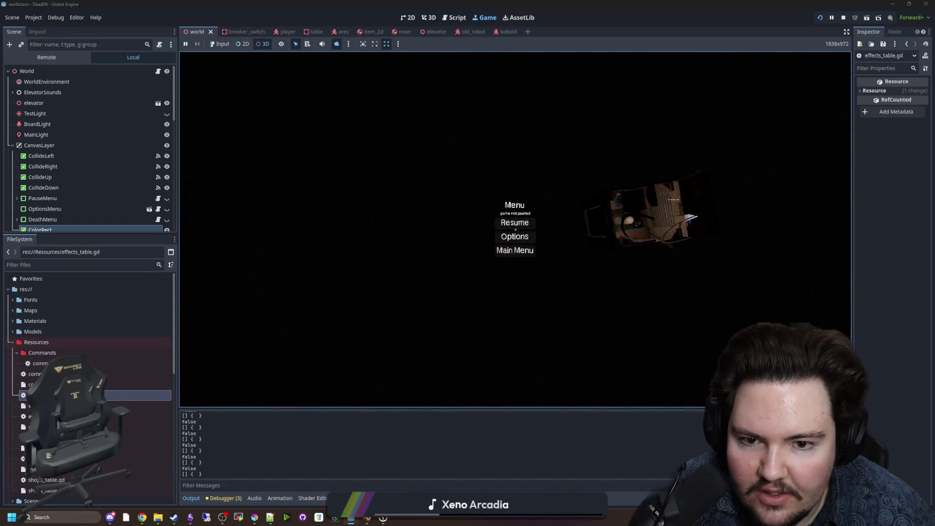
left_click(166, 114)
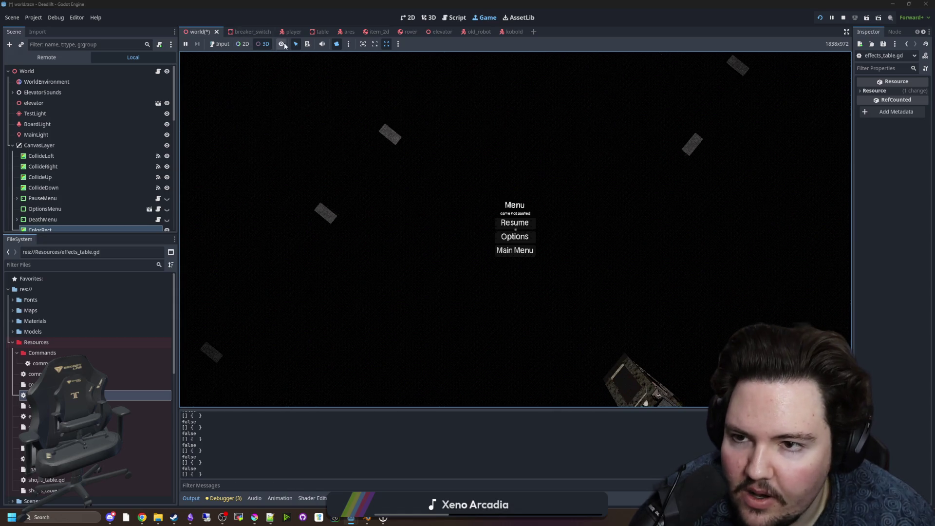
left_click(333, 45)
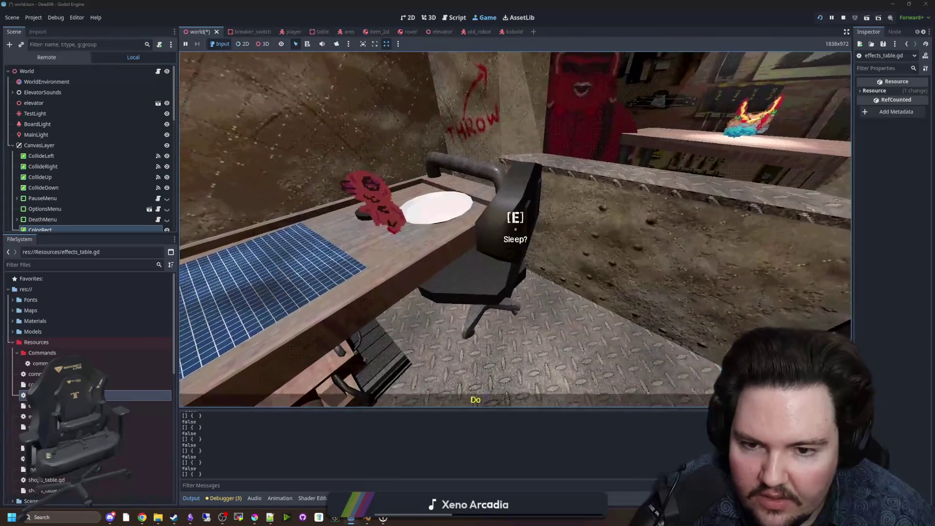
key("e")
key("super")
left_click(338, 44)
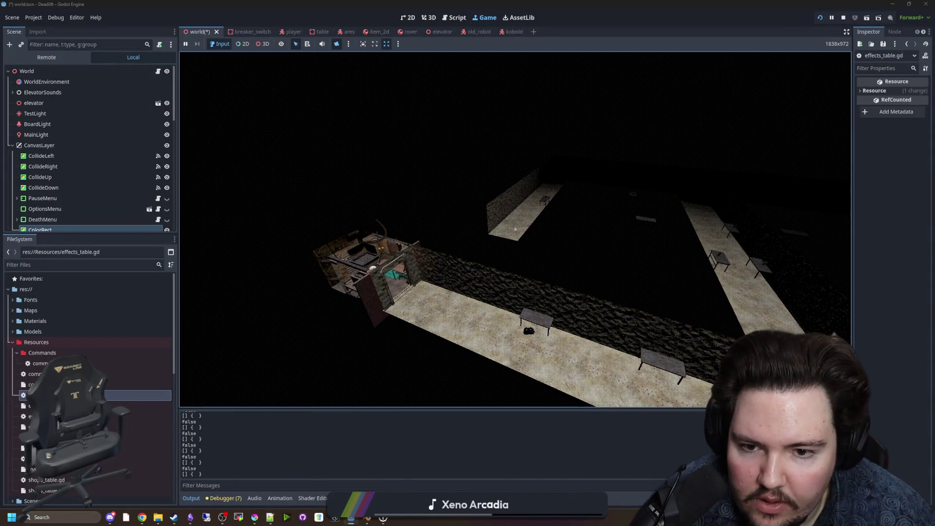
key("super")
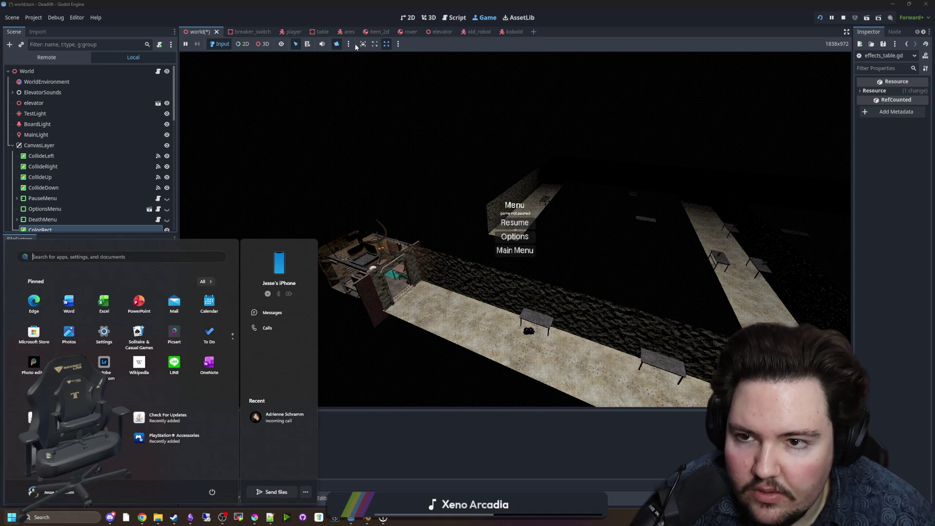
Step: Resume the game and walk down the corridor to crawl under the table
left_click(358, 46)
key("Escape")
key("w")
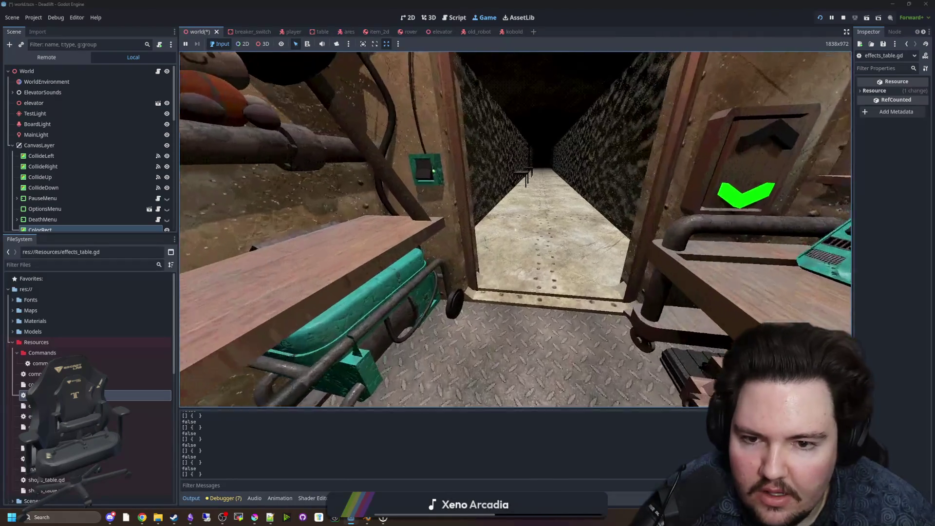
key("w")
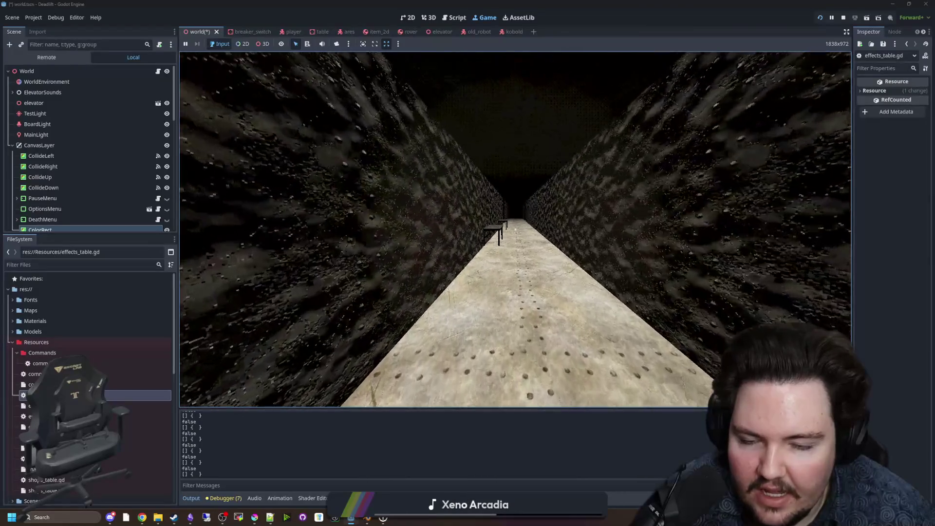
key("w")
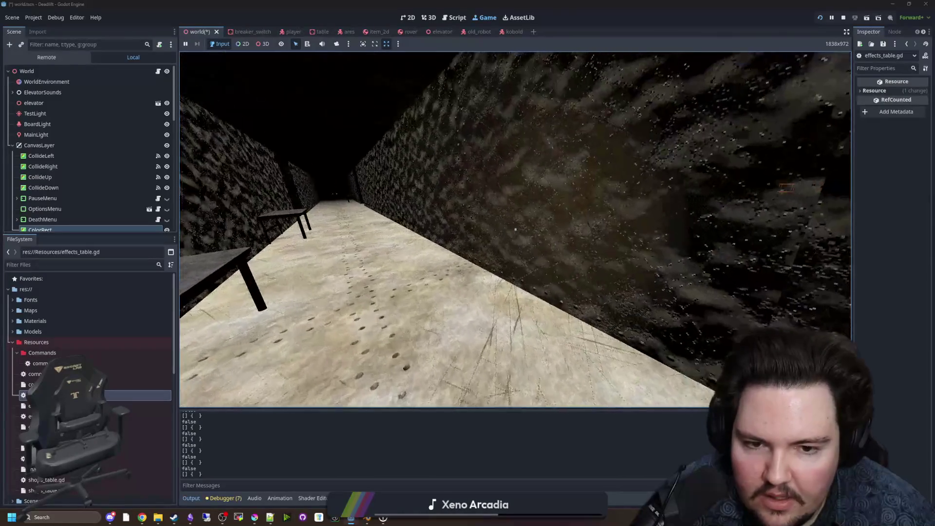
key("w")
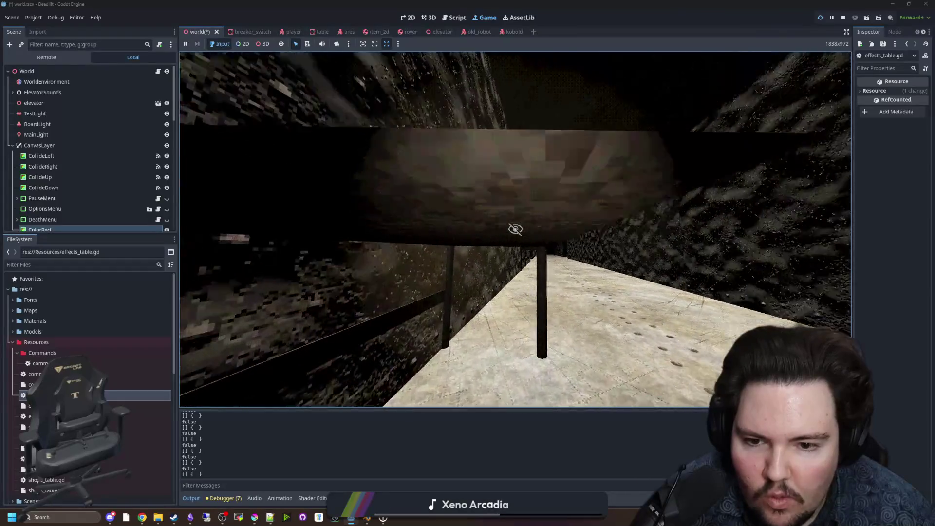
key("w")
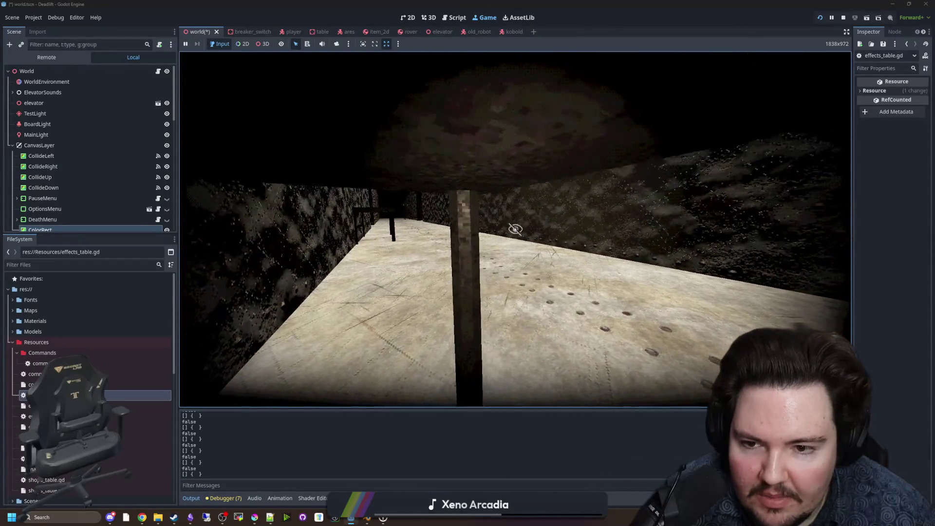
Step: Look around beneath the table, back out, and continue to the corridor corner
key("w")
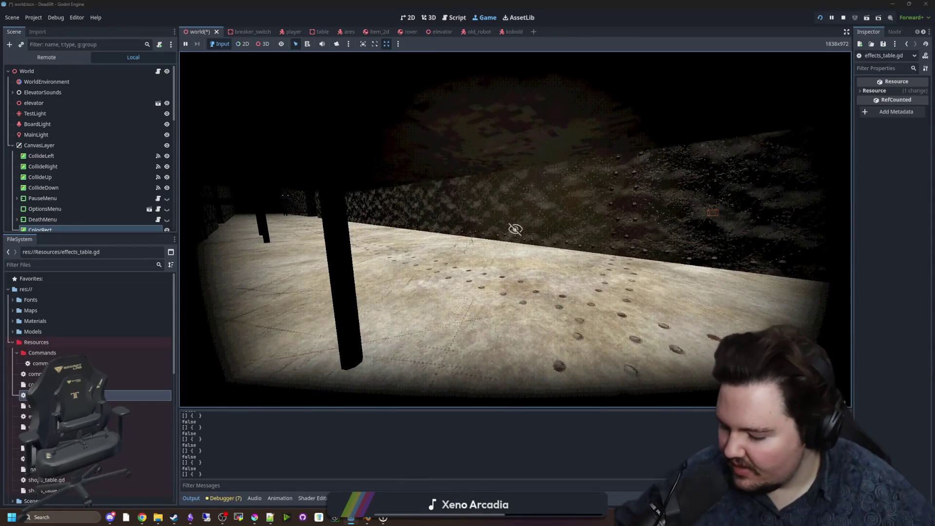
key("w")
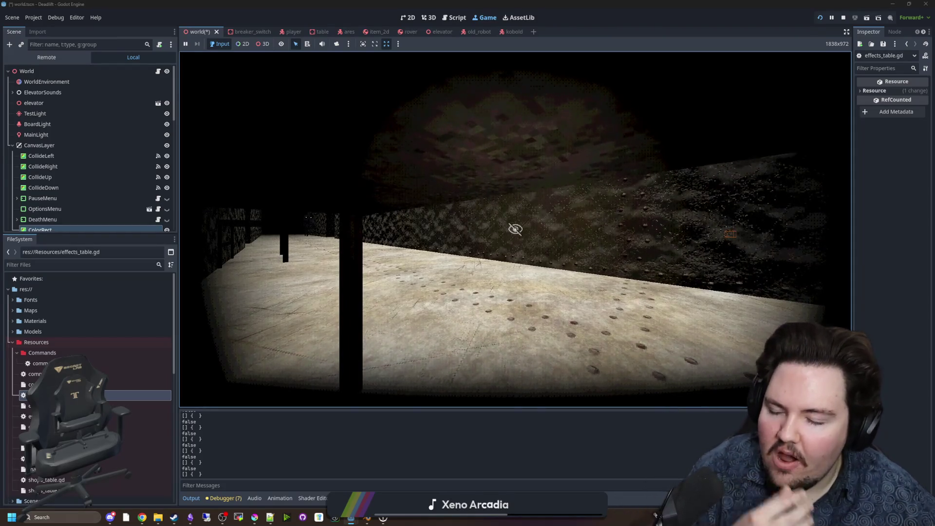
key("a")
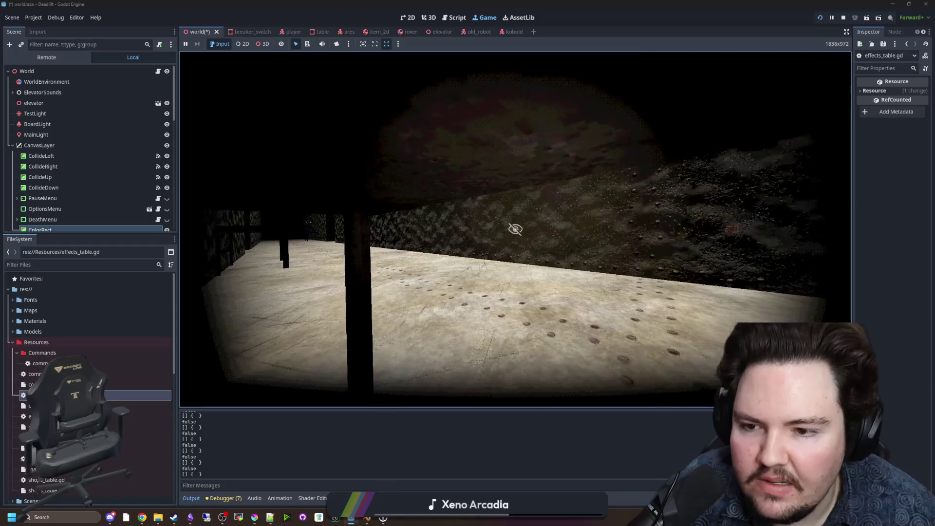
key("a")
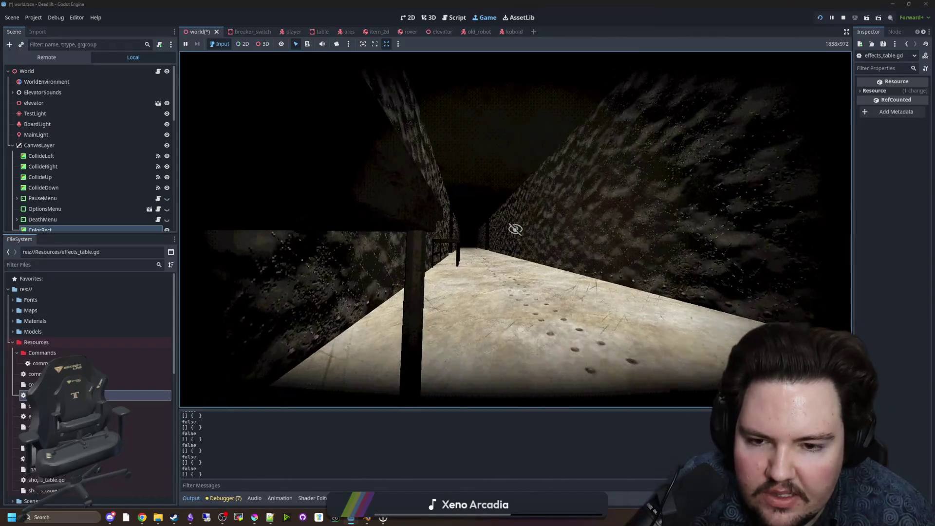
key("d")
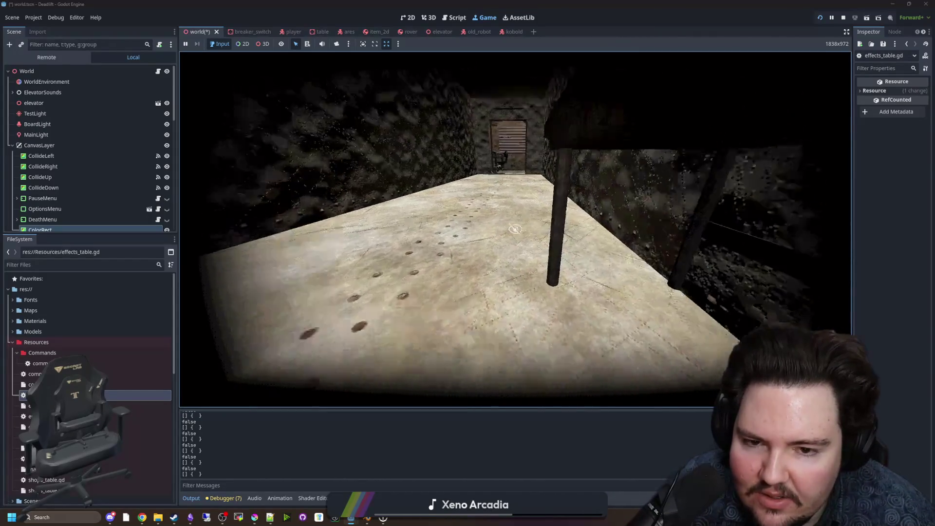
key("a")
key("a")
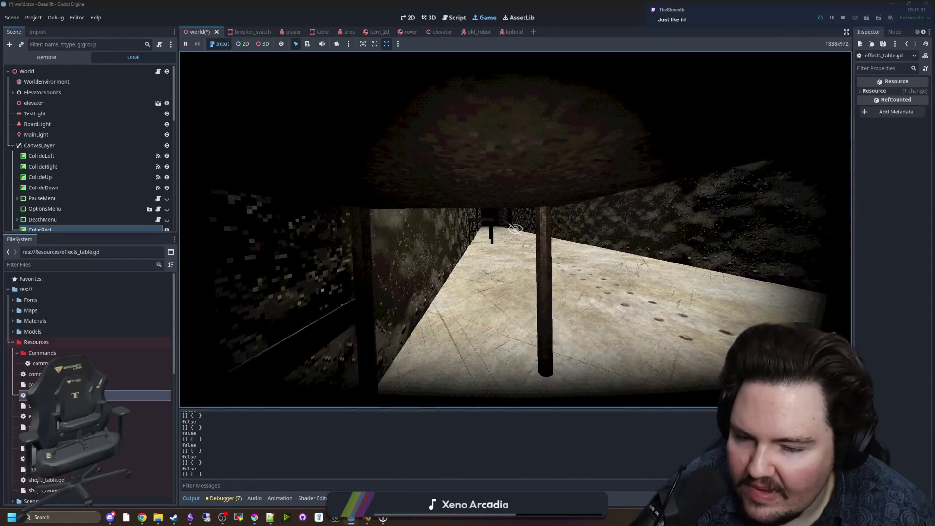
key("s")
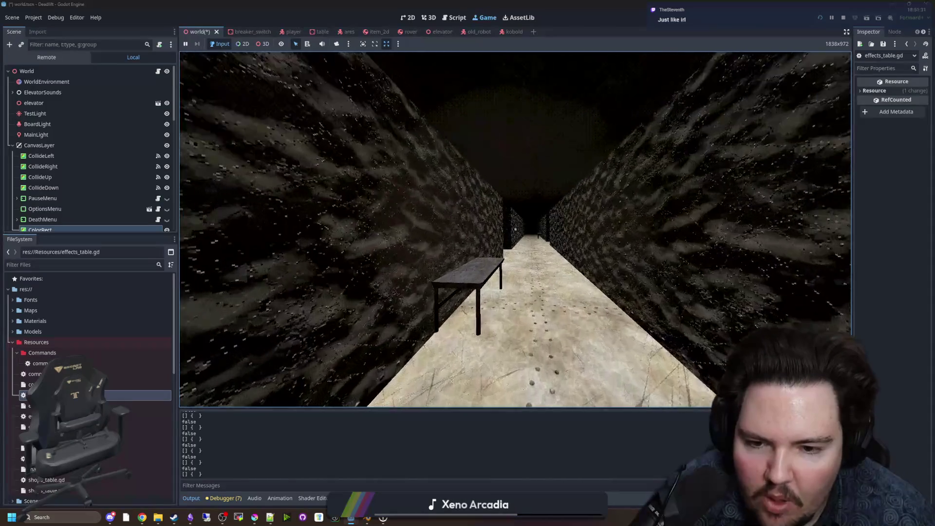
key("w")
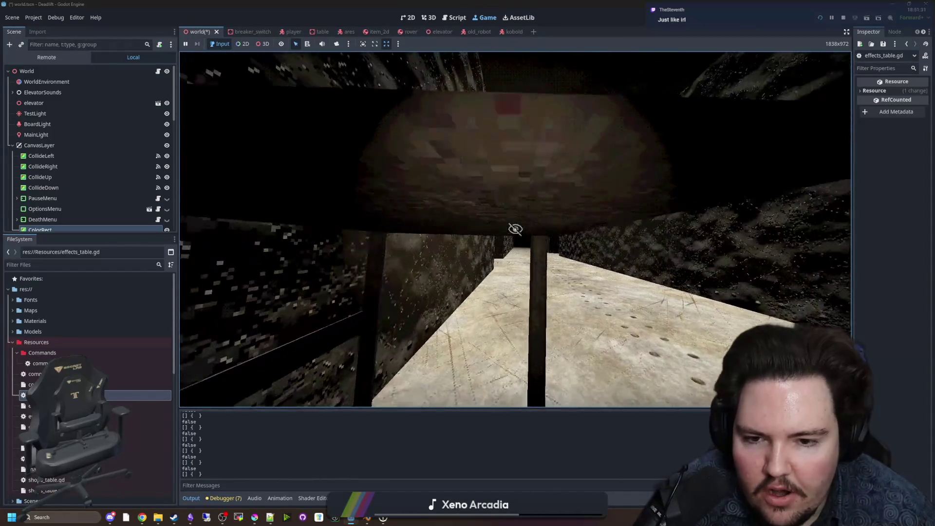
key("w")
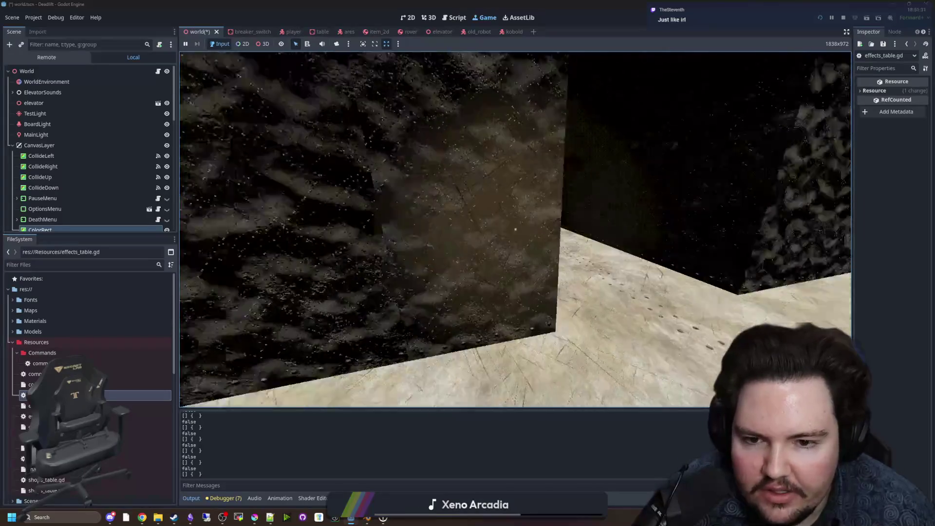